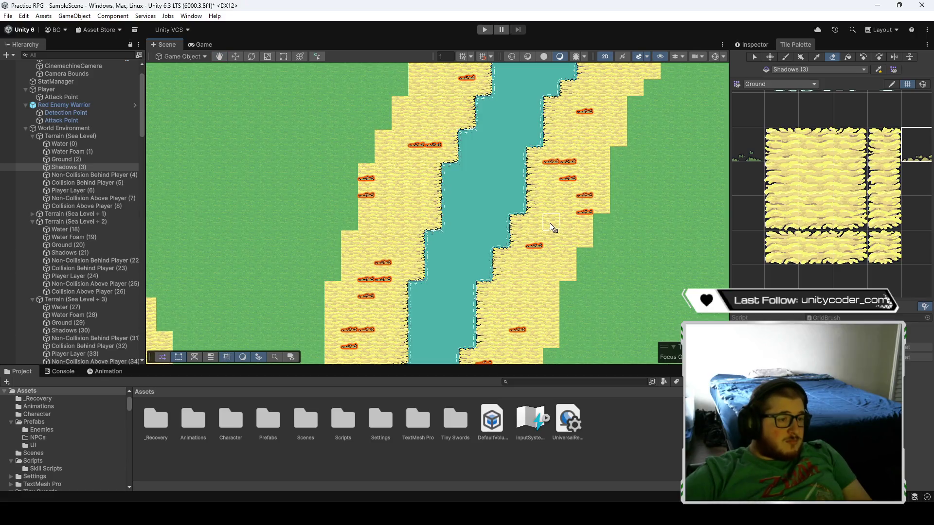
- Erase the left halves of several orange shadow pairs on the sand strips beside the river
click(550, 157)
click(368, 276)
click(343, 325)
mouse_move(372, 328)
mouse_down()
mouse_move(476, 191)
mouse_move(455, 197)
mouse_up()
- Pan the Scene view along the river's sand strips up to the map's top edge, looking for more shadow marks
mouse_move(466, 125)
mouse_down()
mouse_move(474, 229)
mouse_move(449, 186)
mouse_up()
mouse_move(495, 151)
mouse_down()
mouse_move(518, 154)
mouse_move(509, 197)
mouse_move(478, 188)
mouse_up()
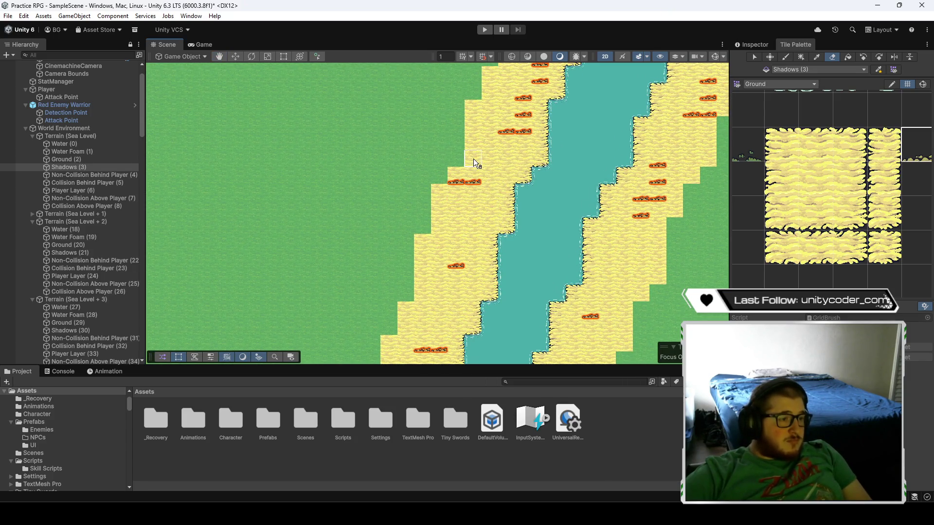
drag(516, 159, 483, 223)
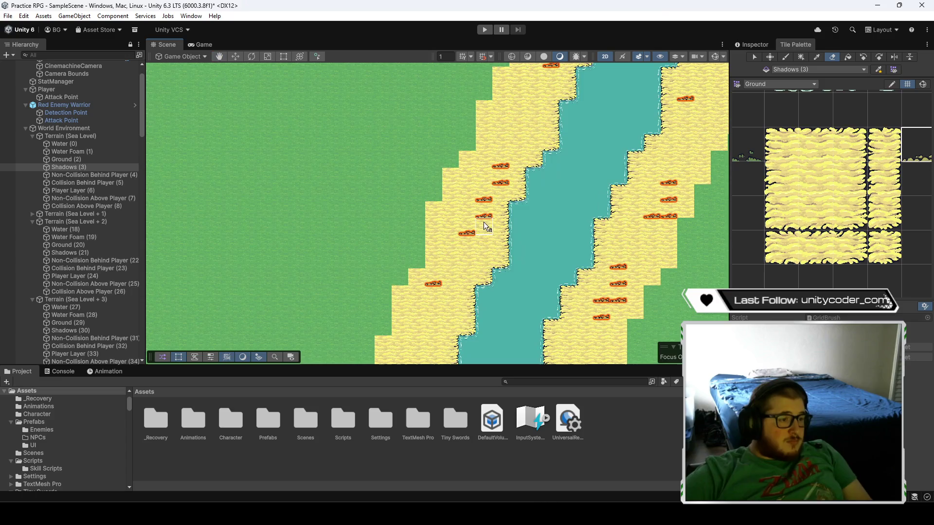
drag(544, 155, 496, 218)
drag(593, 264, 546, 257)
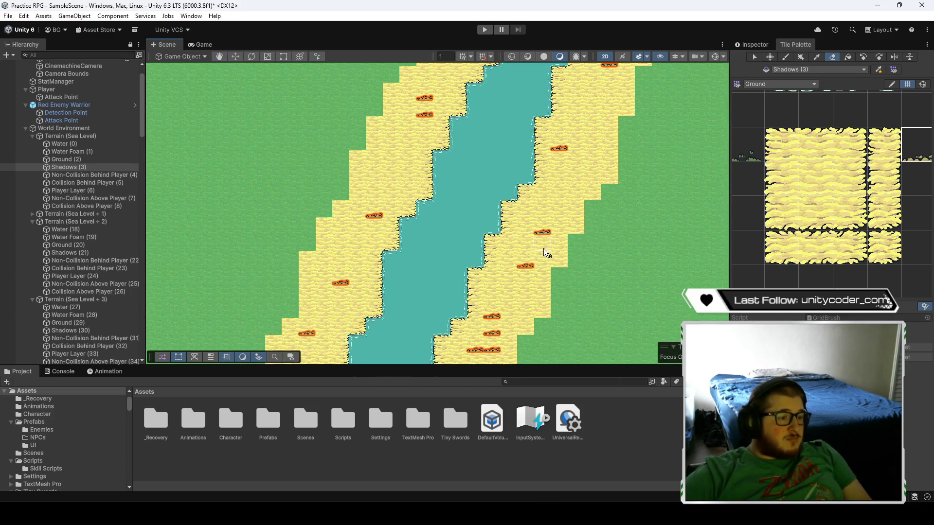
drag(491, 332, 484, 253)
drag(484, 294, 487, 255)
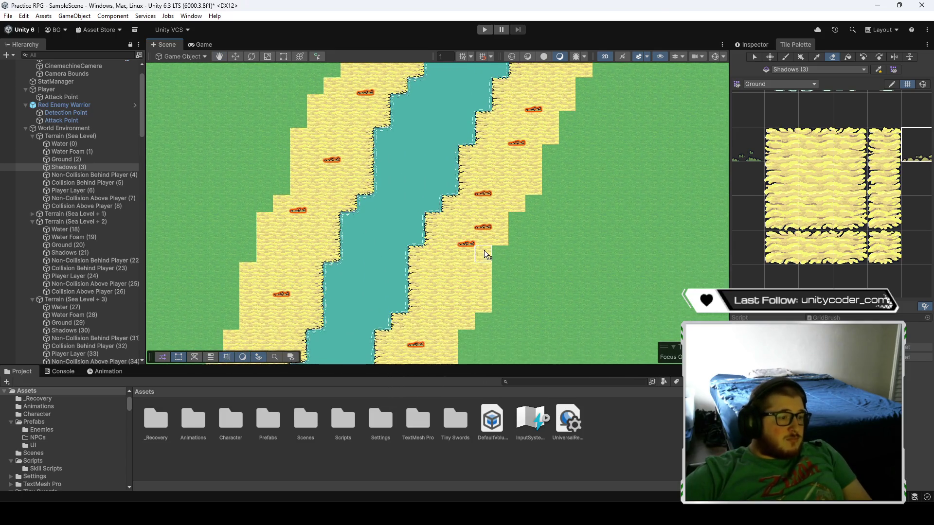
mouse_move(450, 281)
mouse_down()
mouse_move(433, 344)
mouse_move(469, 440)
mouse_up()
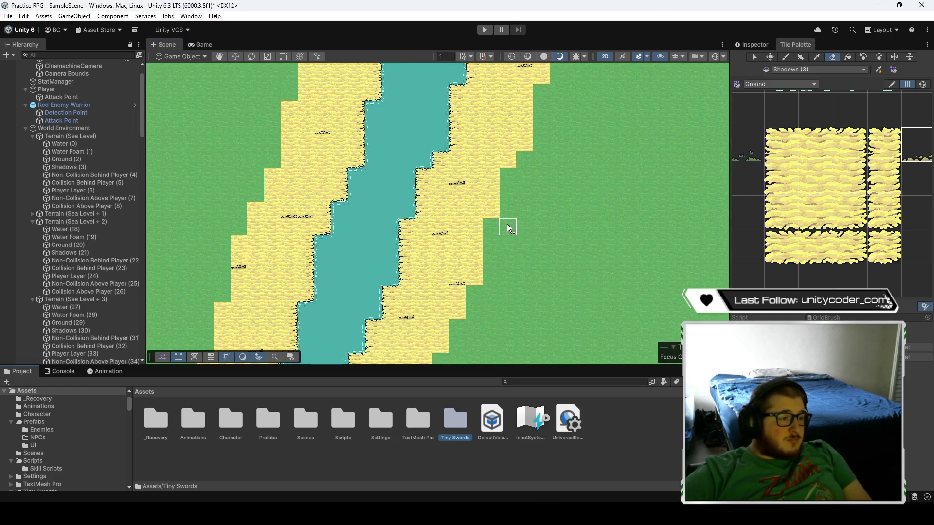
drag(403, 144, 371, 261)
mouse_move(471, 155)
mouse_down()
mouse_move(501, 260)
mouse_move(521, 188)
mouse_move(494, 209)
mouse_move(321, 249)
mouse_up()
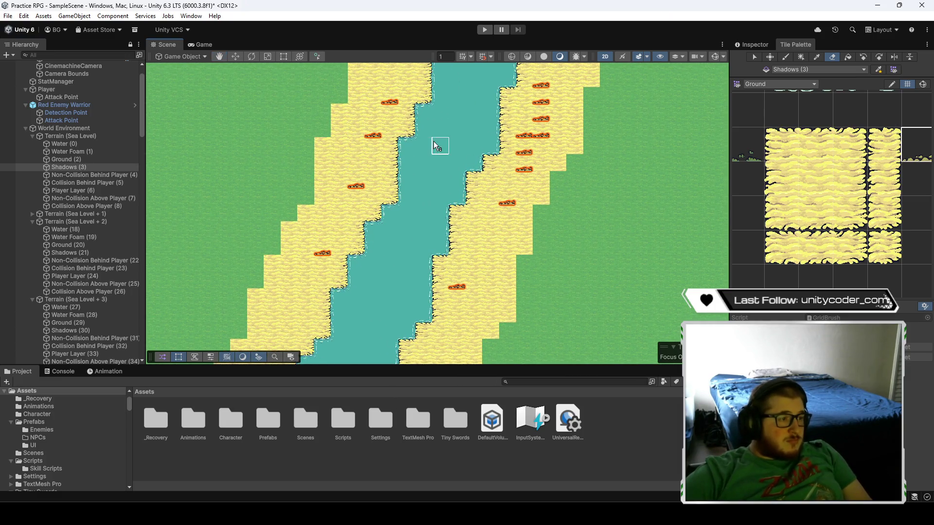
drag(436, 146, 516, 233)
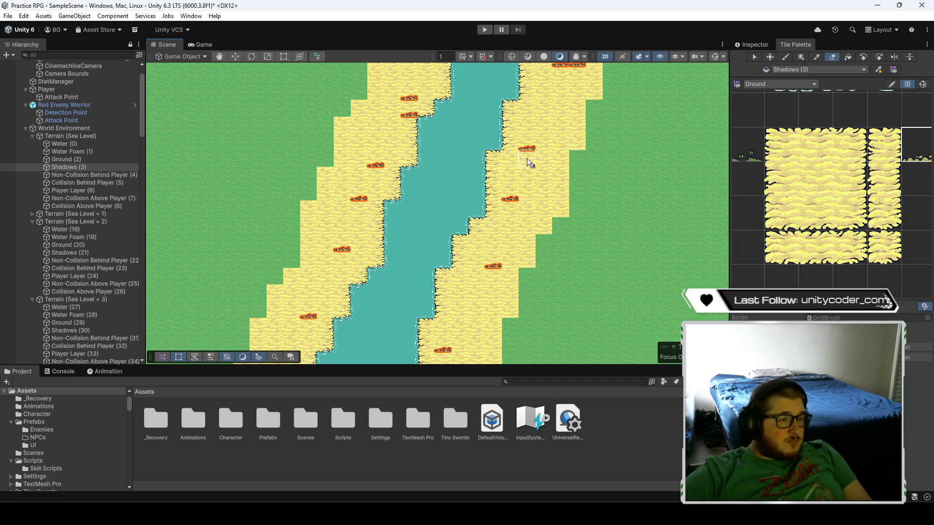
mouse_move(553, 145)
mouse_down()
mouse_move(548, 267)
mouse_move(402, 241)
mouse_up()
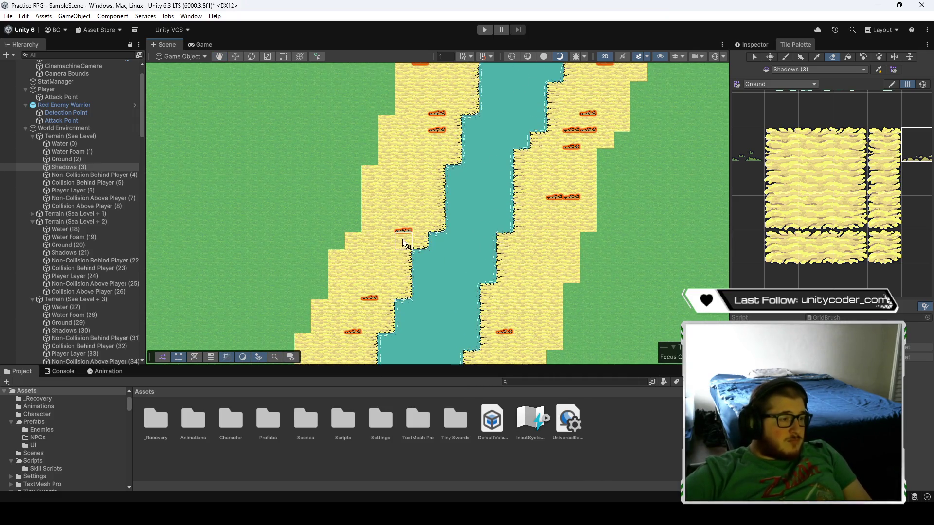
drag(575, 141, 571, 202)
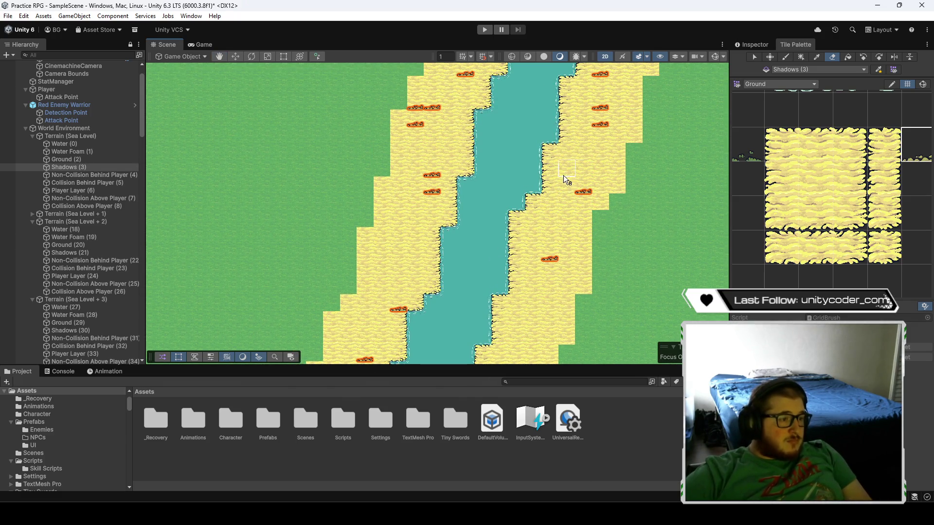
mouse_move(416, 107)
mouse_down()
mouse_move(416, 212)
mouse_move(414, 203)
mouse_up()
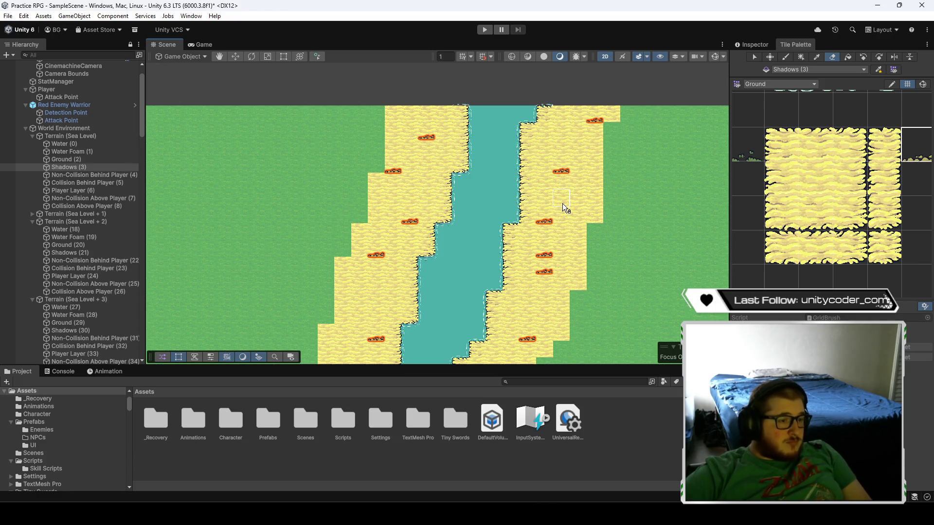
- Zoom in on the right sand strip and erase two runs of three shadow marks there
scroll(571, 246, down, 5)
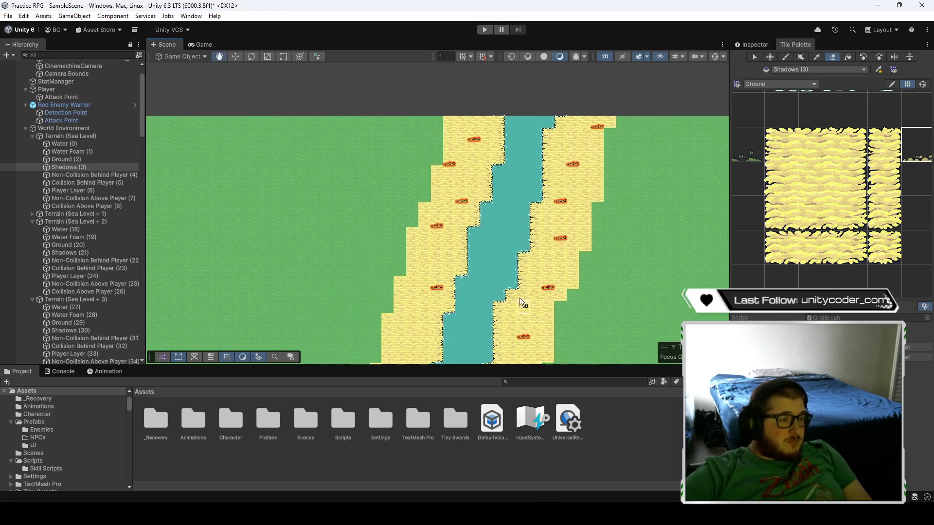
scroll(502, 290, down, 5)
scroll(426, 160, up, 5)
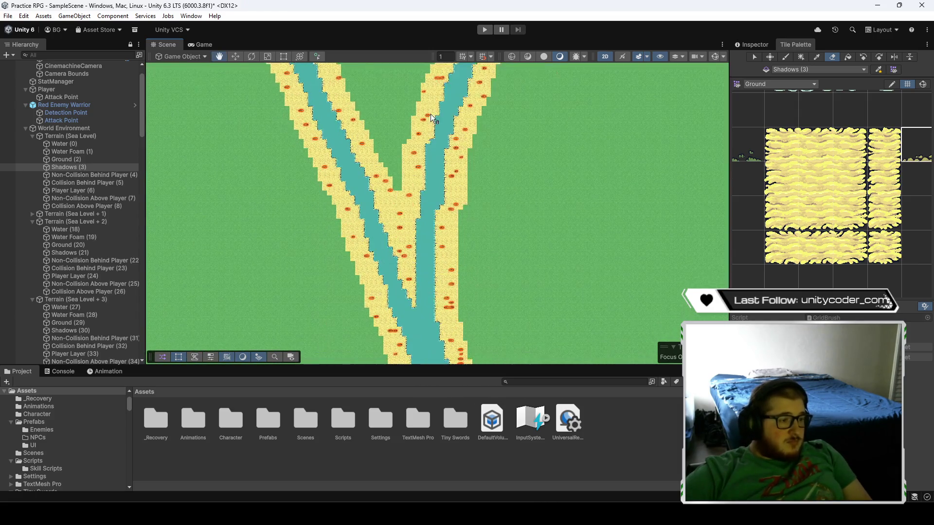
scroll(431, 182, up, 5)
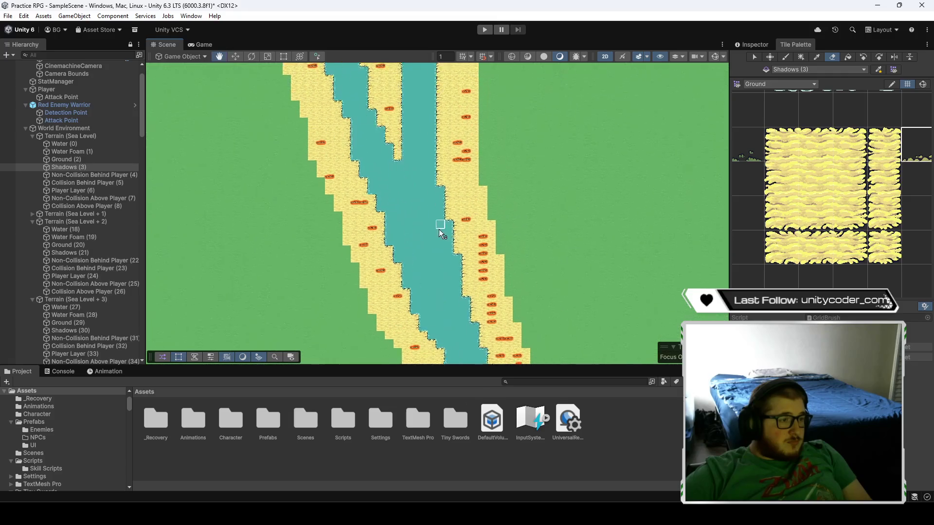
scroll(446, 199, up, 2)
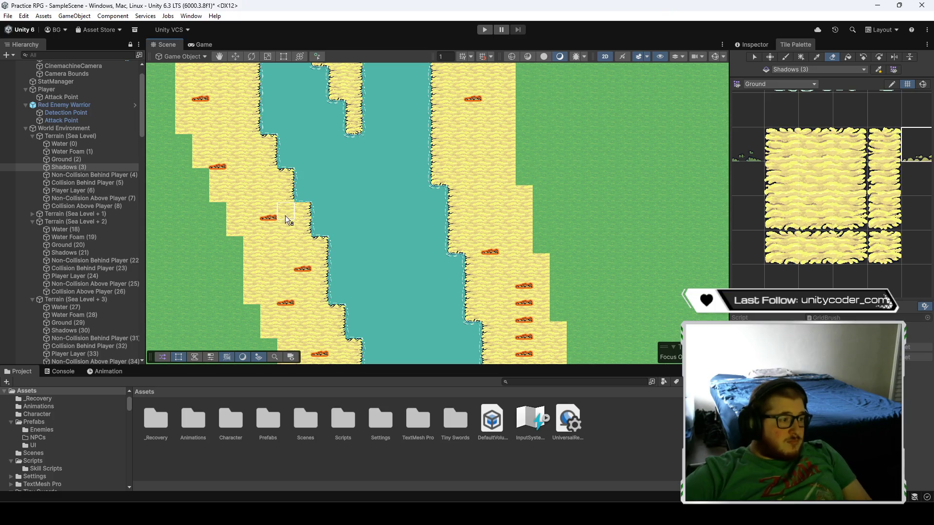
scroll(331, 318, down, 2)
scroll(471, 211, up, 2)
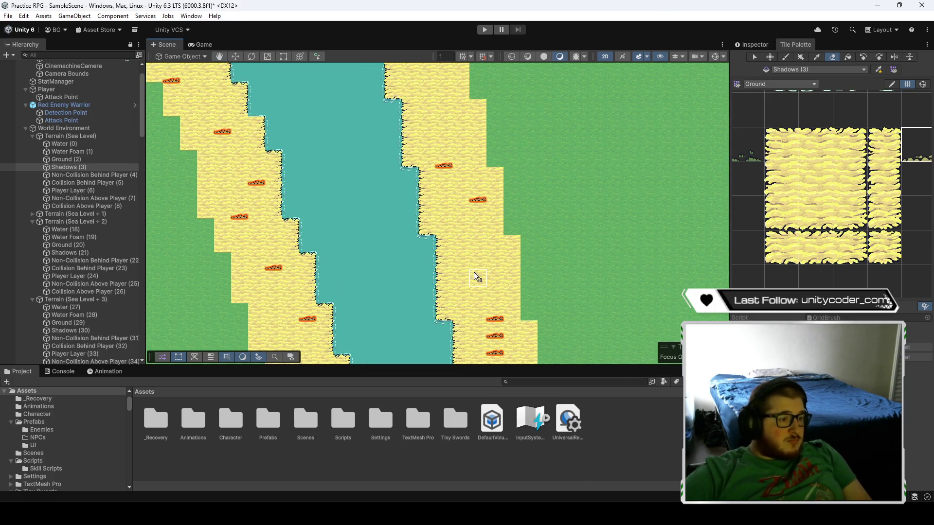
scroll(513, 259, down, 2)
scroll(441, 256, up, 2)
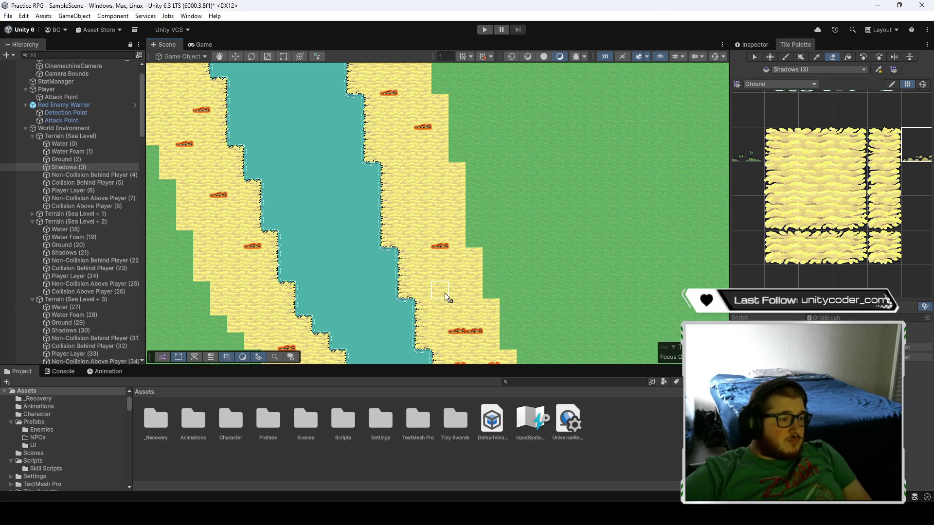
scroll(462, 333, down, 2)
scroll(515, 210, up, 2)
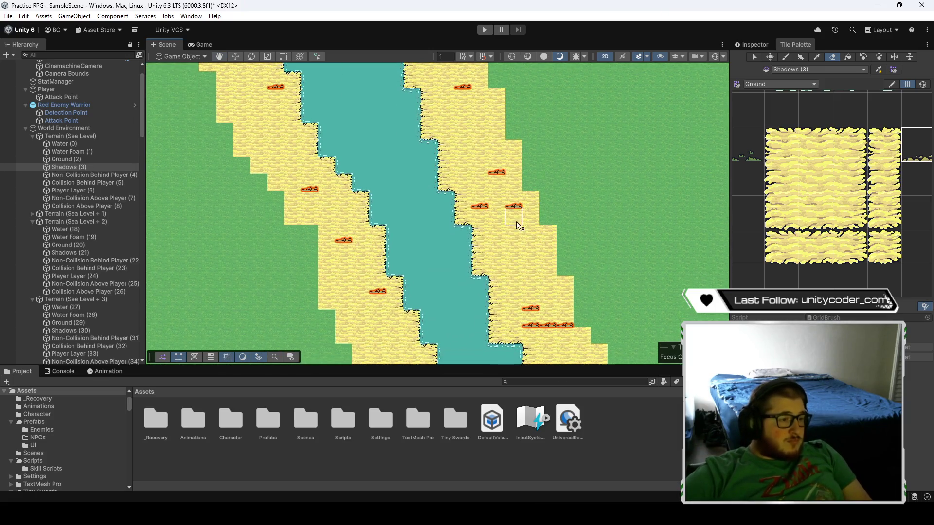
scroll(528, 285, down, 2)
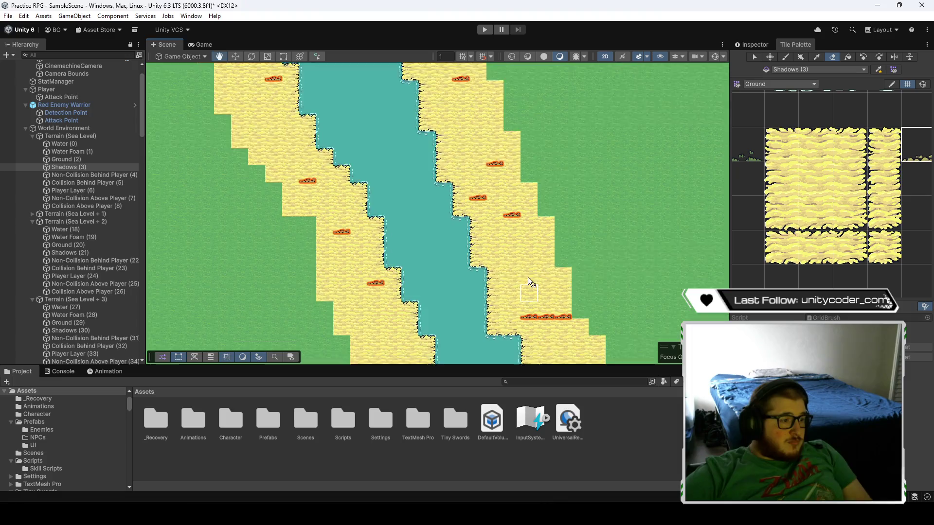
scroll(518, 194, up, 2)
scroll(545, 213, down, 2)
scroll(526, 153, up, 2)
drag(528, 168, 543, 210)
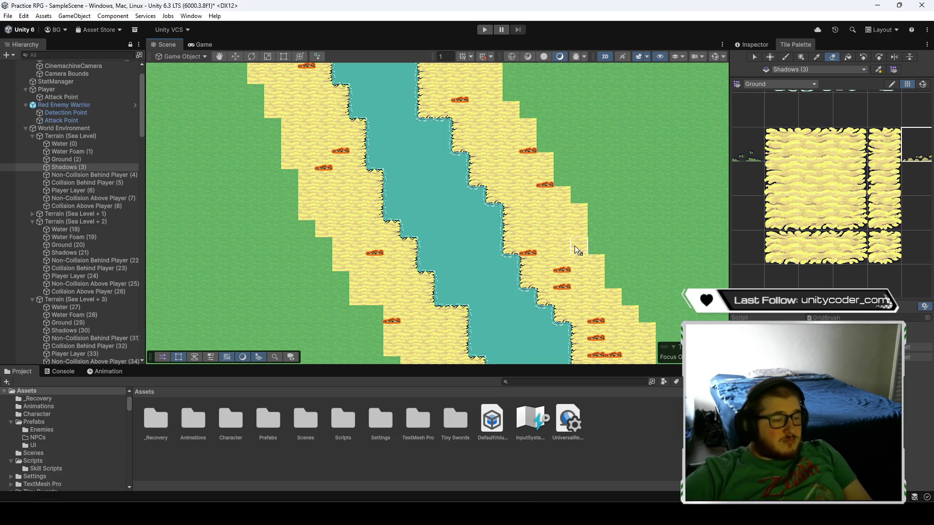
scroll(566, 241, down, 2)
scroll(541, 177, up, 2)
scroll(571, 184, down, 2)
scroll(552, 231, up, 2)
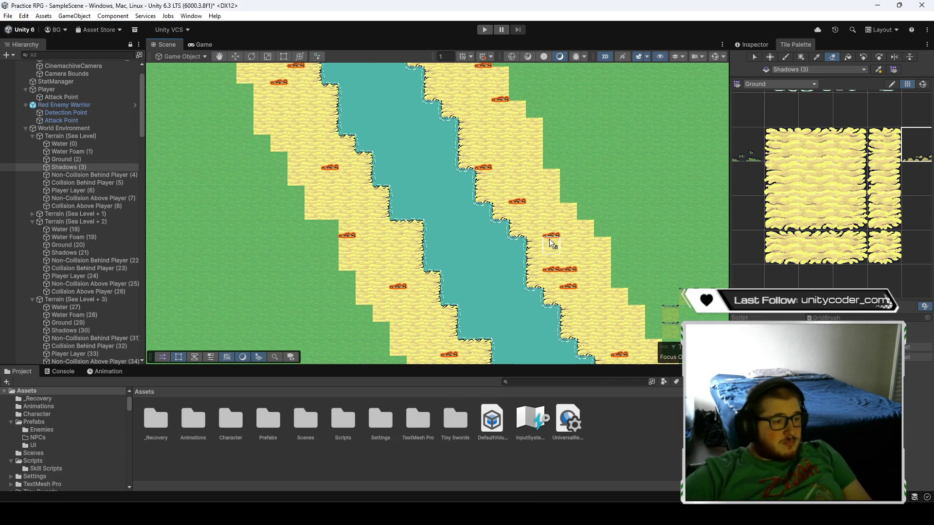
drag(551, 237, 570, 292)
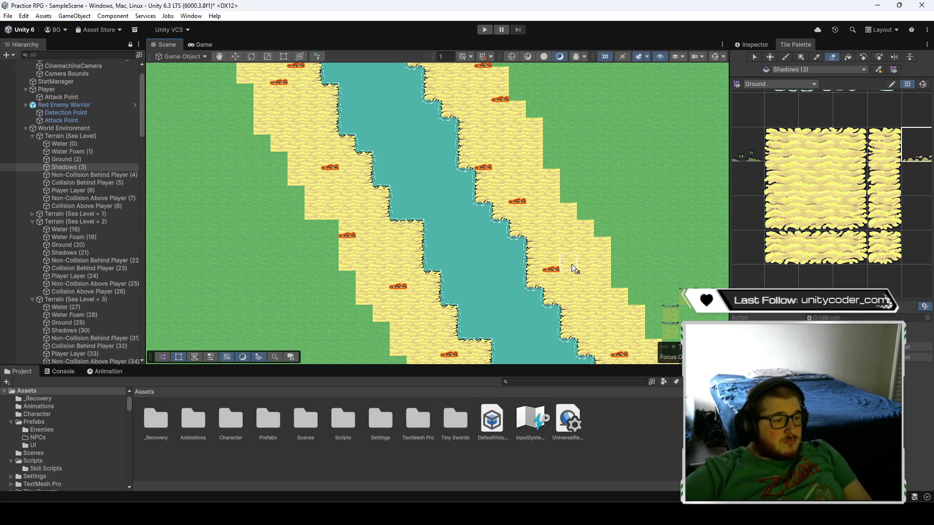
- Further down the shore, paint one shadow mark and remove the middle one from a nearby row
scroll(574, 269, down, 2)
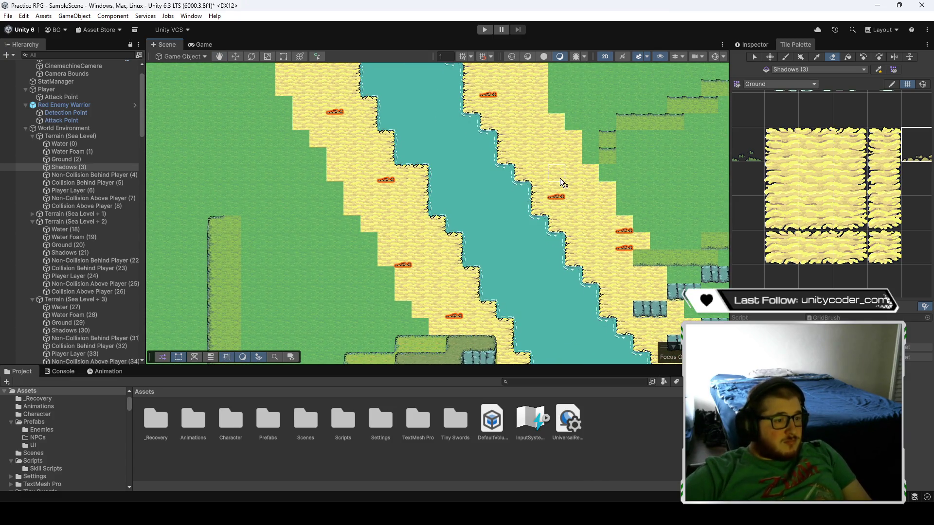
scroll(617, 279, down, 3)
scroll(618, 279, right, 3)
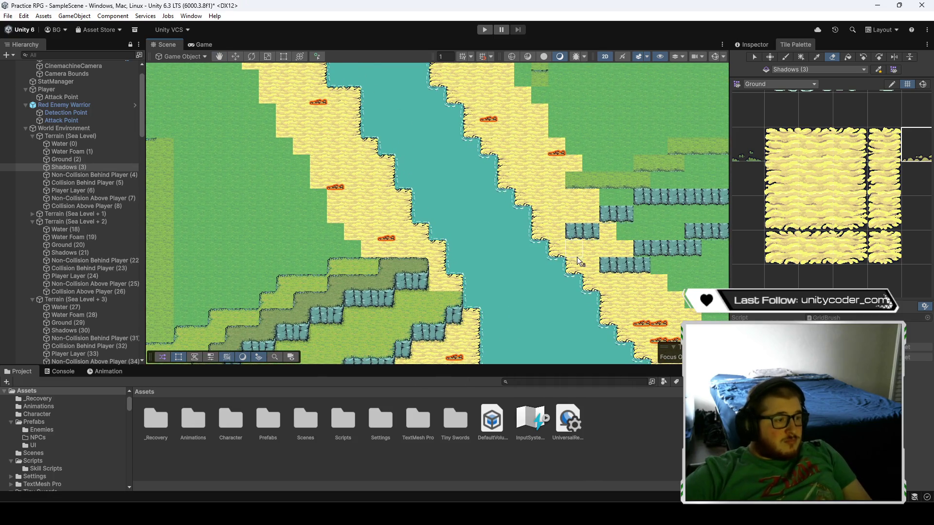
scroll(560, 202, down, 5)
scroll(559, 202, right, 5)
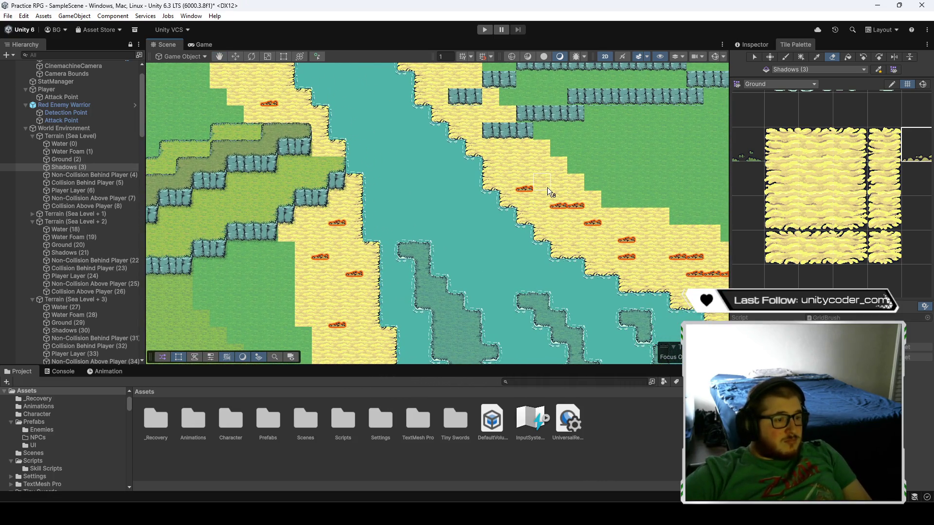
scroll(530, 182, down, 3)
scroll(530, 182, right, 5)
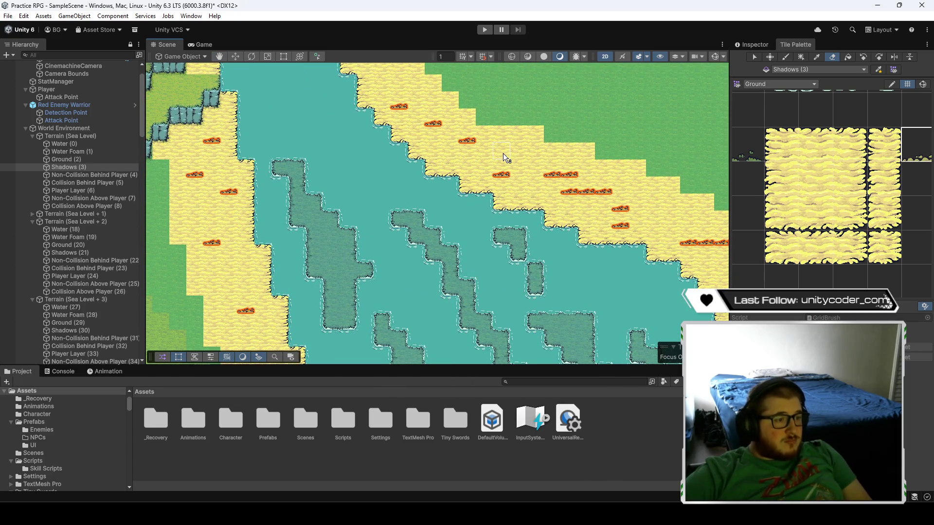
scroll(518, 175, right, 5)
scroll(518, 175, up, 1)
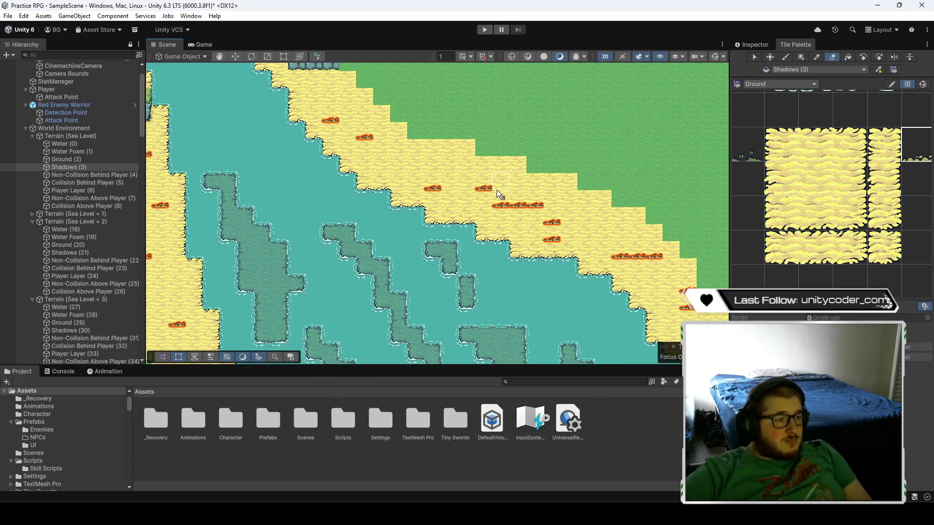
click(491, 187)
click(520, 206)
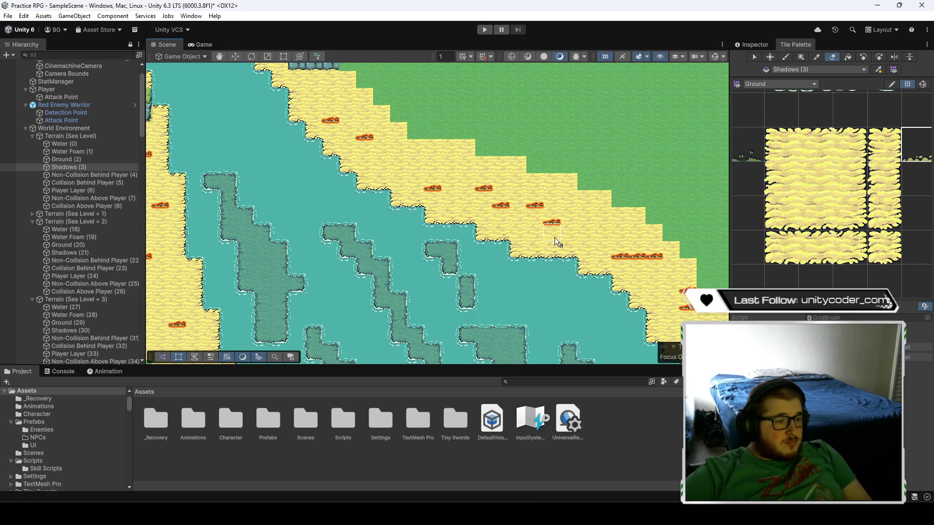
- Place a shadow tile on the diagonal sandy shore and remove two shadow tiles beside it
scroll(597, 241, down, 2)
scroll(598, 242, right, 4)
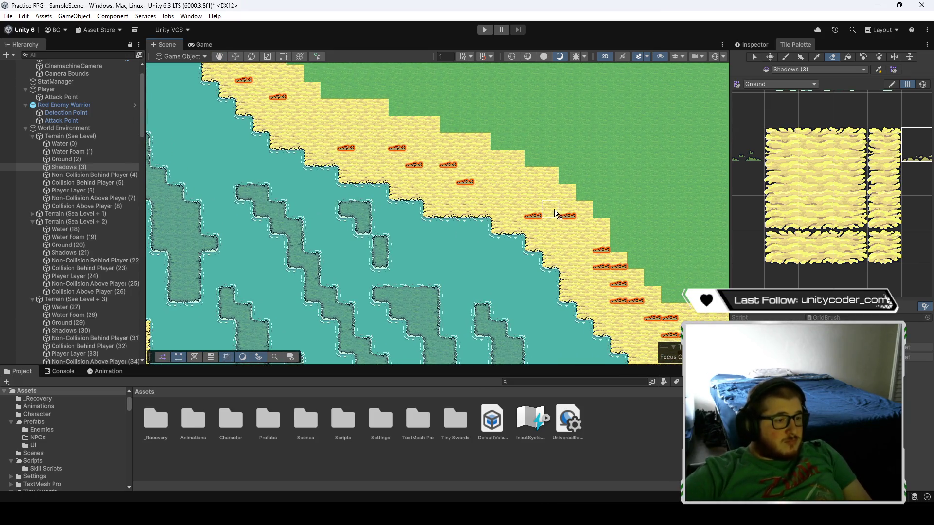
scroll(557, 214, down, 4)
scroll(557, 214, right, 5)
click(487, 160)
click(503, 194)
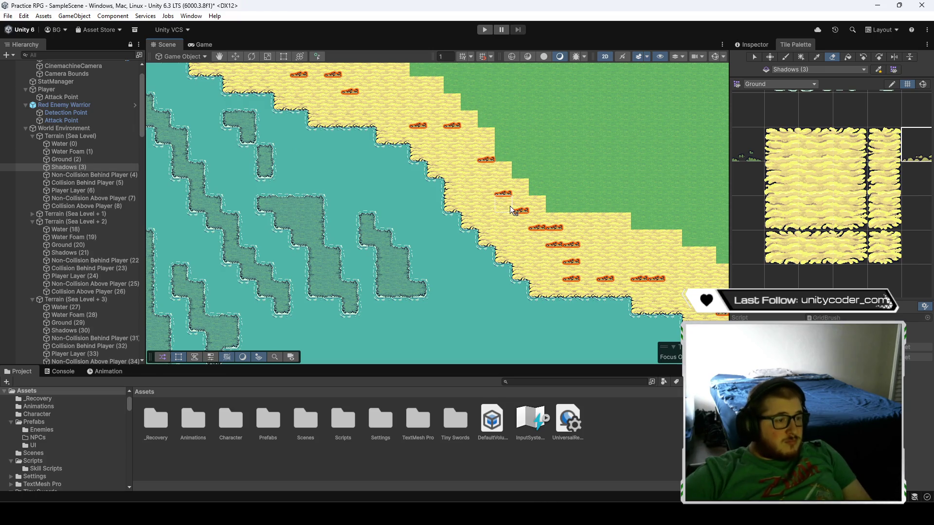
click(520, 210)
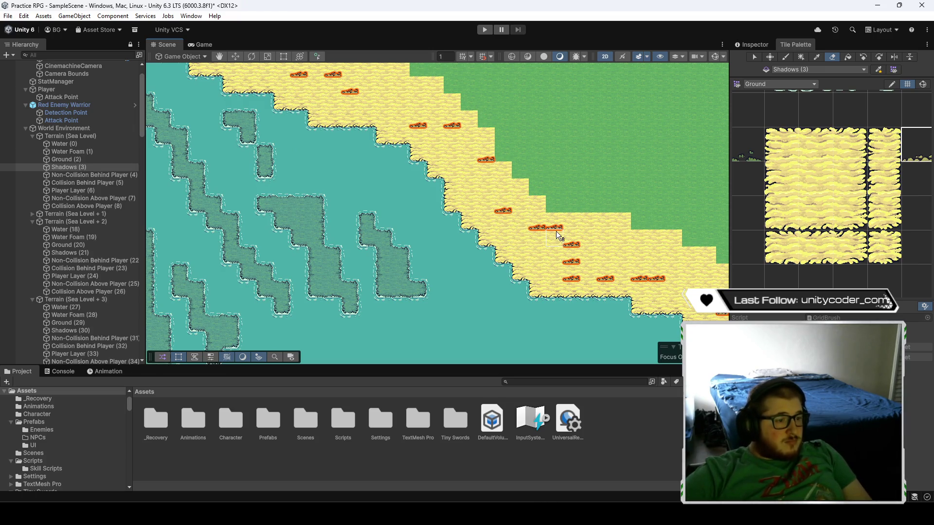
scroll(524, 225, down, 1)
scroll(523, 225, right, 3)
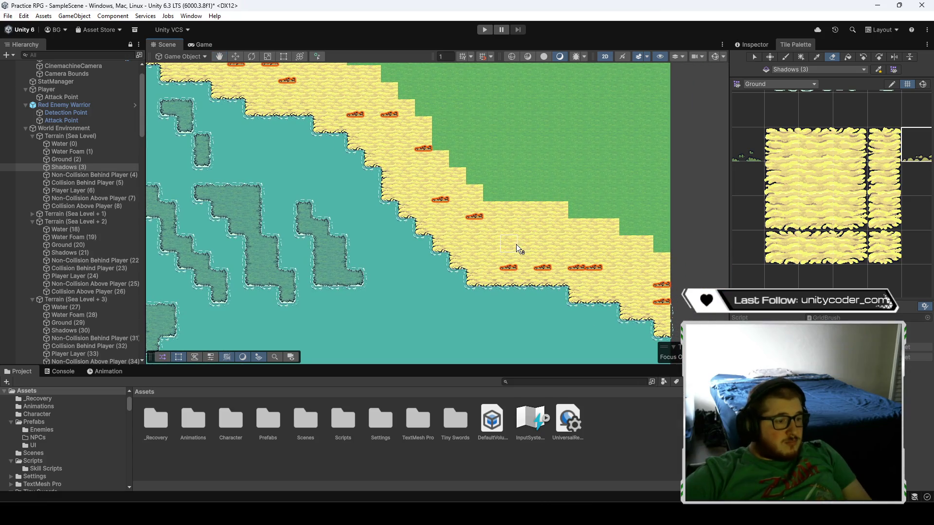
scroll(572, 268, down, 2)
scroll(572, 268, right, 2)
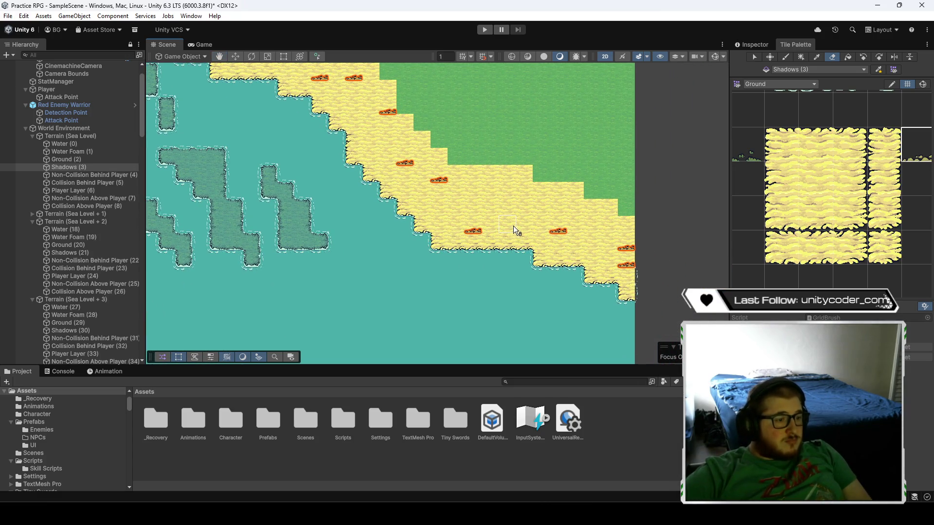
scroll(471, 203, down, 10)
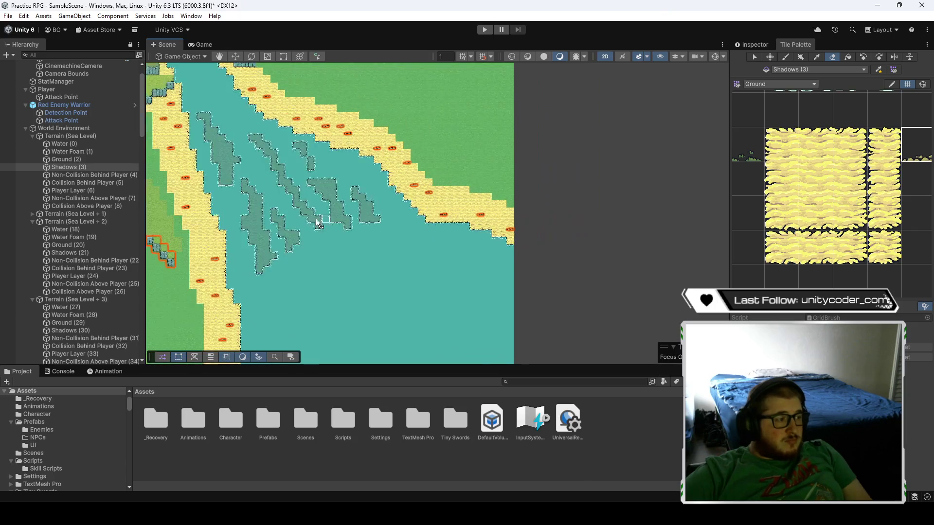
- Bring the west-coast sand strip into close view and switch the Tile Palette to the paint brush
scroll(314, 223, left, 8)
scroll(361, 277, down, 3)
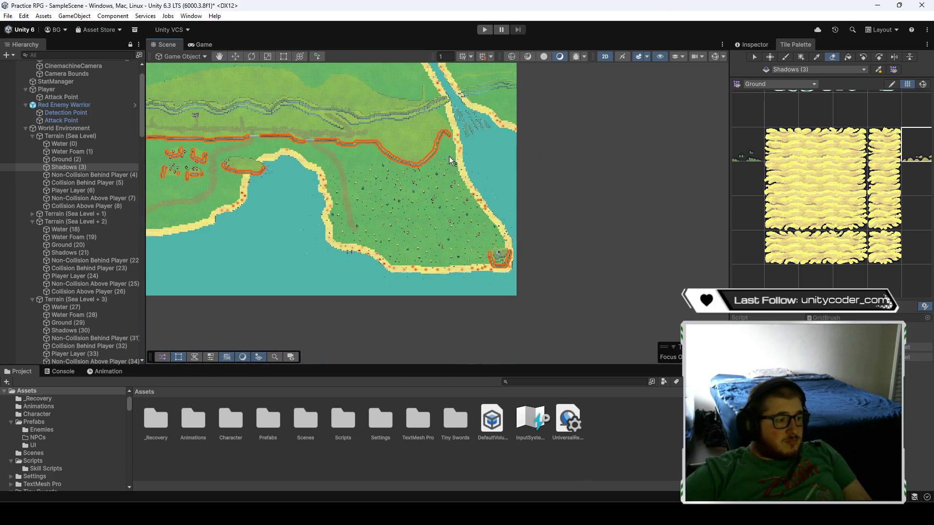
scroll(422, 212, up, 8)
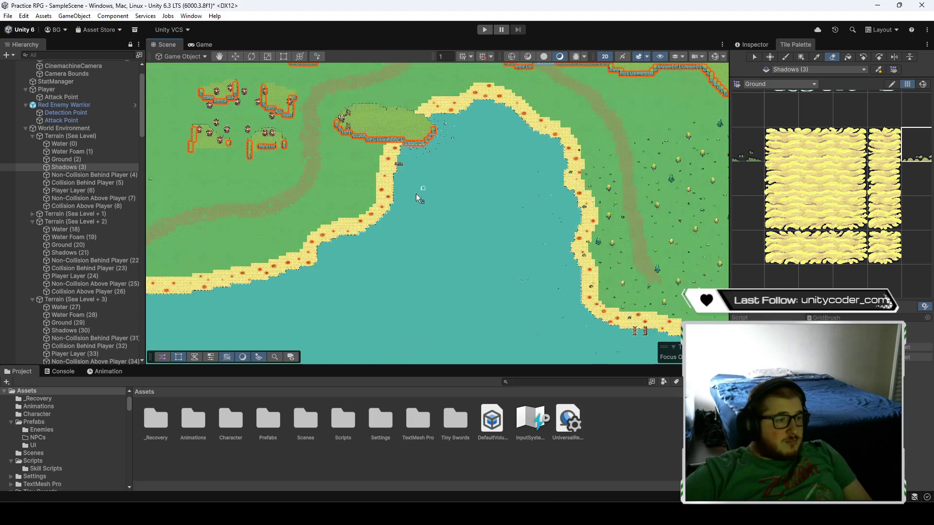
scroll(448, 309, up, 5)
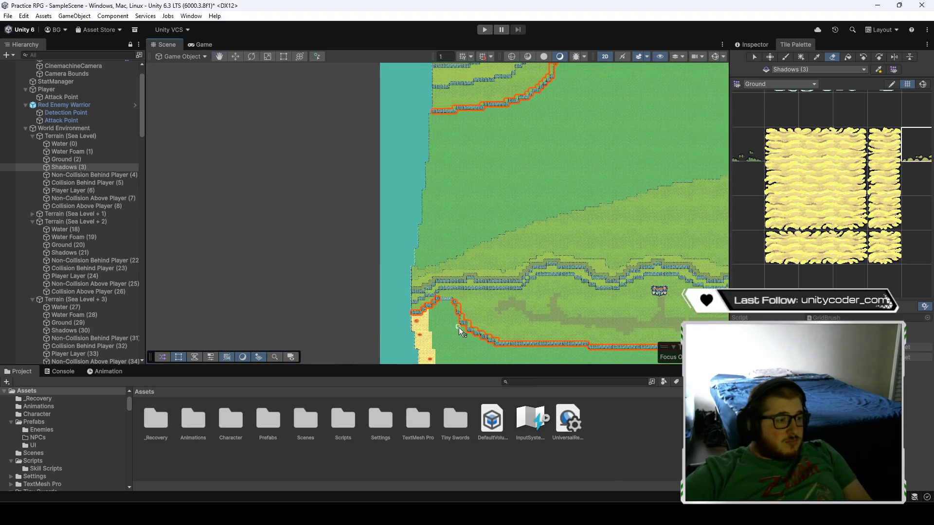
scroll(460, 323, up, 5)
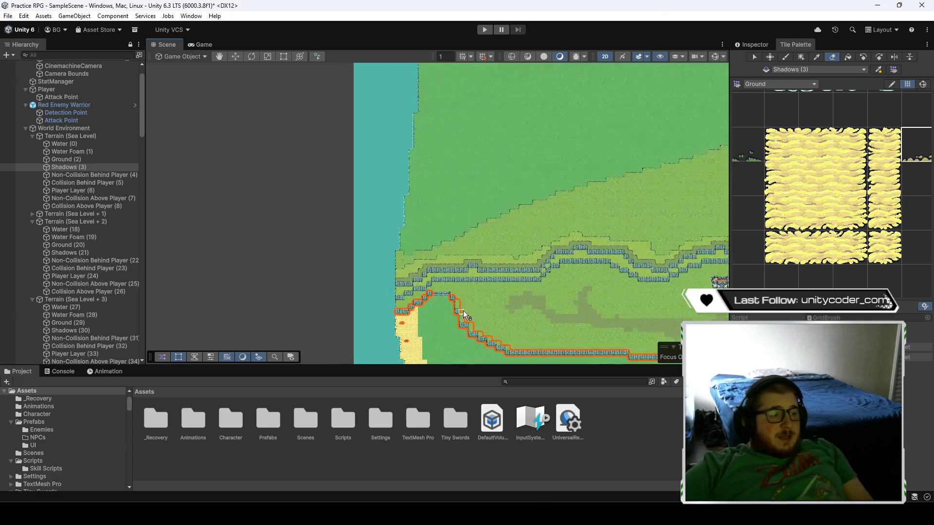
scroll(441, 319, up, 6)
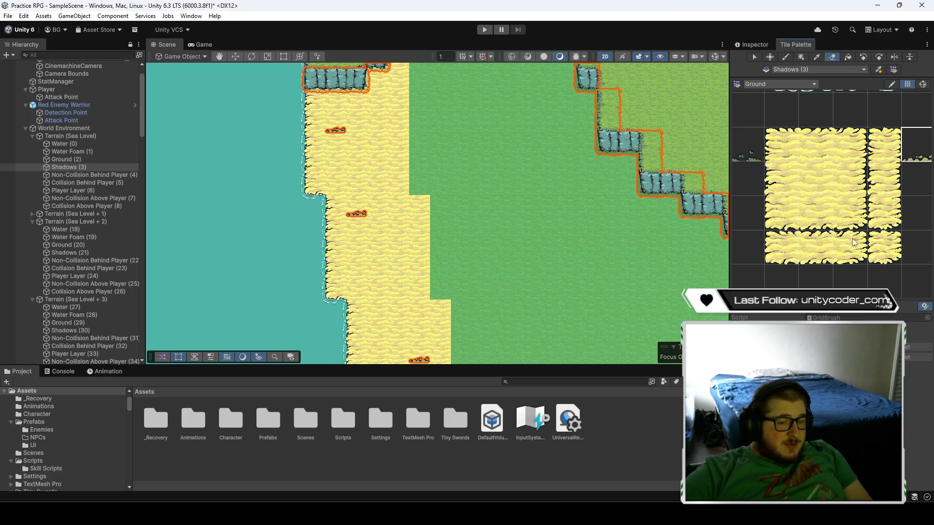
click(787, 58)
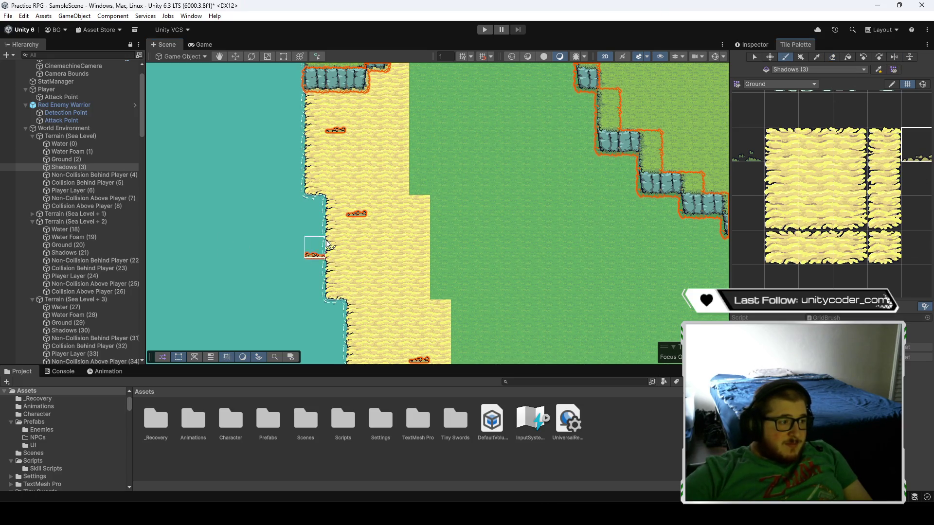
- Follow the southern coastline up the stepped beach and paint a shadow tile onto the sand
drag(437, 328, 417, 214)
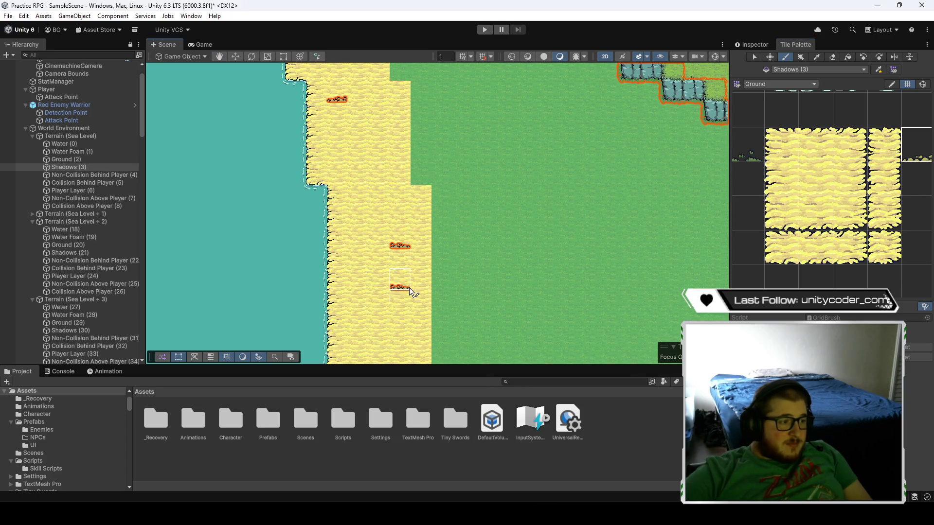
key(Left)
key(Up)
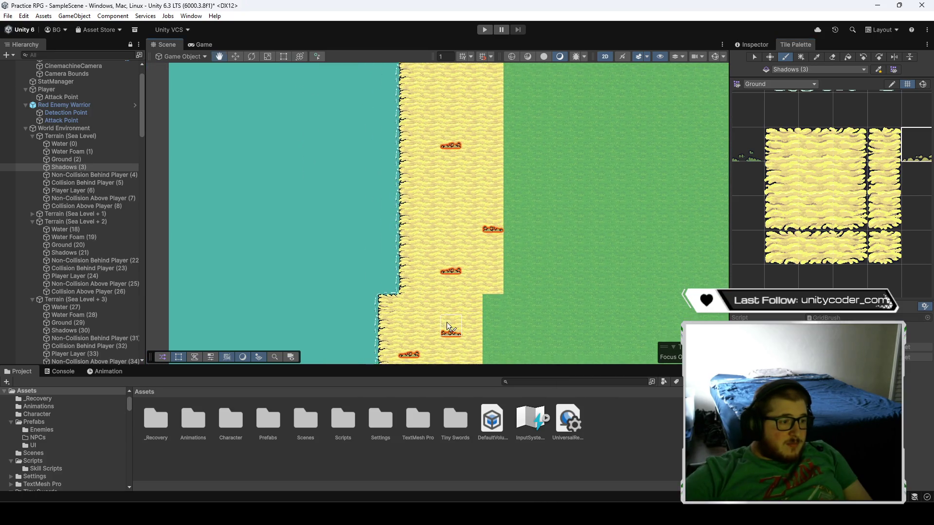
key(Right)
key(Down)
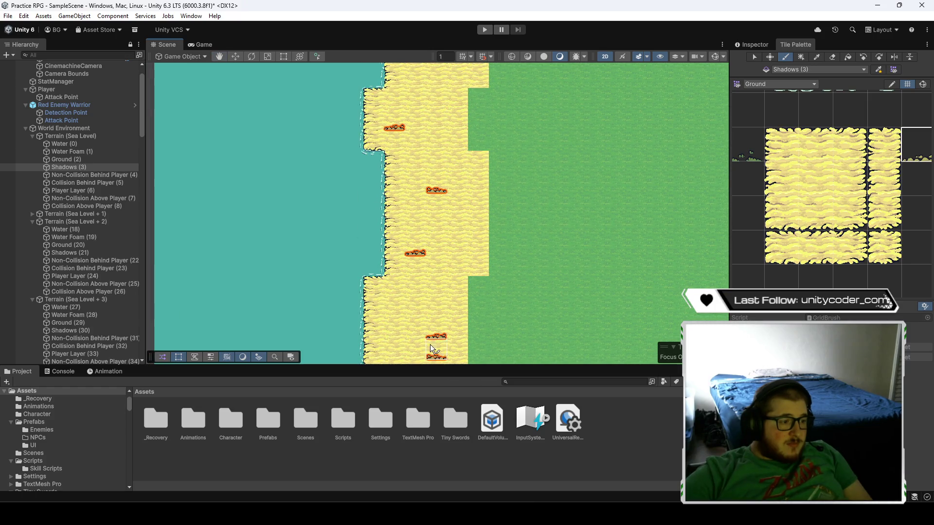
key(Down)
key(Right)
key(Down)
key(Right)
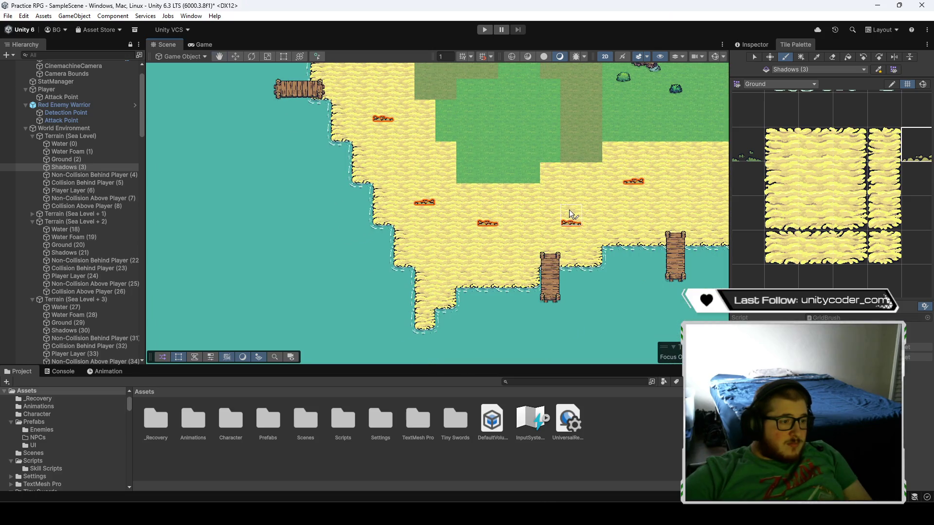
key(Right)
key(Right)
key(Up)
key(Right)
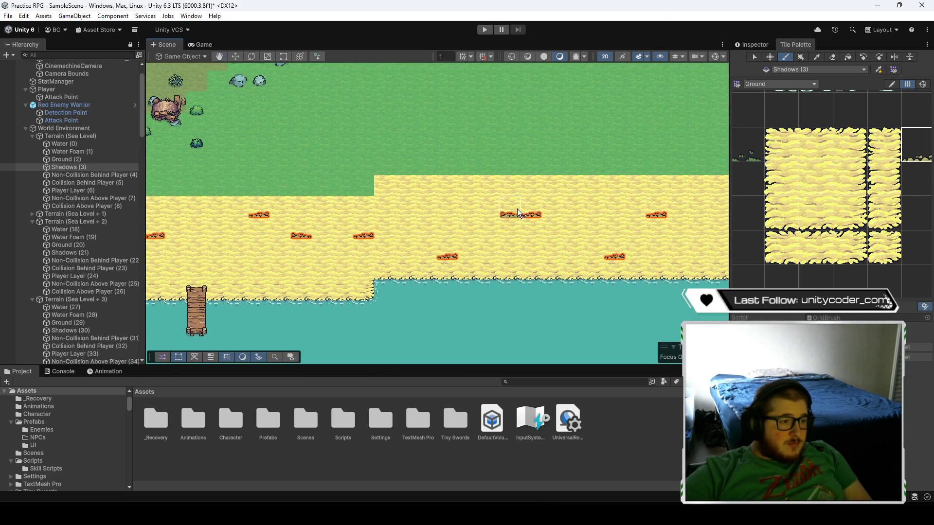
key(Right)
key(Up)
key(Right)
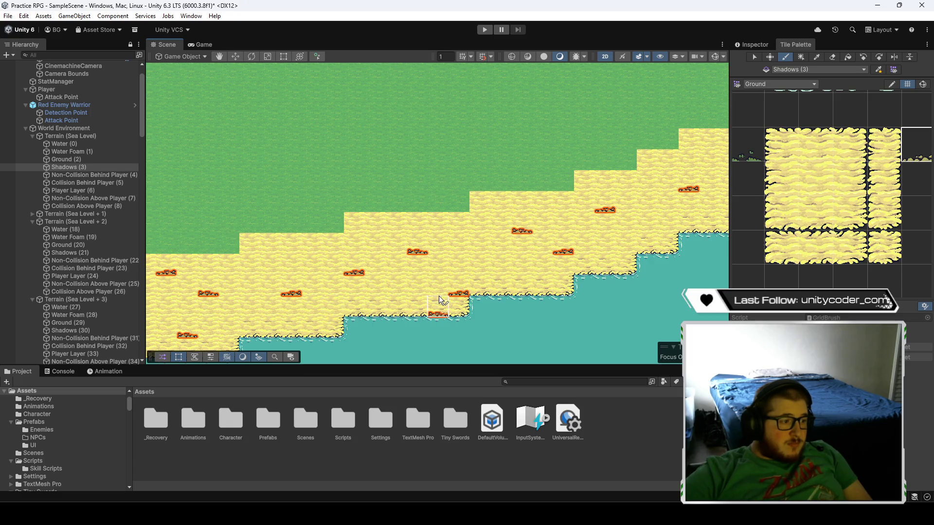
key(Right)
key(Up)
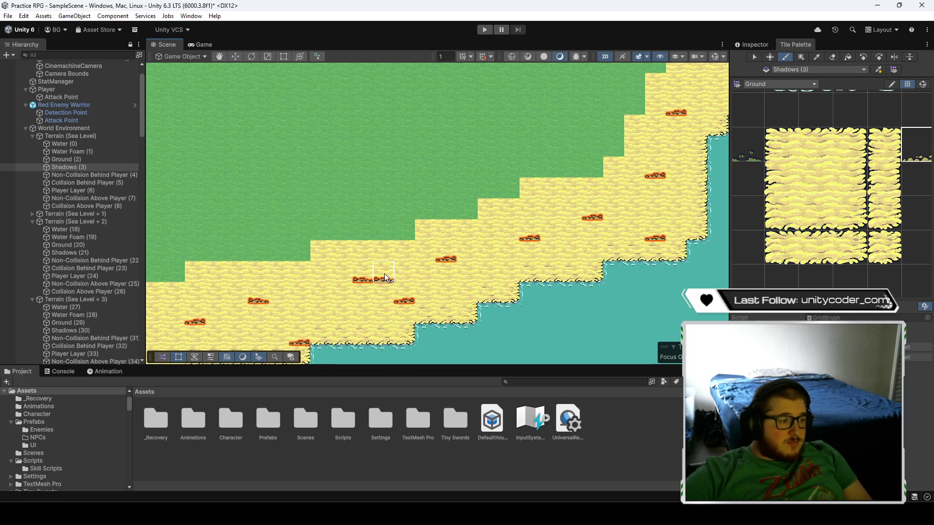
key(Right)
key(Up)
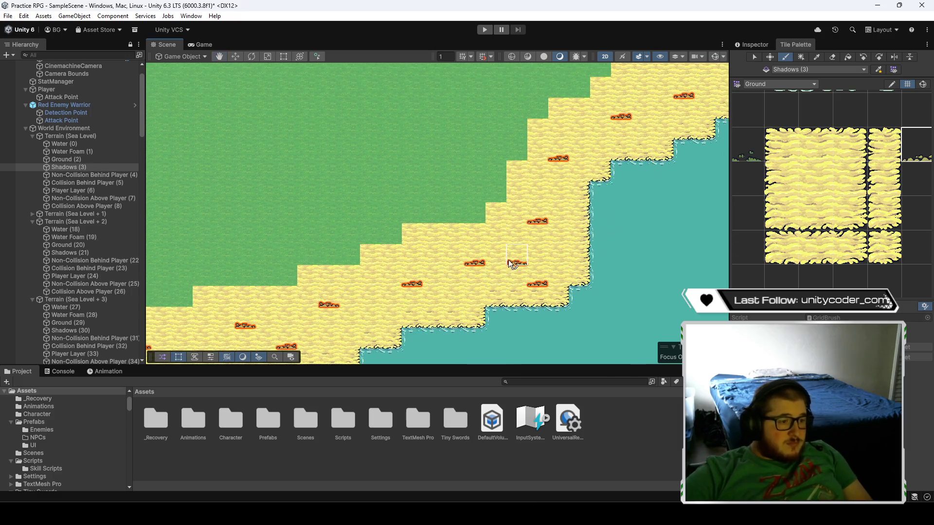
key(Right)
key(Up)
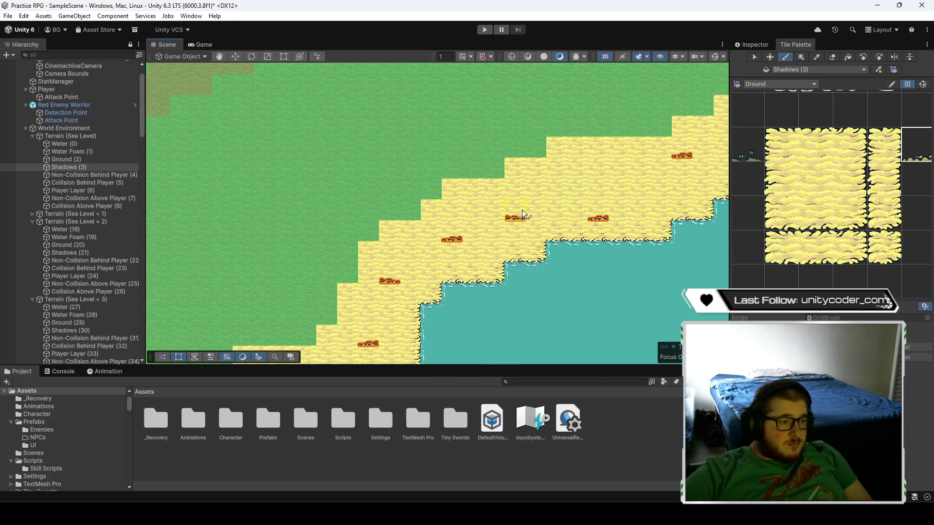
click(522, 211)
- Paint a short row of shadow tiles on a beach further north toward the cliff edge
key(Right)
key(Up)
key(Right)
key(Up)
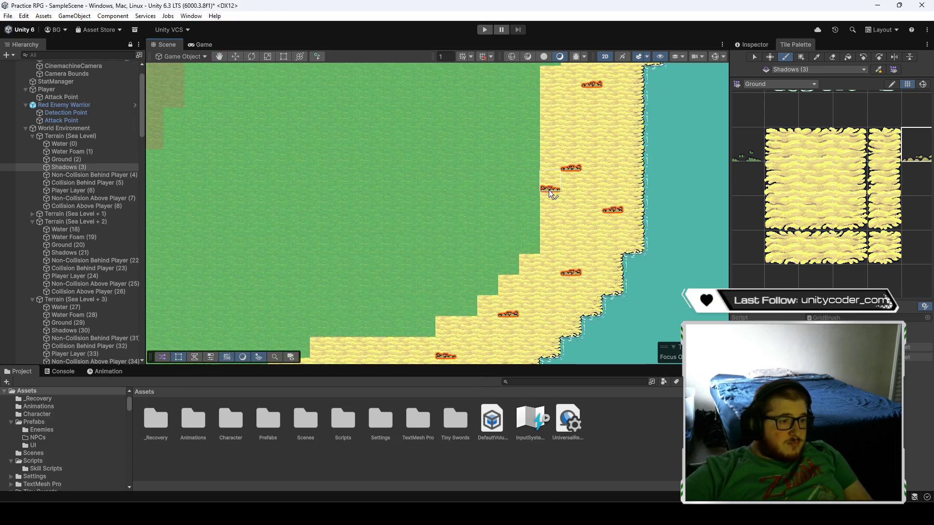
key(Up)
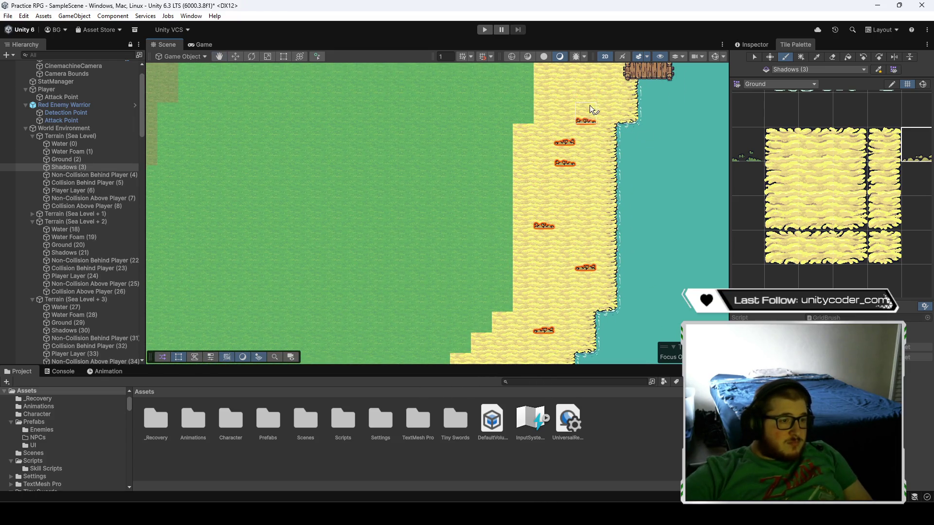
key(Right)
key(Up)
key(Right)
key(Up)
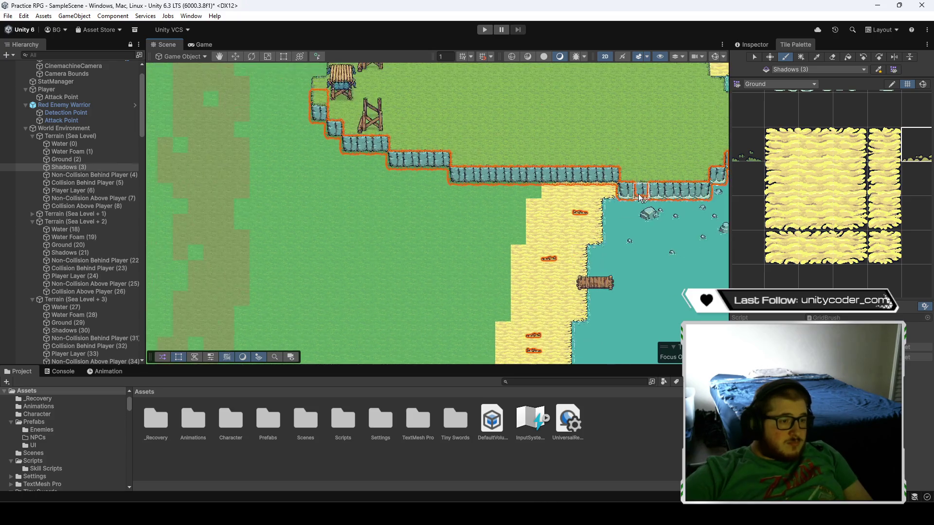
drag(560, 201, 587, 202)
- Move down the diagonal beach to the nearby shadow tiles and switch to the Eraser
key(Right)
key(Up)
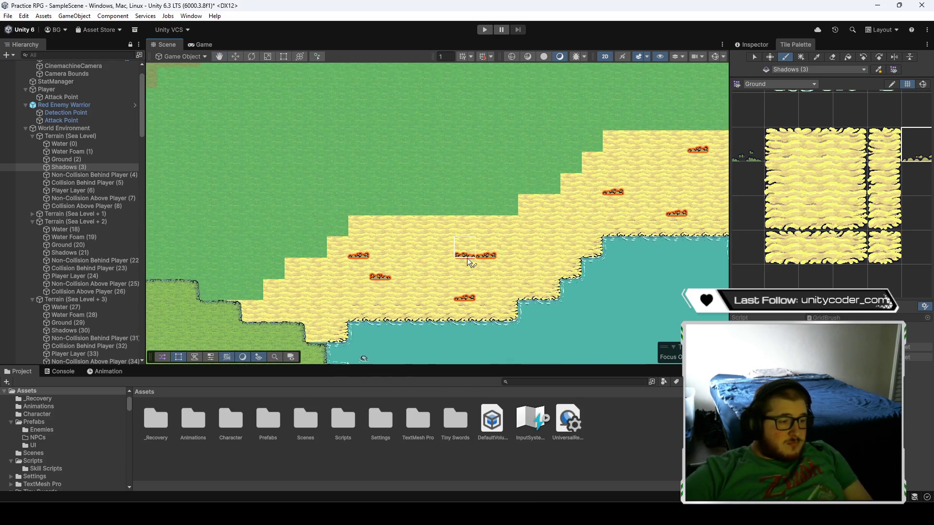
key(Right)
key(Up)
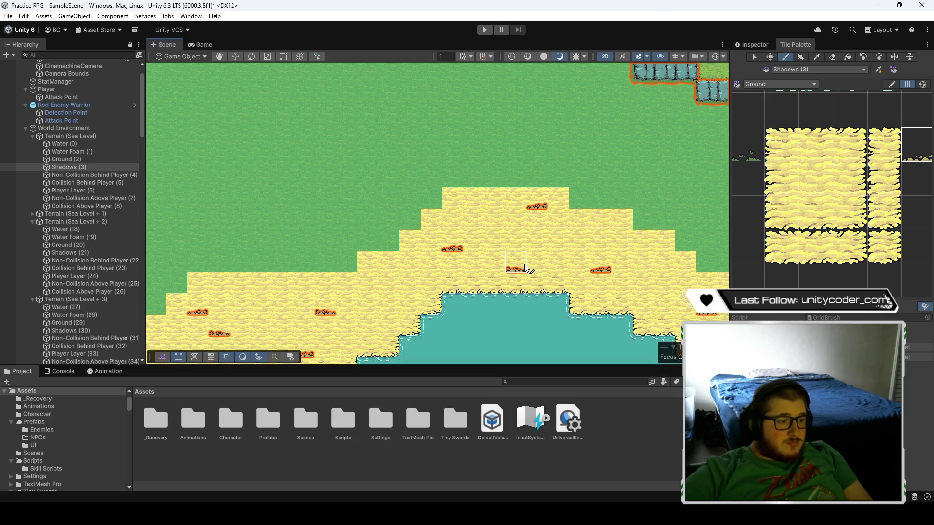
key(Right)
key(Down)
key(Right)
key(Down)
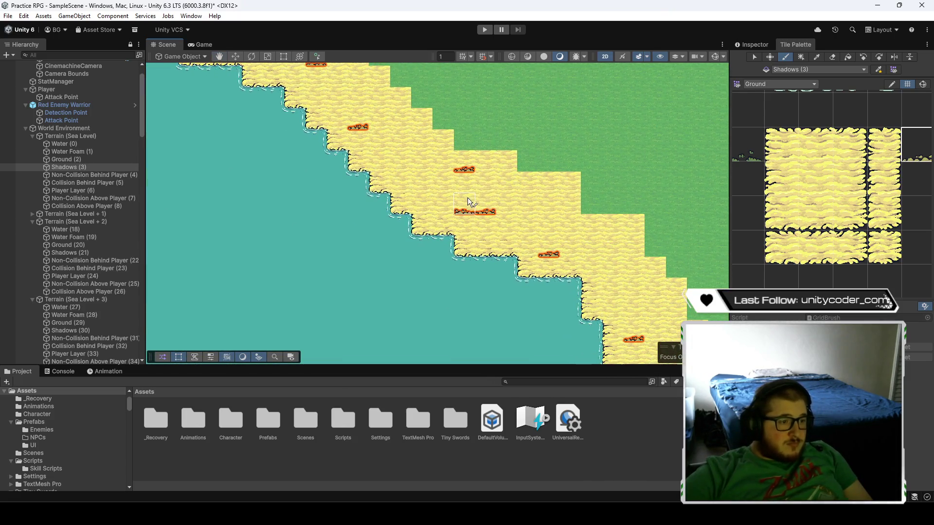
key(Right)
key(Down)
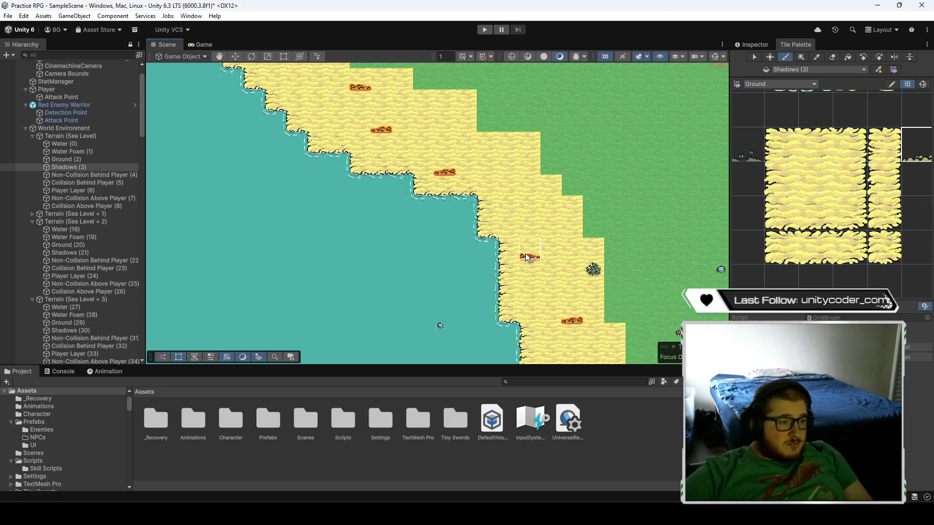
key(Right)
key(Down)
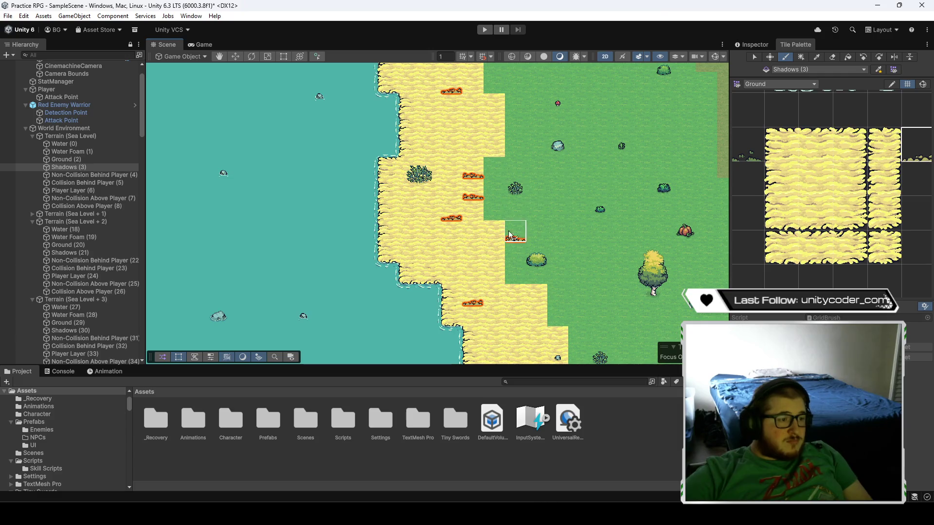
click(833, 58)
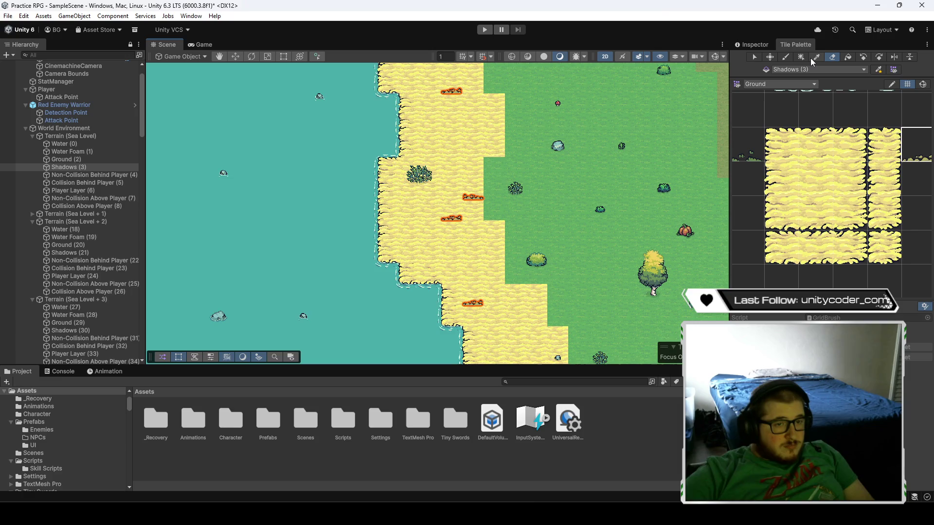
- Back in the Paintbrush, move along the coastline and paint a shadow tile on the sand
click(787, 56)
key(Down)
key(Right)
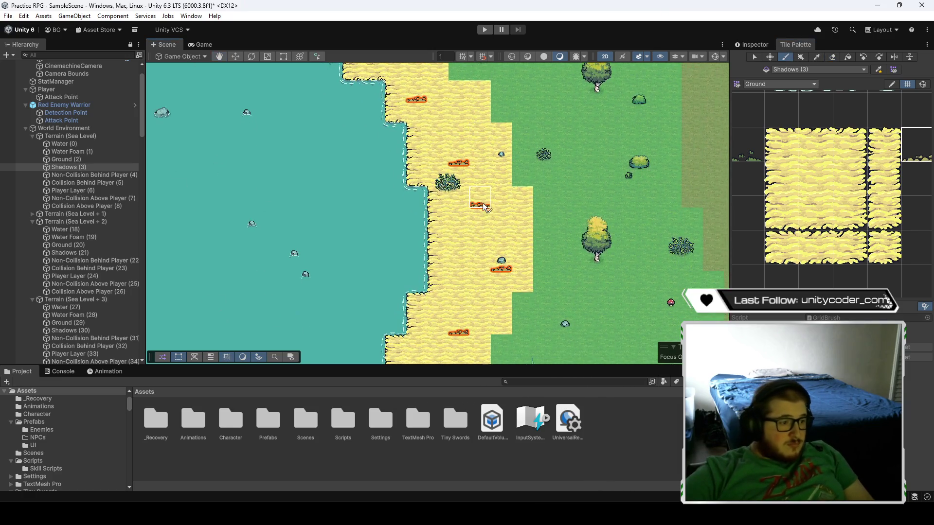
key(Up)
key(Left)
key(Down)
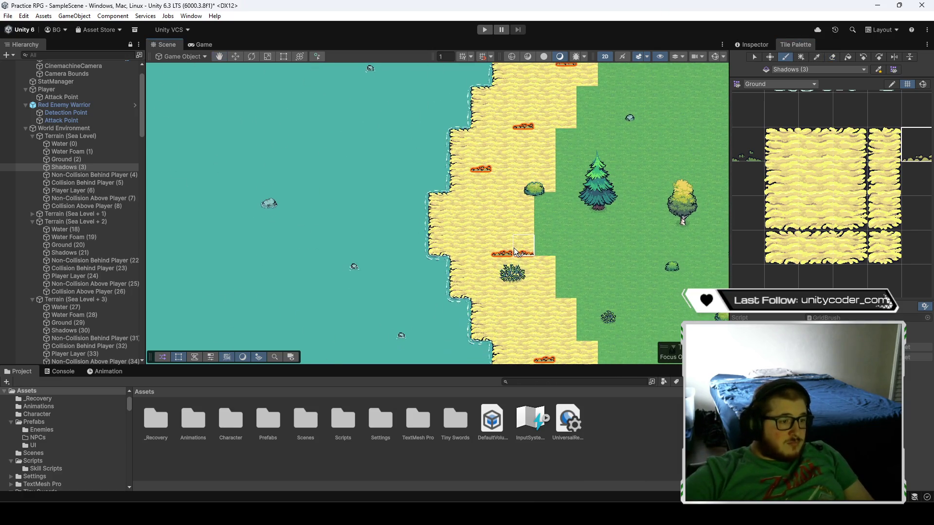
key(Down)
key(Down)
key(Down)
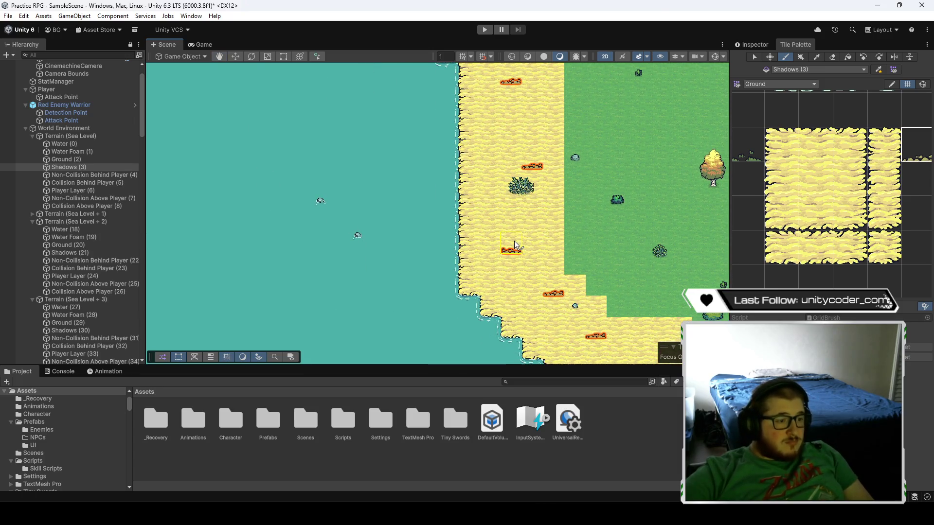
key(Down)
key(Right)
key(Right)
key(Right)
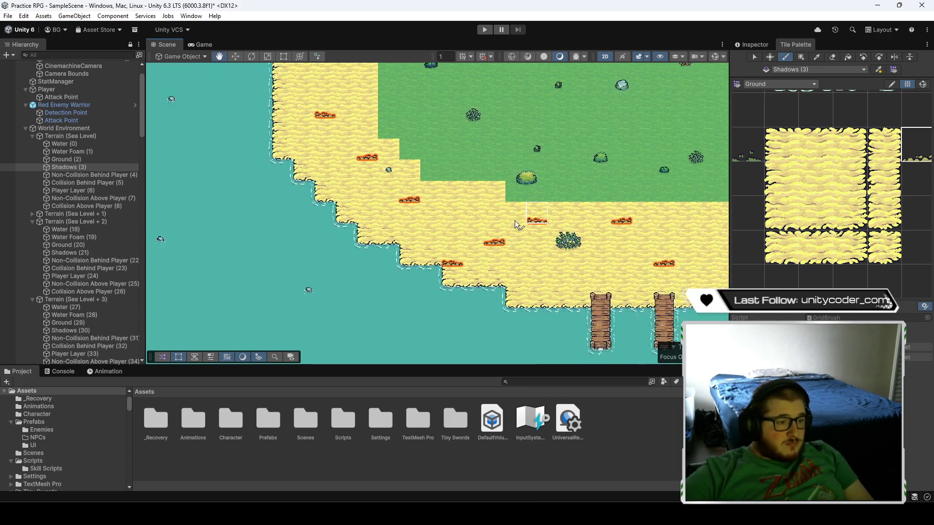
click(614, 254)
- Move to a different stretch of coast and paint a shadow tile beside the log
key(Up)
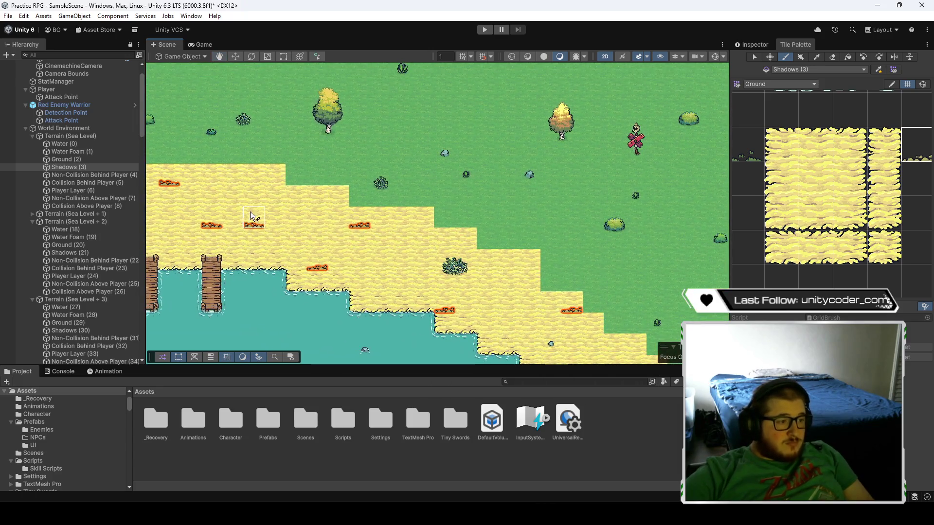
key(Down)
key(Down)
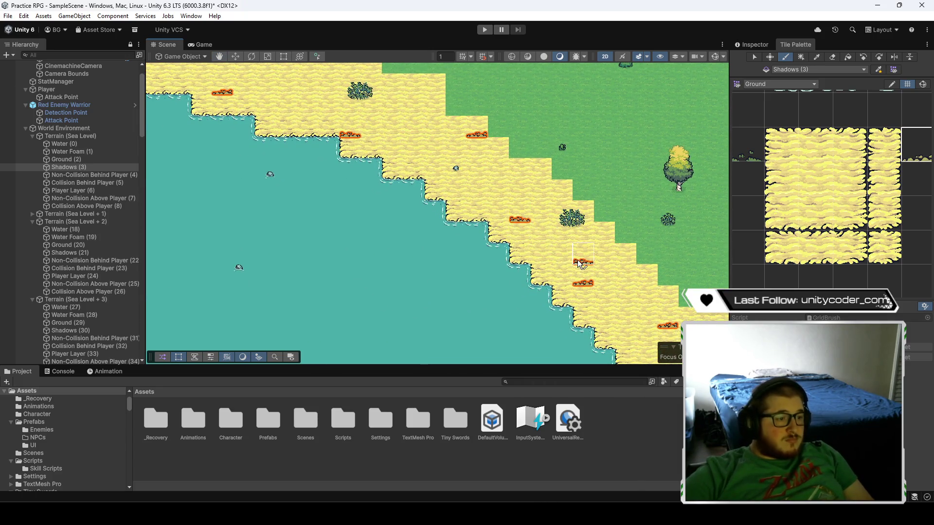
key(Down)
key(Right)
key(Right)
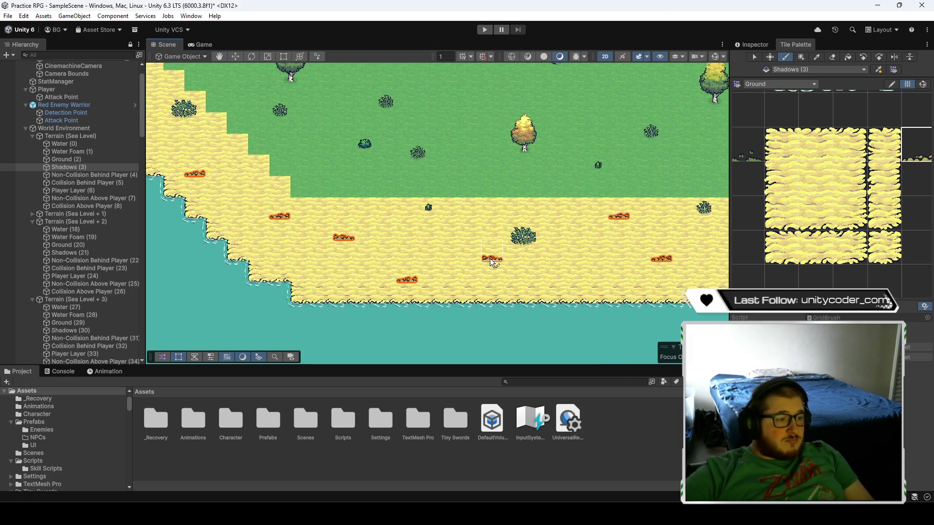
key(Up)
key(Up)
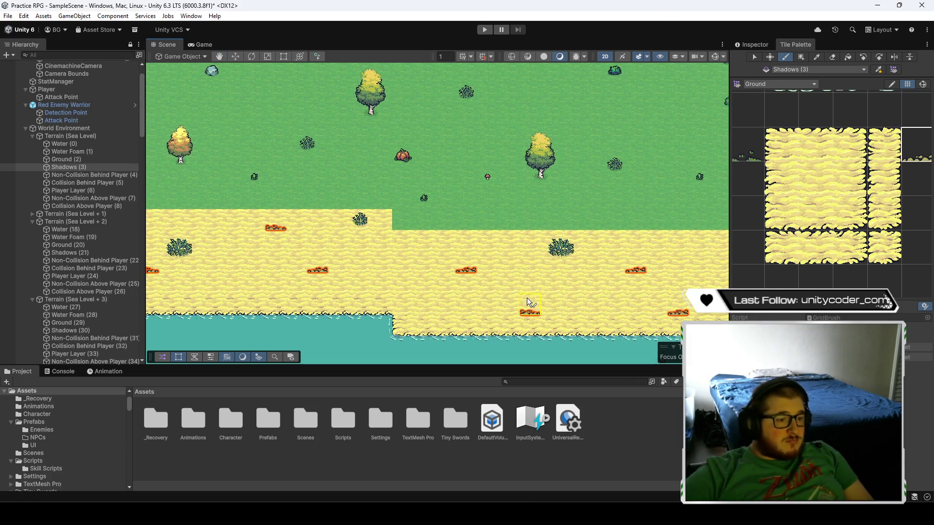
key(Right)
key(Down)
click(565, 241)
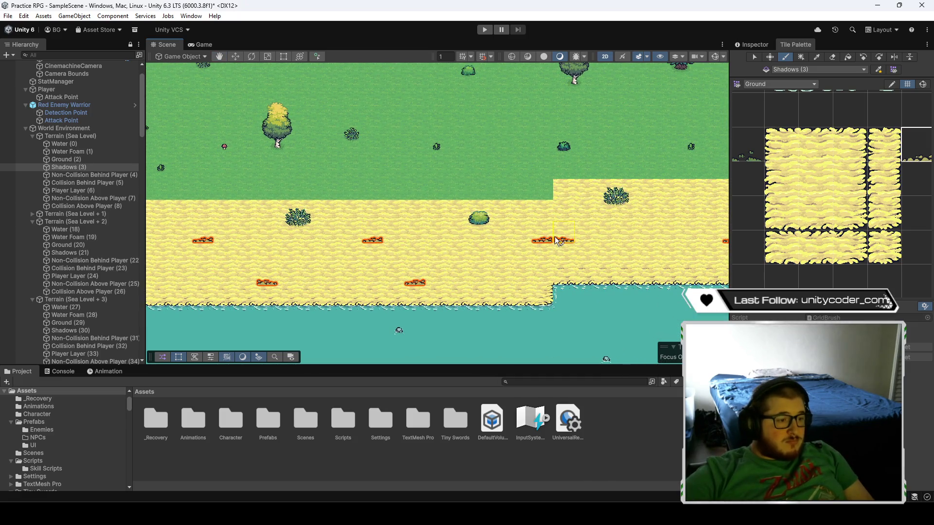
- Erase the stray shadow tile on the sand with the Eraser
key(Right)
key(Up)
key(d)
click(600, 238)
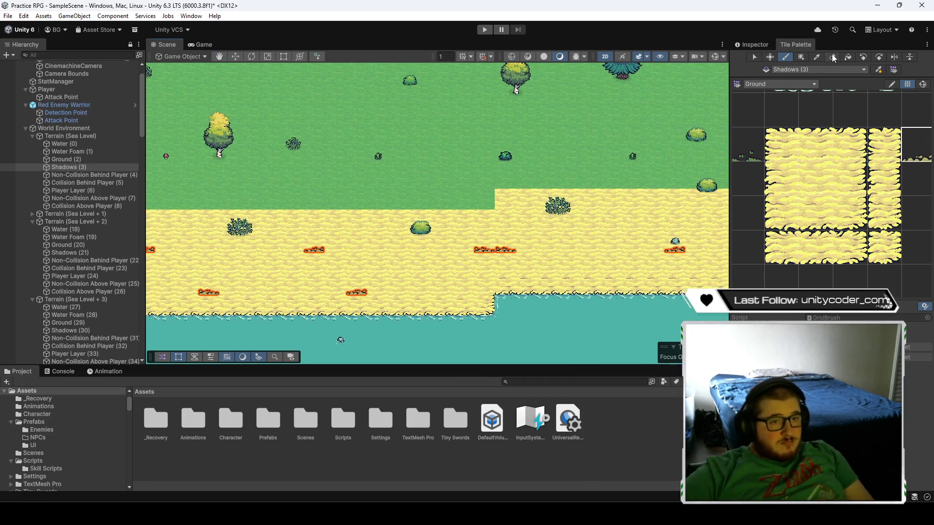
click(484, 252)
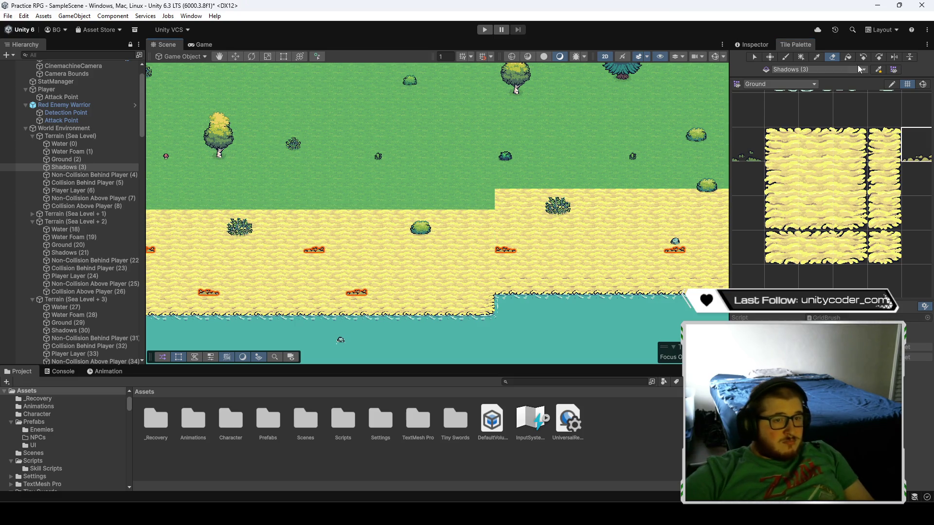
- Bring the cliff plateau into view and paint a shadow tile beside the cliff
click(786, 57)
key(Right)
key(Down)
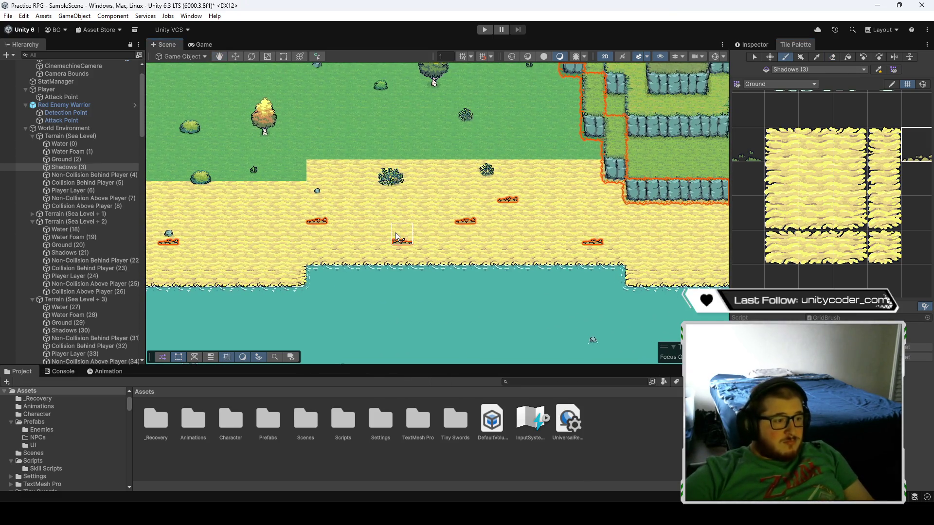
key(Up)
key(Right)
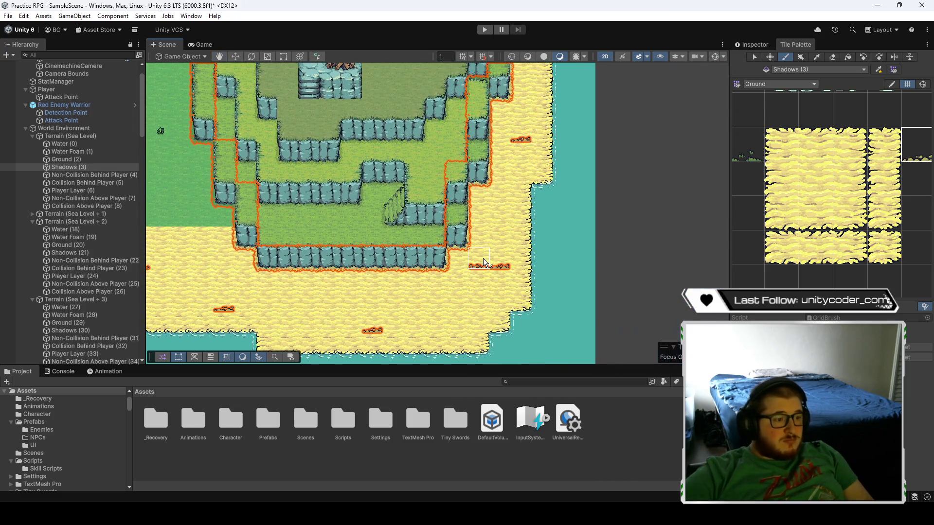
click(507, 204)
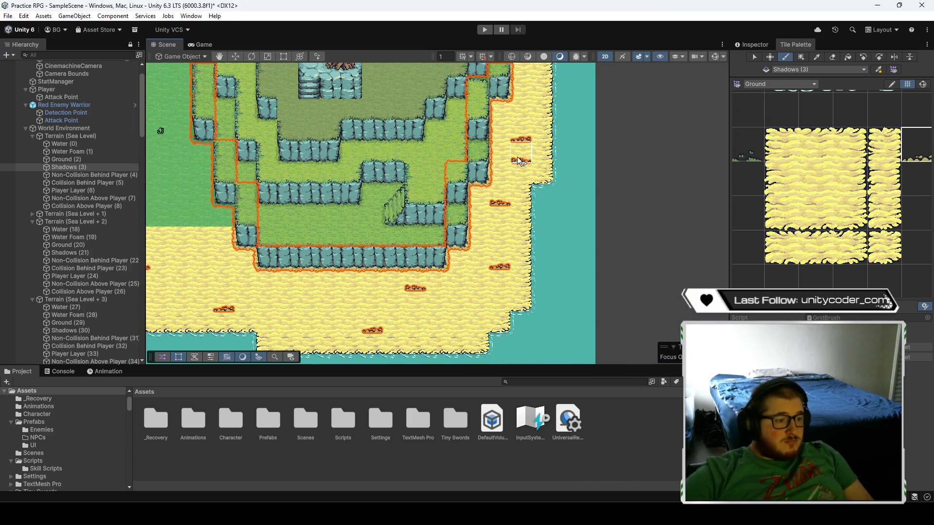
- Pan past the cliffs and grass over to the diagonal shoreline and pick the Eraser
key(Up)
key(Right)
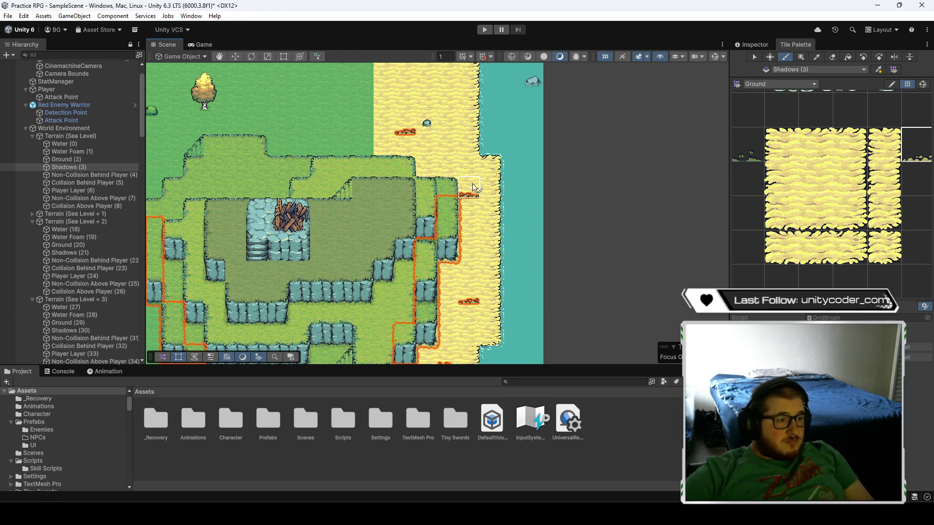
key(Up)
key(Left)
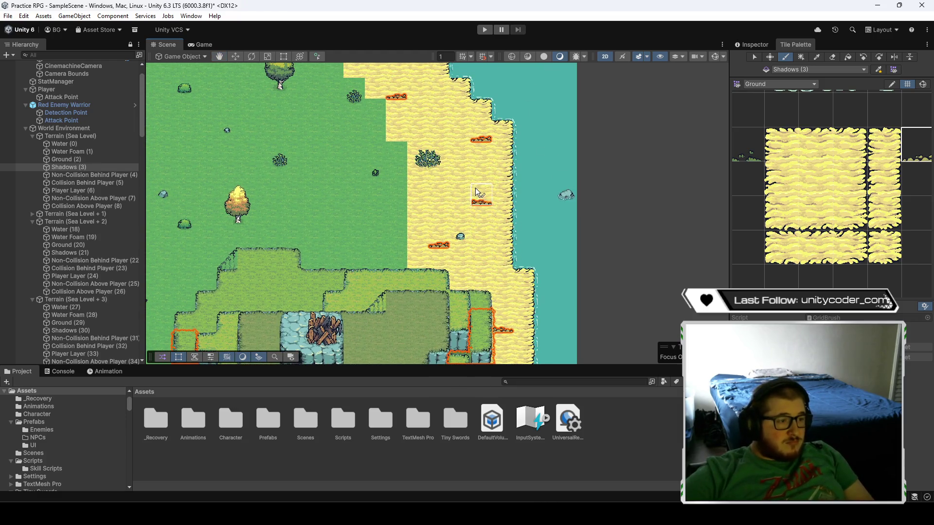
key(Left)
key(Down)
key(Right)
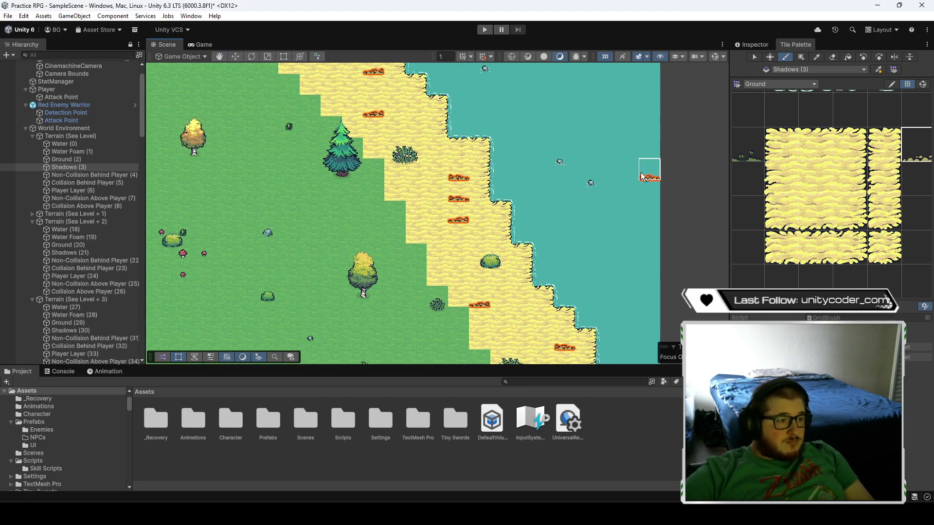
click(832, 57)
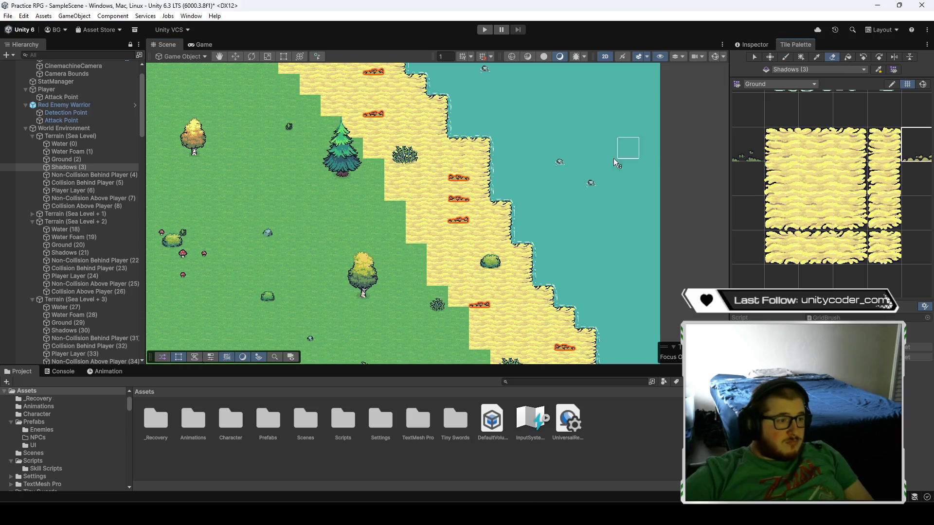
- Paint shadow tiles into two stacked cells on the diagonal shoreline sand
click(786, 57)
drag(395, 146, 600, 331)
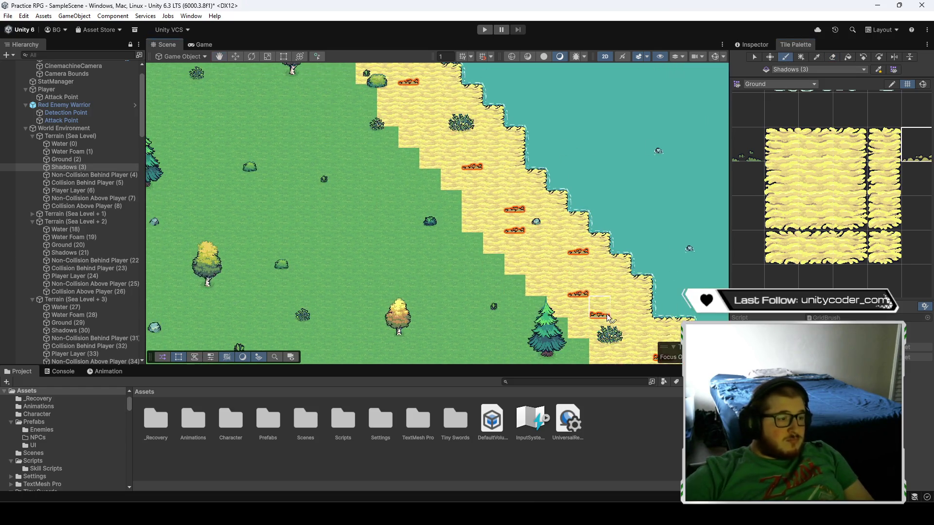
click(509, 169)
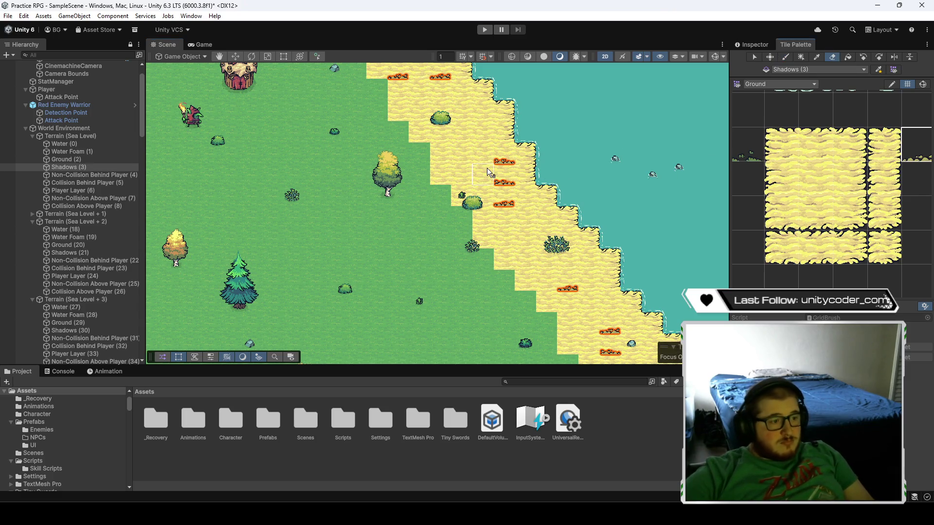
drag(464, 113, 565, 269)
click(787, 57)
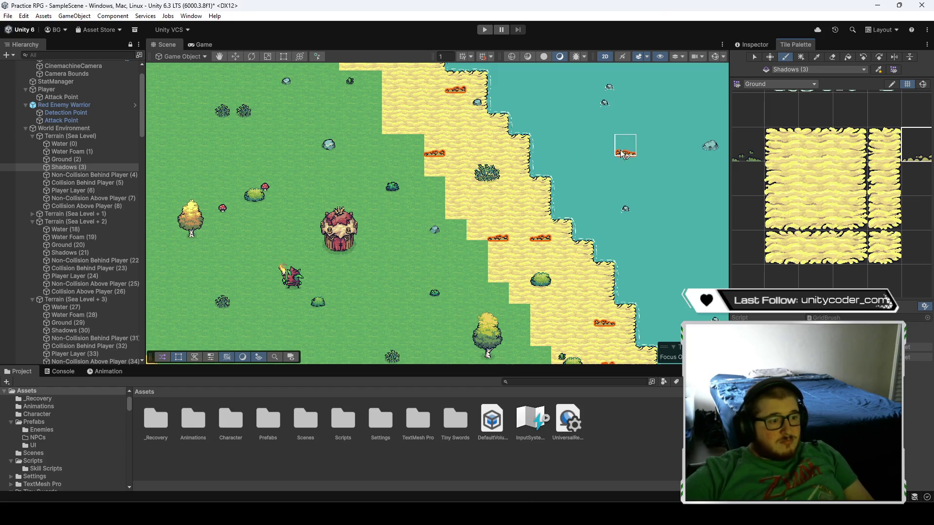
- Pan up along the beach past the cliffs until the river and rock cliffs are visible
drag(535, 222, 571, 332)
mouse_move(432, 156)
mouse_down()
mouse_move(464, 230)
mouse_move(536, 342)
mouse_move(450, 256)
mouse_up()
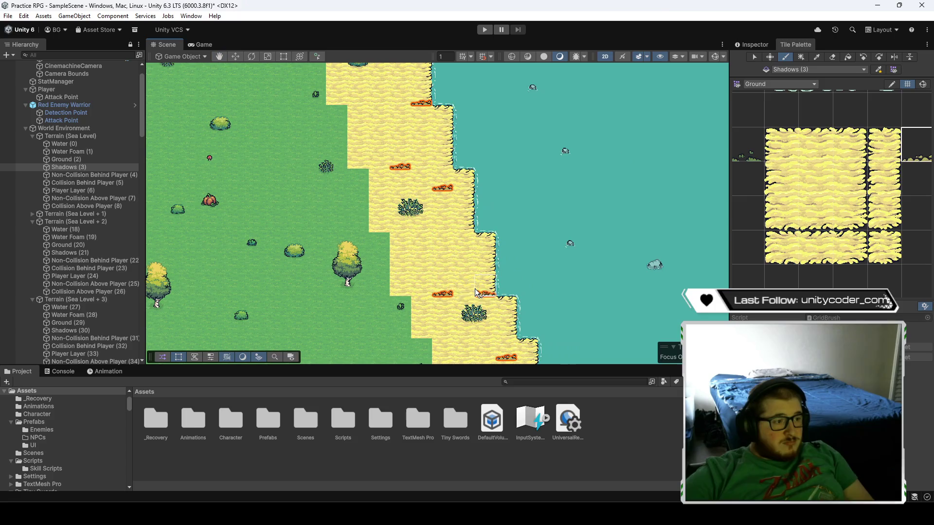
drag(408, 162, 457, 282)
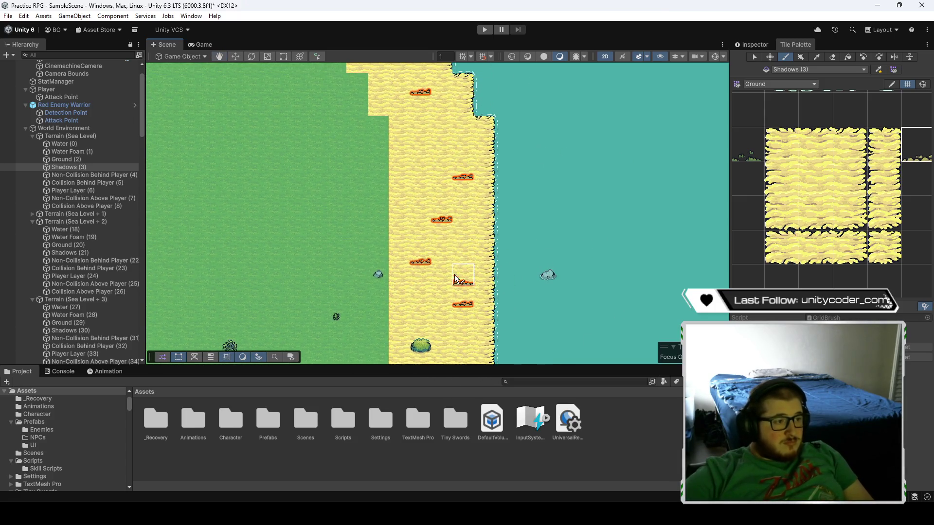
drag(441, 165, 454, 246)
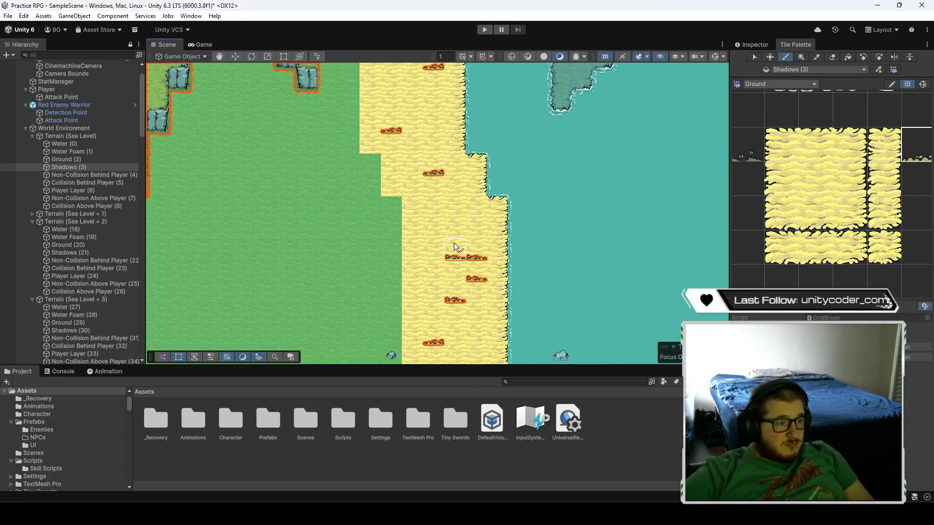
click(833, 57)
drag(480, 116, 482, 248)
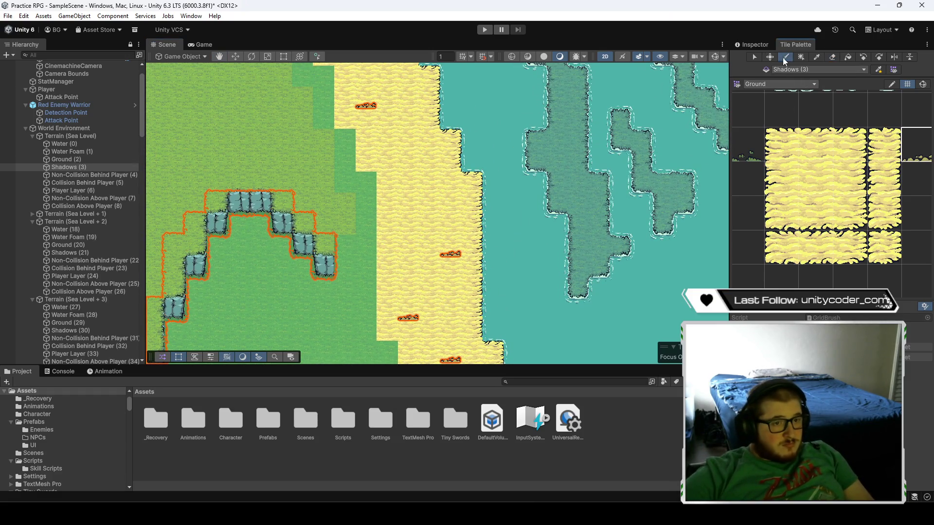
mouse_move(407, 150)
mouse_down()
mouse_move(490, 246)
mouse_move(511, 288)
mouse_move(454, 315)
mouse_up()
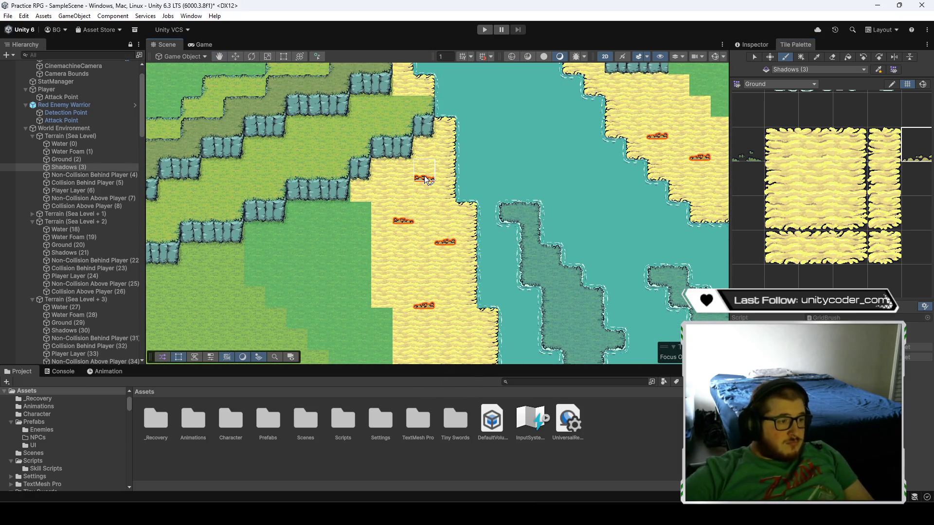
drag(426, 180, 584, 229)
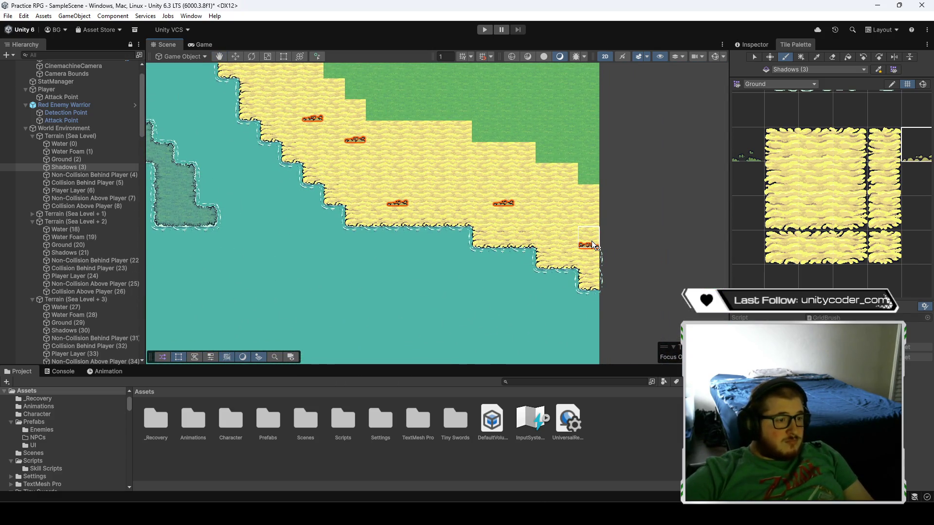
mouse_move(358, 142)
mouse_down()
mouse_move(521, 277)
mouse_move(466, 215)
mouse_move(493, 185)
mouse_move(466, 237)
mouse_move(524, 264)
mouse_up()
drag(440, 173, 570, 265)
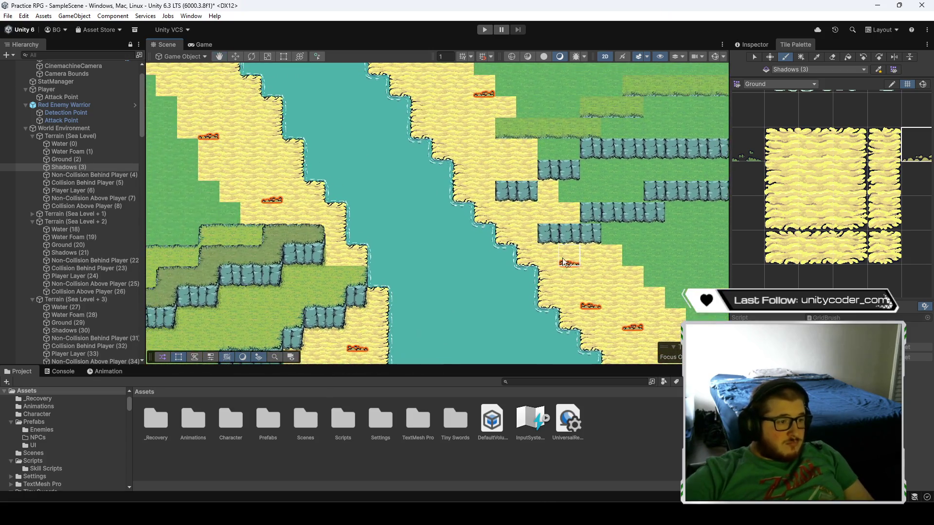
- Pan around the river, surveying several stretches of its sand banks
drag(465, 135, 508, 209)
mouse_move(530, 160)
mouse_down()
mouse_move(530, 338)
mouse_move(489, 186)
mouse_move(489, 126)
mouse_move(439, 138)
mouse_move(360, 180)
mouse_up()
mouse_move(375, 142)
mouse_down()
mouse_move(433, 200)
mouse_move(522, 257)
mouse_up()
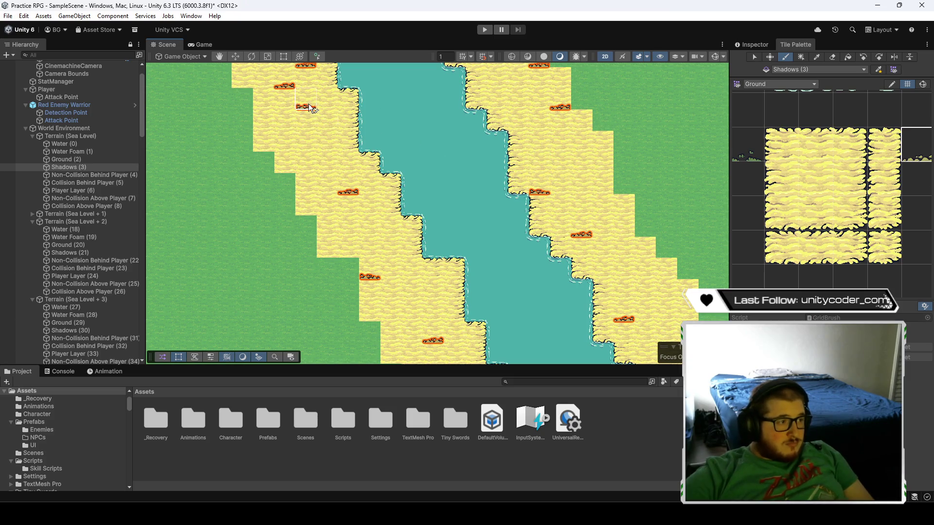
mouse_move(515, 108)
mouse_down()
mouse_move(515, 163)
mouse_move(567, 259)
mouse_move(553, 264)
mouse_up()
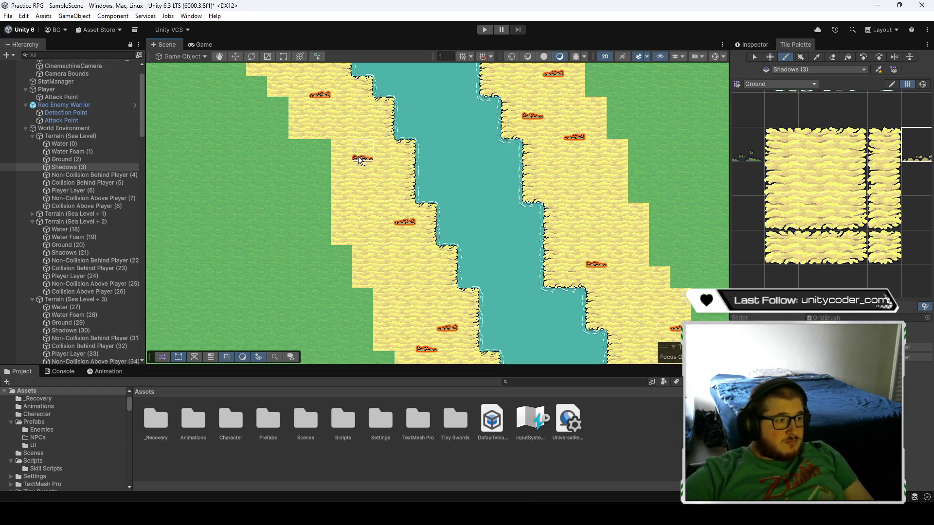
mouse_move(370, 114)
mouse_down()
mouse_move(403, 151)
mouse_move(444, 276)
mouse_up()
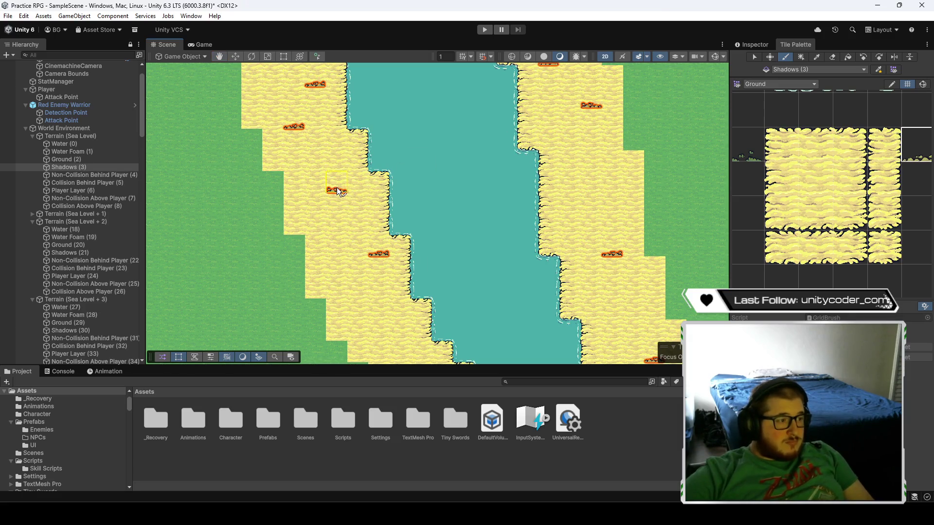
mouse_move(350, 146)
mouse_down()
mouse_move(278, 146)
mouse_move(428, 209)
mouse_move(439, 276)
mouse_up()
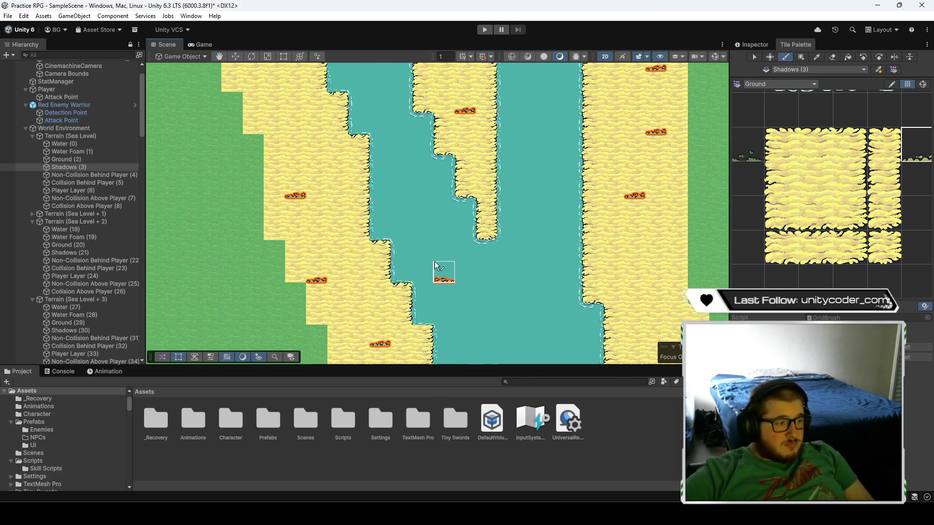
mouse_move(596, 128)
mouse_down()
mouse_move(570, 244)
mouse_move(546, 209)
mouse_move(680, 262)
mouse_up()
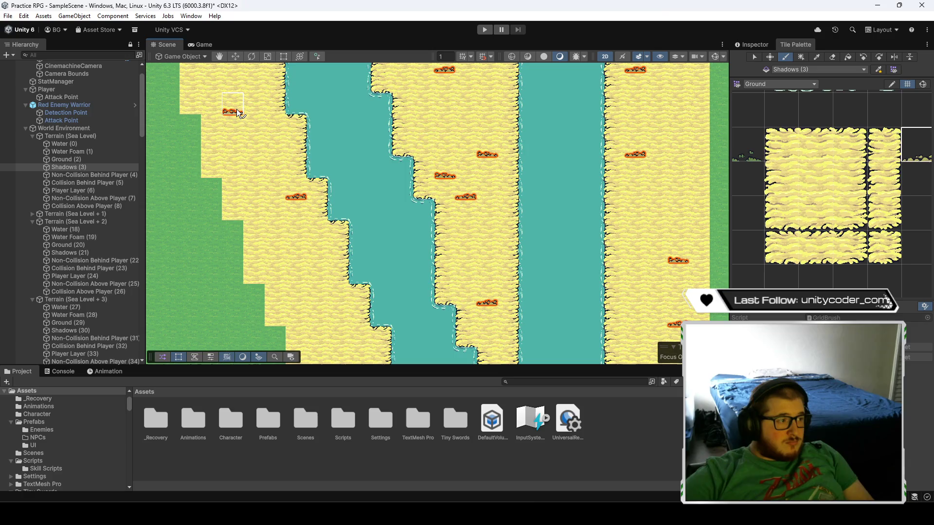
drag(490, 138, 501, 253)
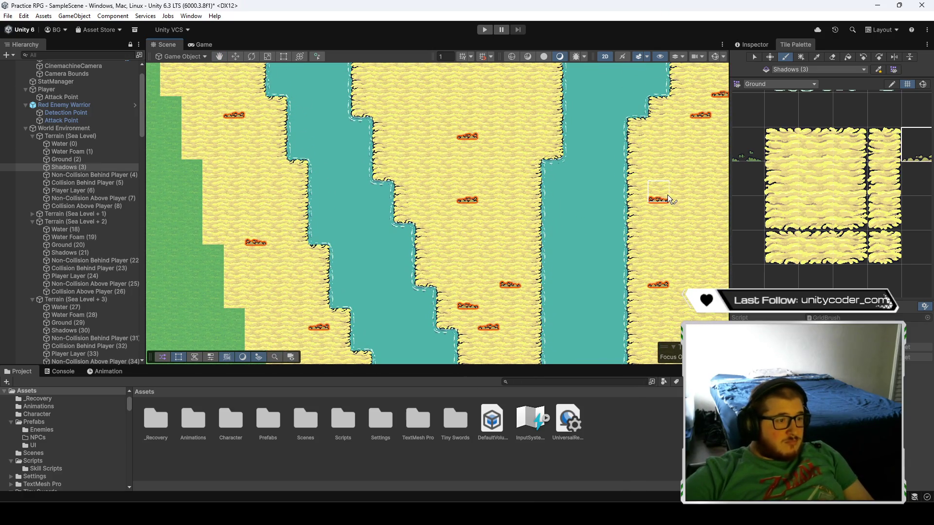
- Paint a shadow tile on the river's left sand bank
mouse_move(527, 108)
mouse_down()
mouse_move(448, 236)
mouse_move(495, 297)
mouse_up()
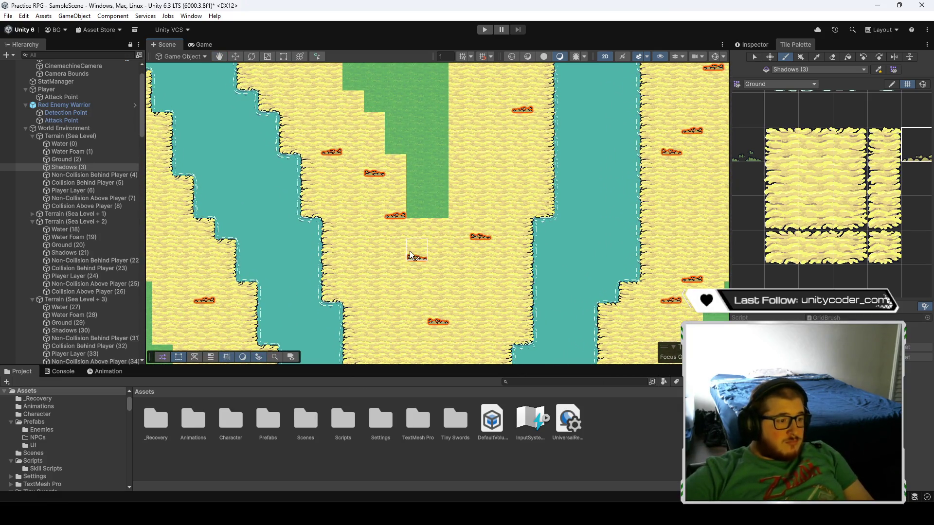
key(Down)
key(Down)
key(Down)
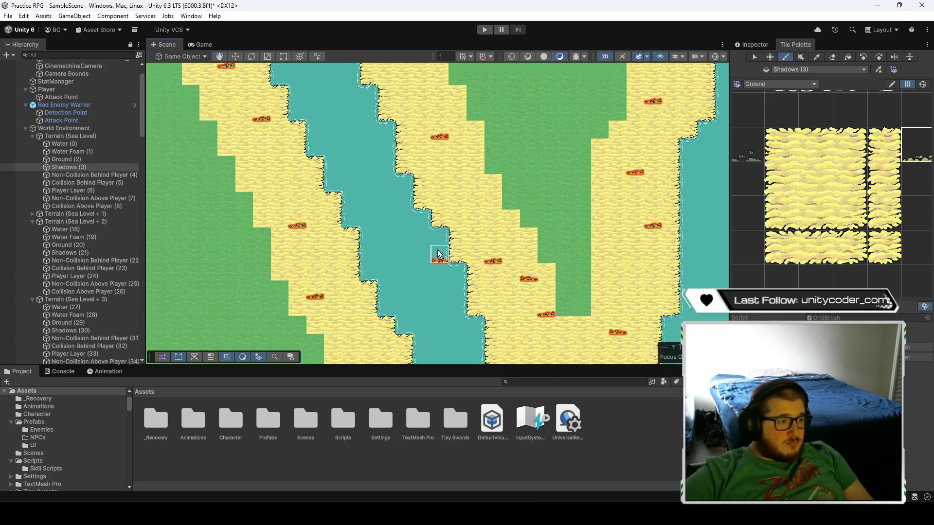
click(338, 303)
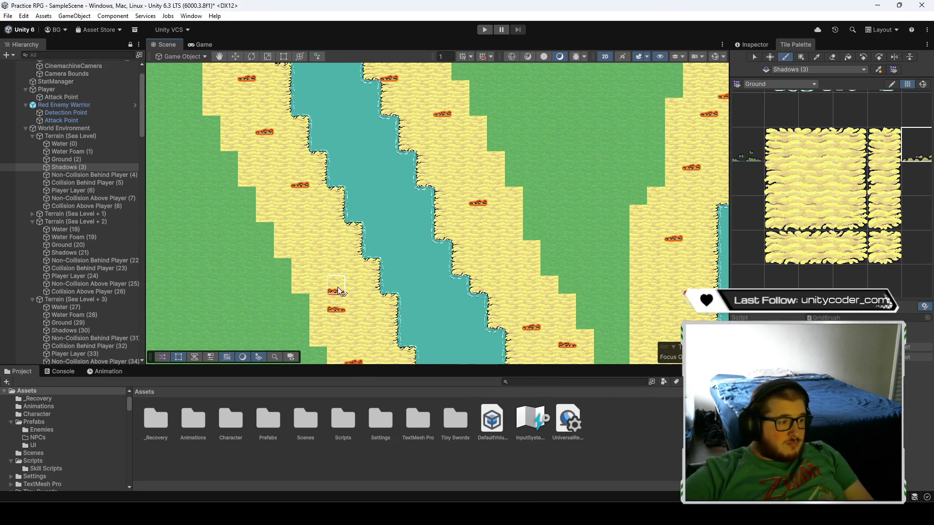
drag(350, 183, 413, 247)
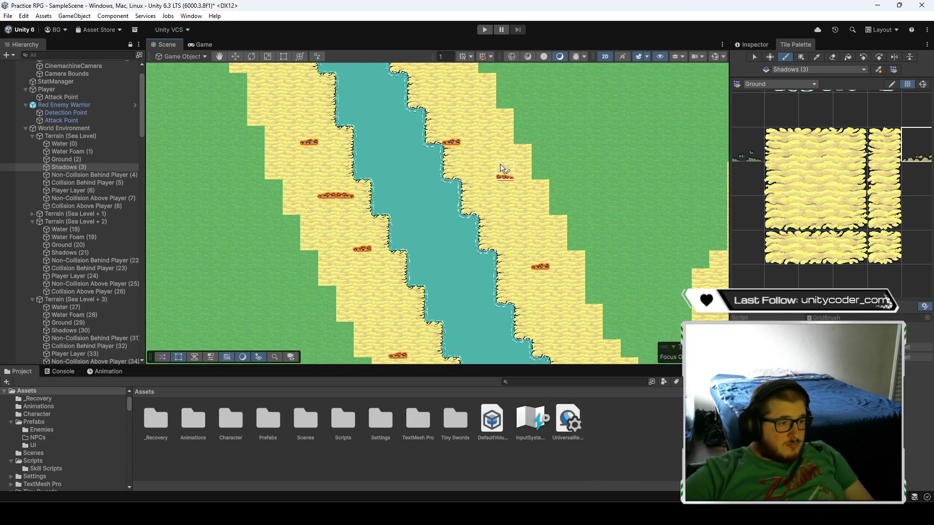
- Zoom and move down the river stretches, then back up to the map's top edge
scroll(465, 191, up, 3)
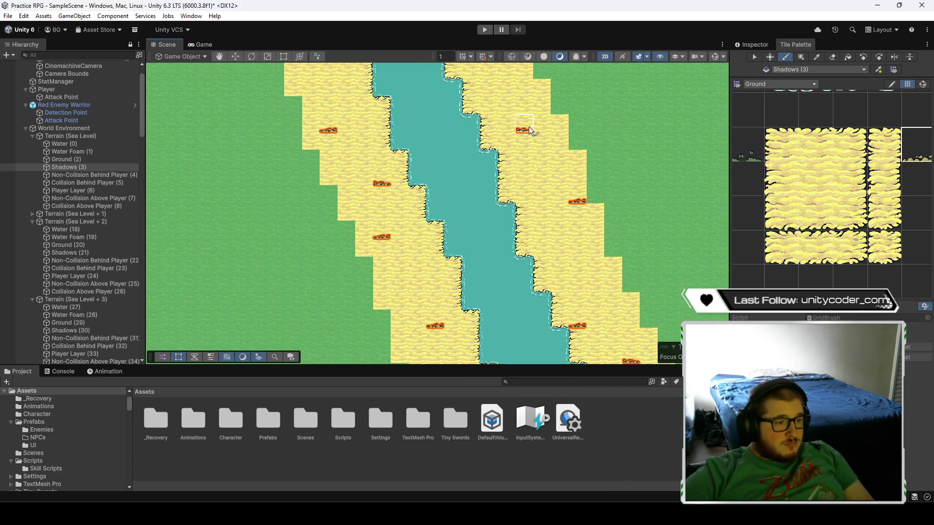
key(Down)
key(Down)
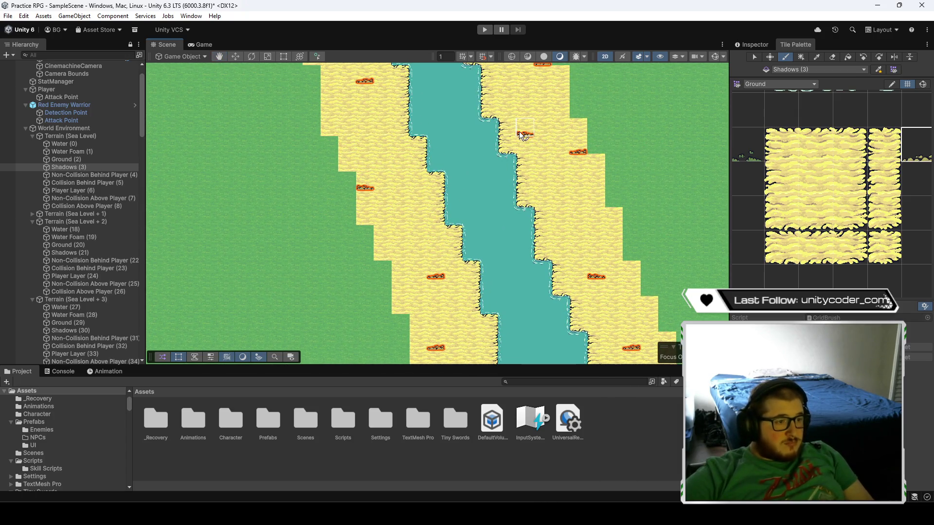
key(Down)
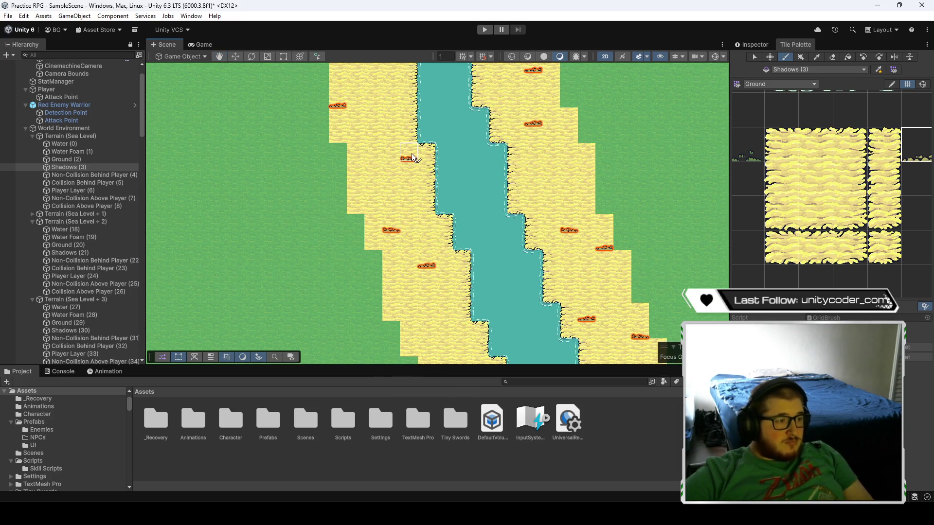
key(Down)
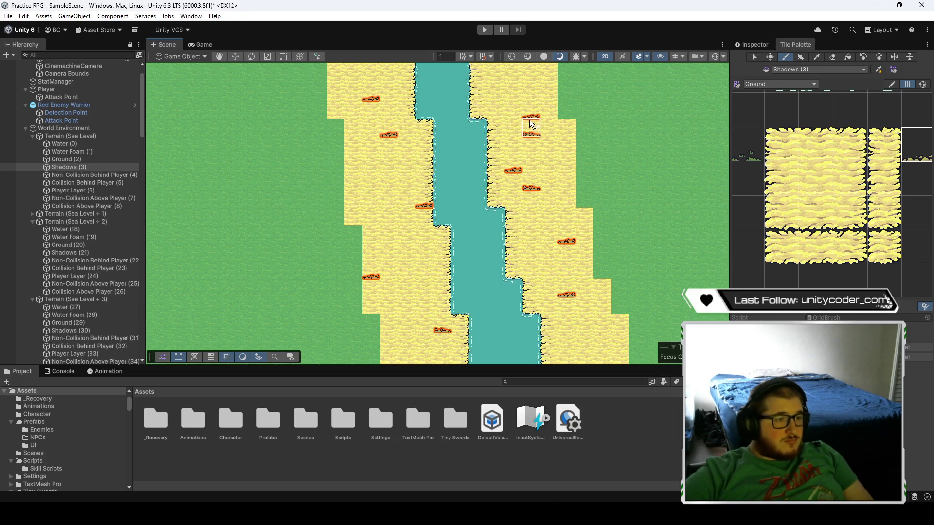
key(Down)
key(Down)
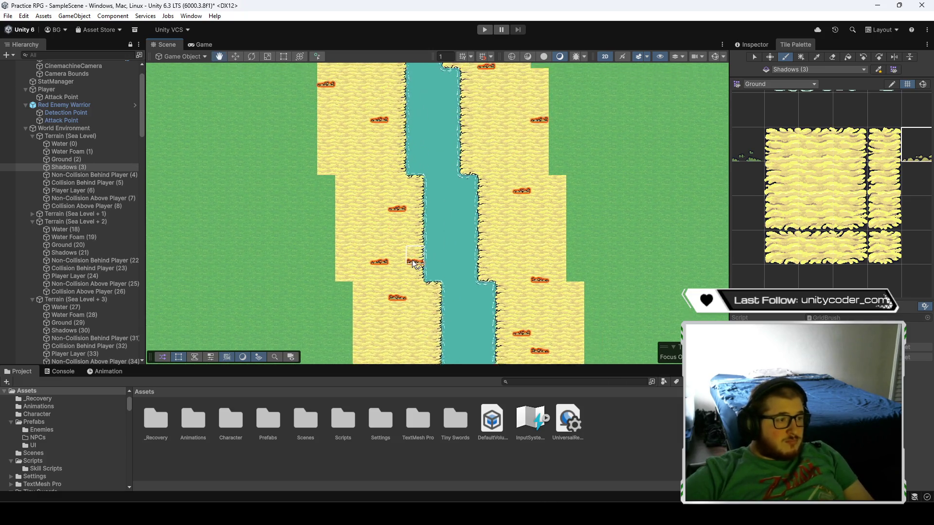
key(Up)
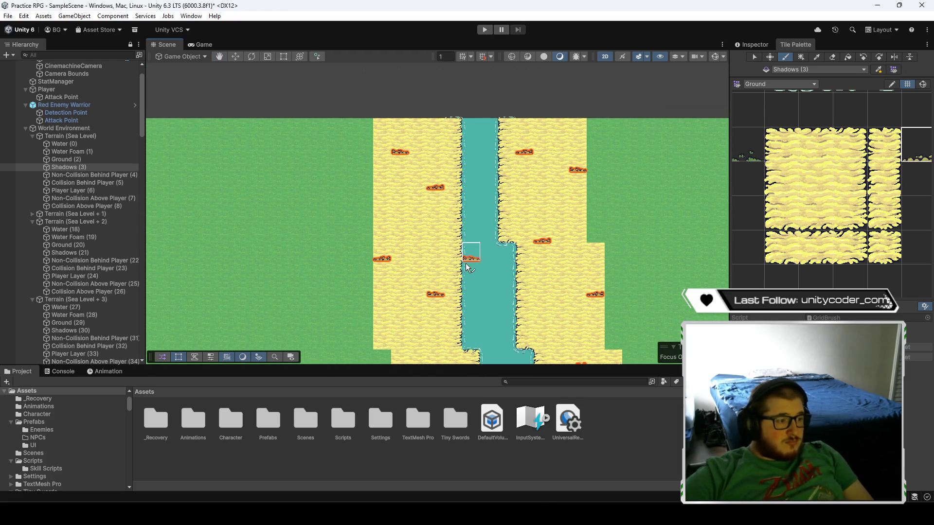
scroll(538, 292, down, 3)
scroll(590, 259, up, 3)
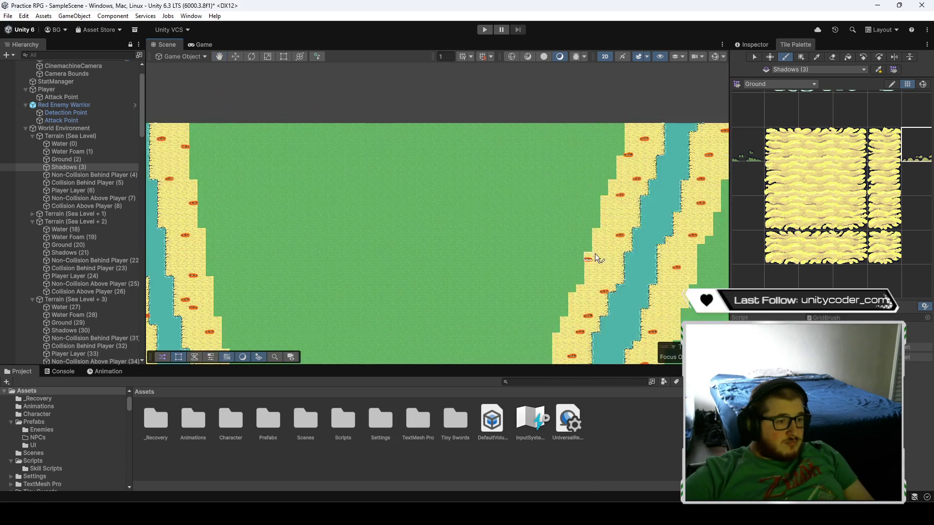
- Paint a shadow tile on the river's right sand bank
scroll(382, 250, down, 3)
scroll(392, 199, up, 3)
click(443, 219)
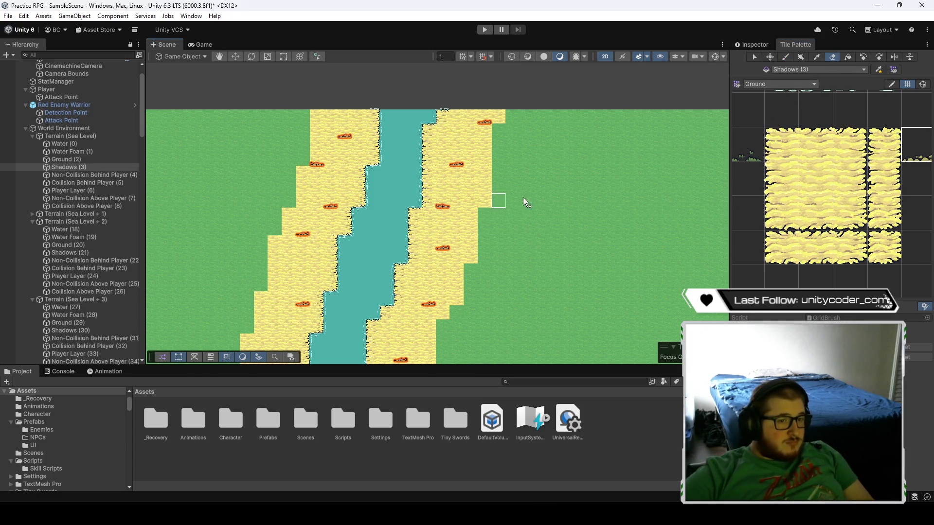
scroll(511, 205, up, 5)
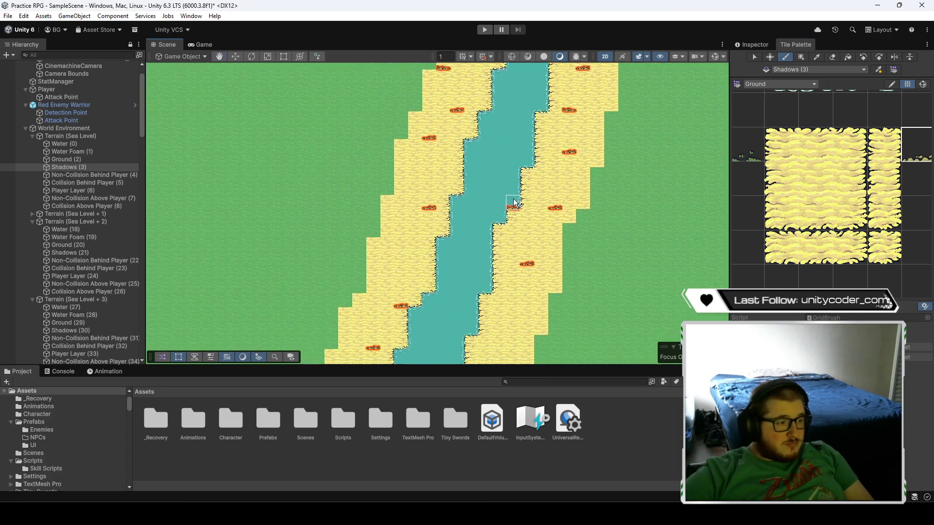
scroll(466, 271, down, 5)
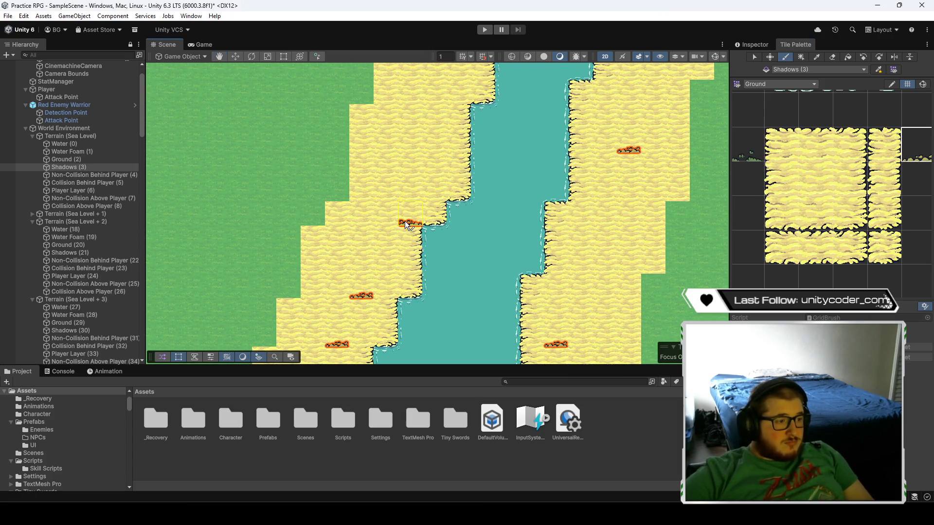
scroll(478, 177, down, 2)
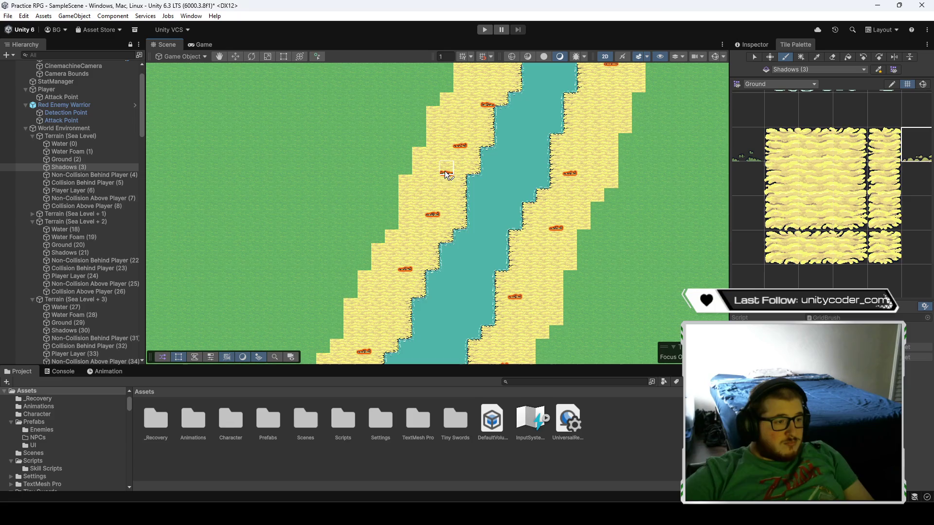
- Move along the river and zoom out over the whole map
key(Down)
key(Left)
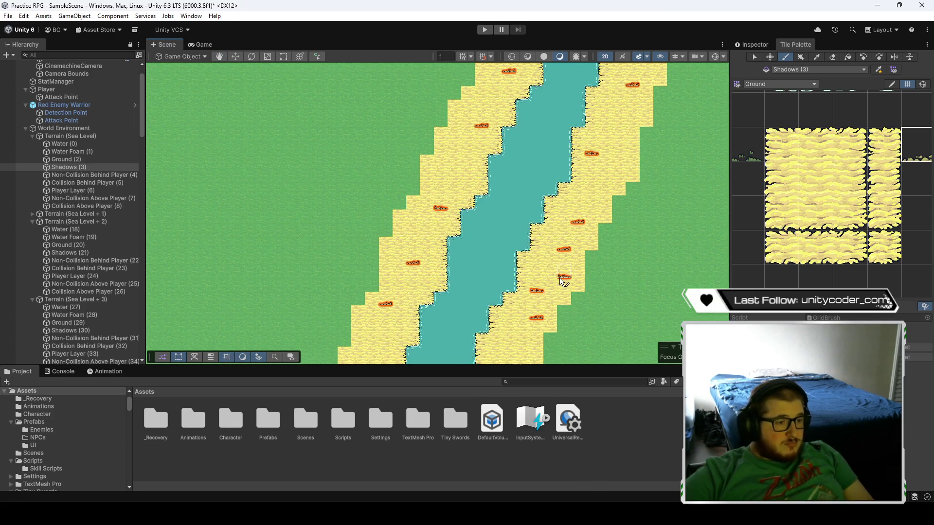
scroll(536, 234, up, 2)
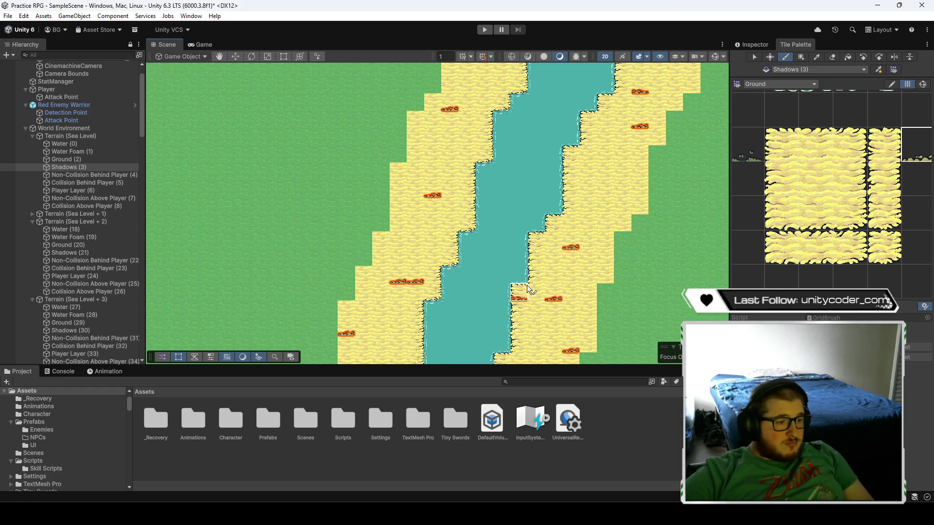
key(Down)
key(Left)
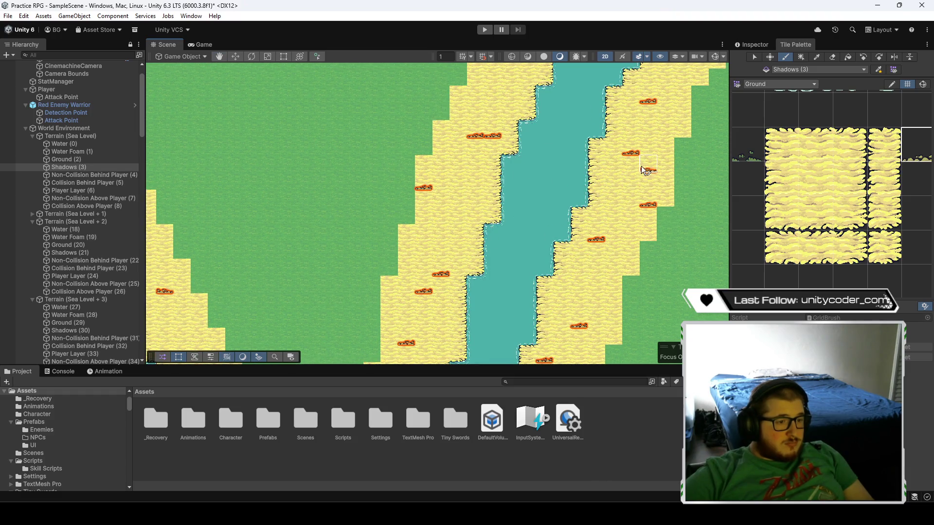
key(Down)
key(Right)
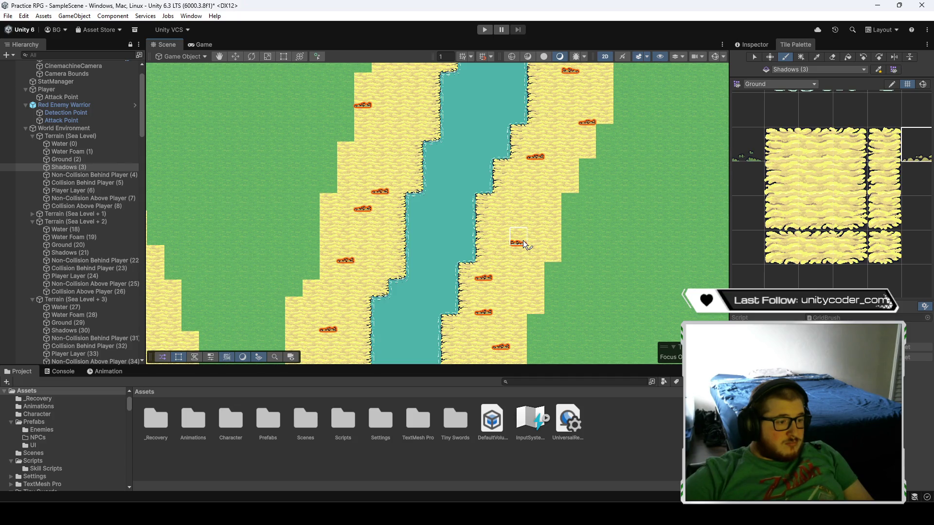
scroll(544, 248, down, 6)
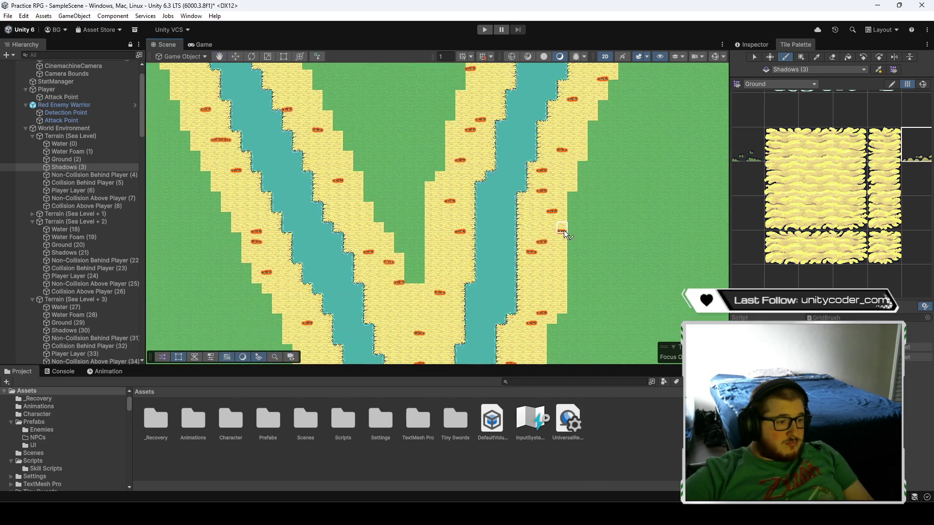
scroll(539, 229, down, 8)
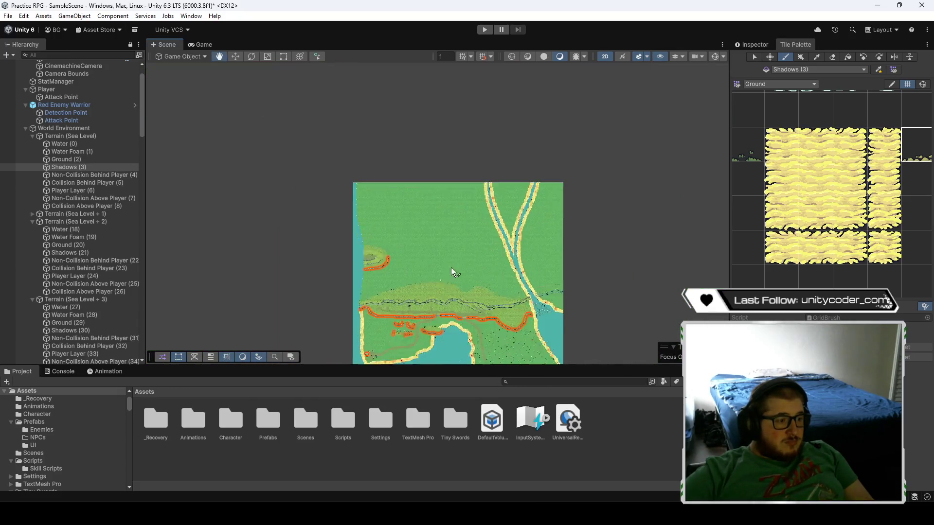
- Zoom out the Tile Palette grid and select World Environment, which crashes the editor
scroll(855, 223, down, 5)
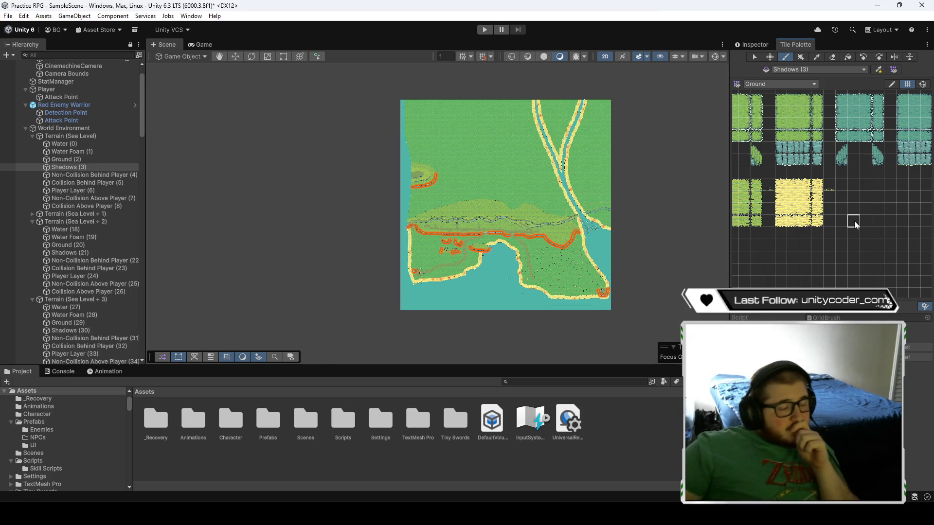
click(74, 129)
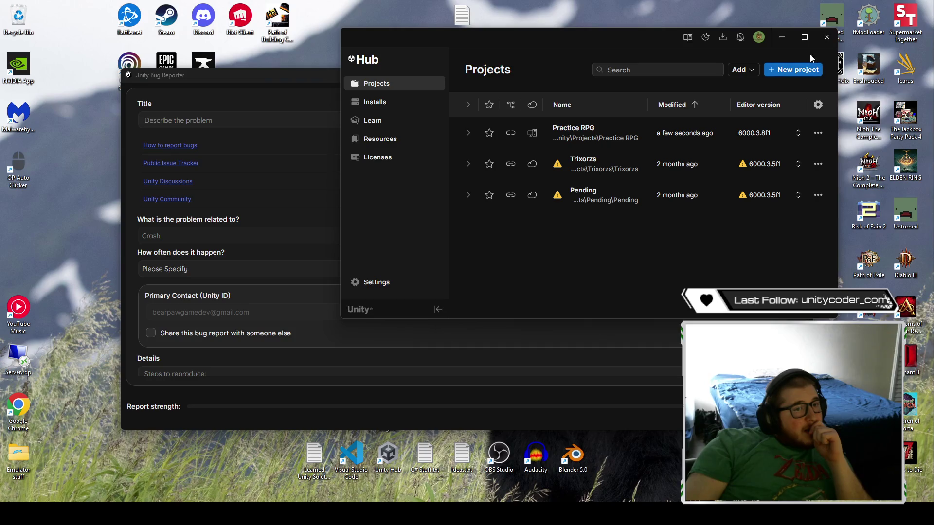
- Close the crash report, reopen Practice RPG from Unity Hub, and answer Yes to keep backups
click(313, 78)
click(799, 77)
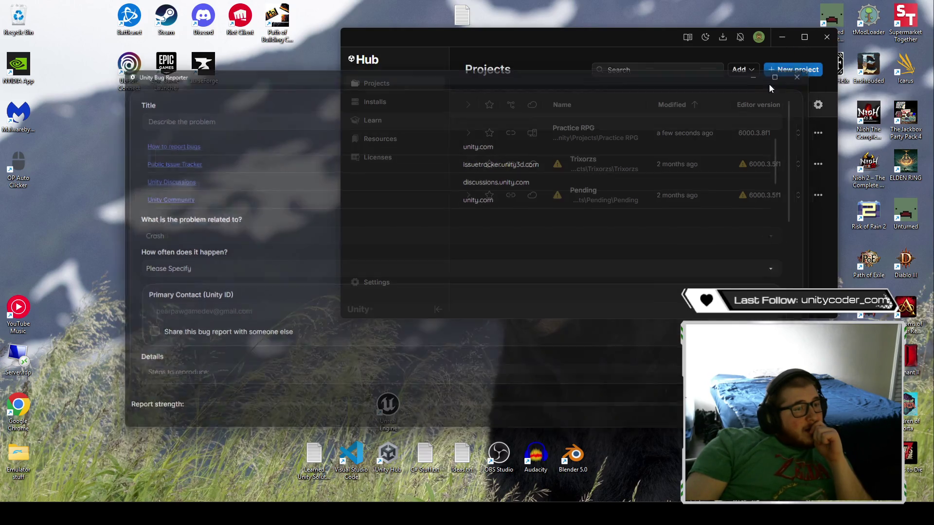
click(588, 129)
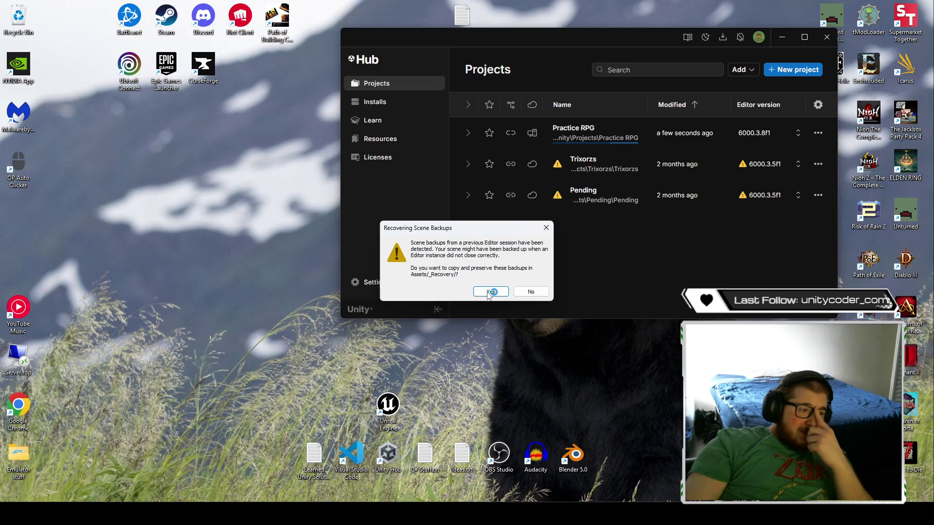
click(490, 292)
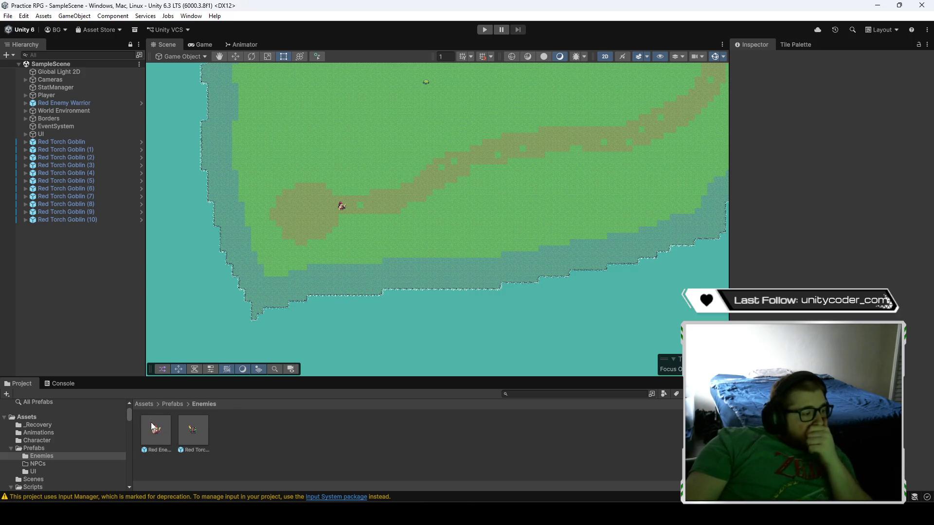
- Open the recovered scene 0 (2) from Assets/_Recovery and pan around its map
click(148, 404)
double_click(151, 439)
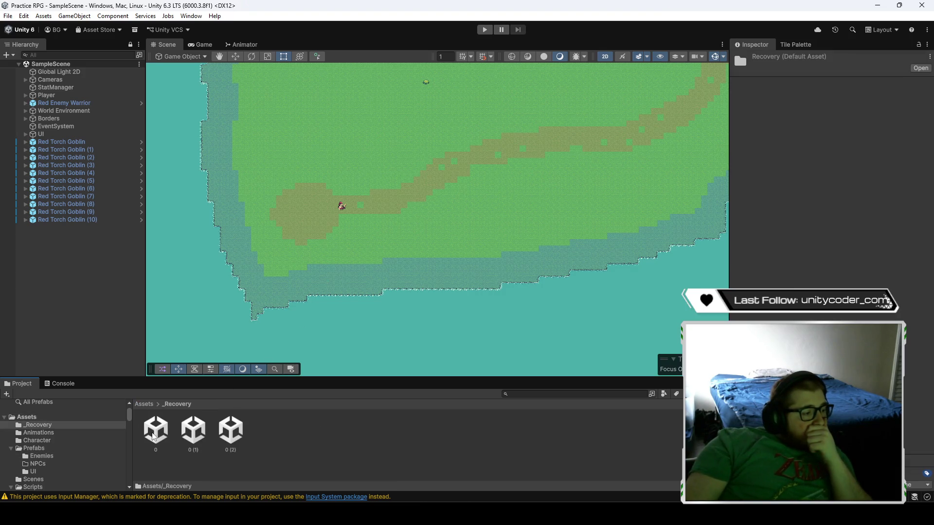
double_click(231, 433)
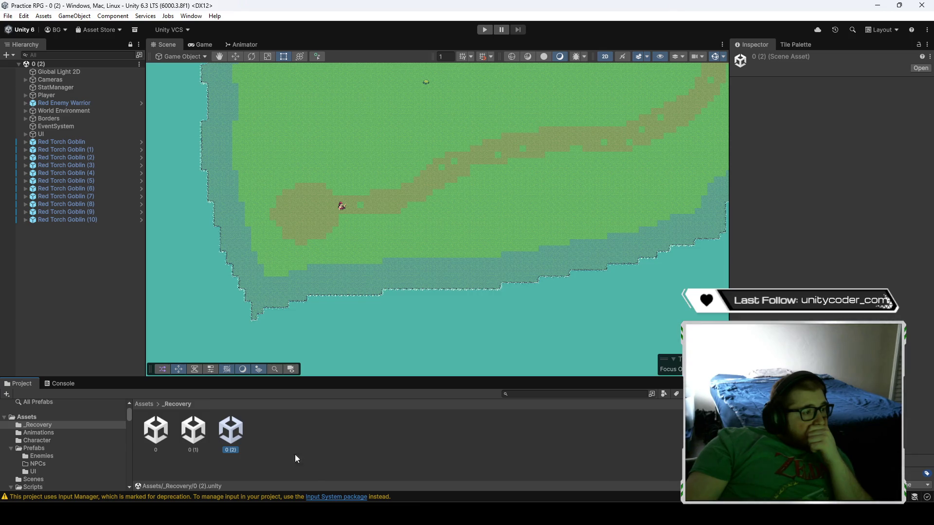
scroll(372, 294, down, 5)
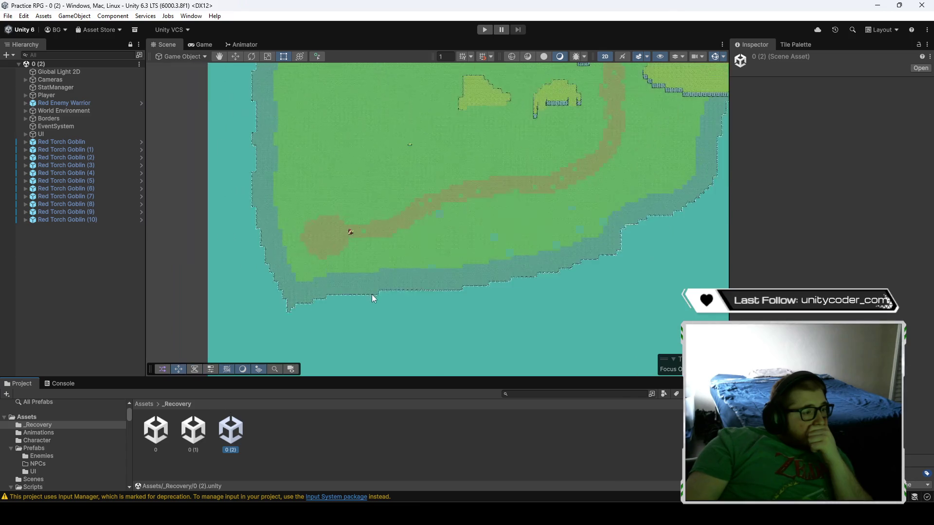
mouse_move(548, 264)
mouse_down()
mouse_move(421, 279)
mouse_move(402, 265)
mouse_move(423, 258)
mouse_up()
scroll(422, 279, down, 1)
- Compare backups 0 (1) and 0, then reopen 0 (2)
double_click(201, 440)
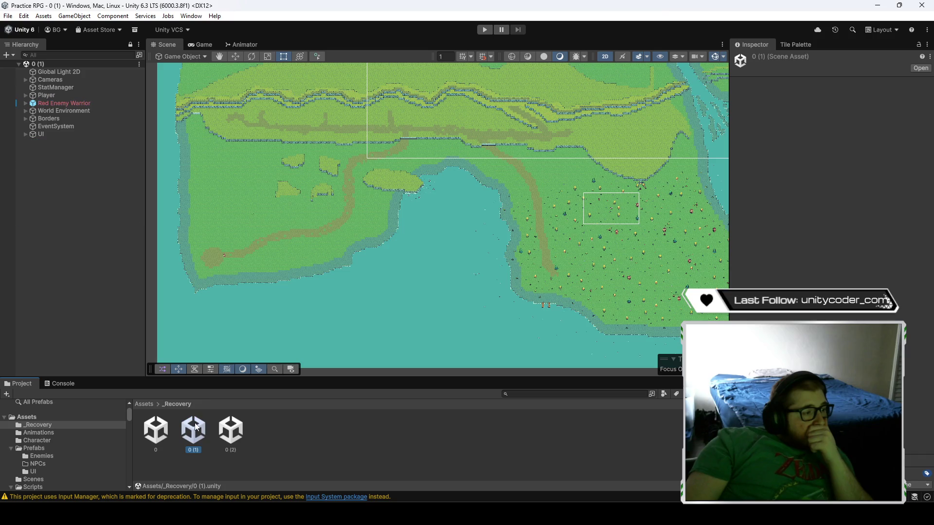
double_click(163, 438)
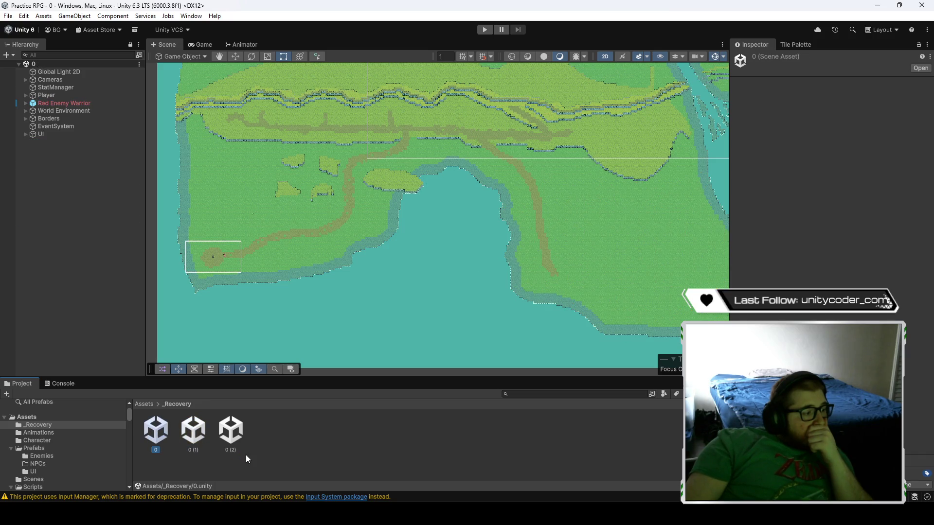
double_click(232, 435)
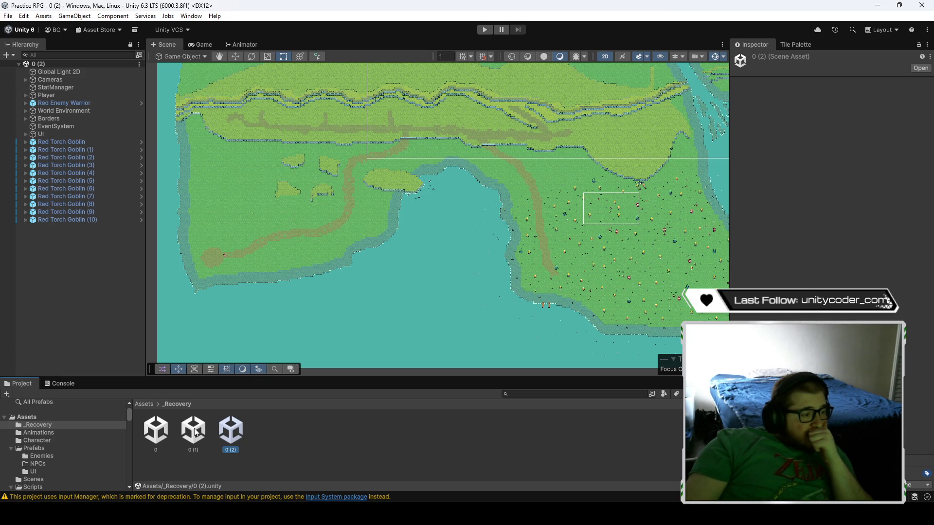
click(265, 429)
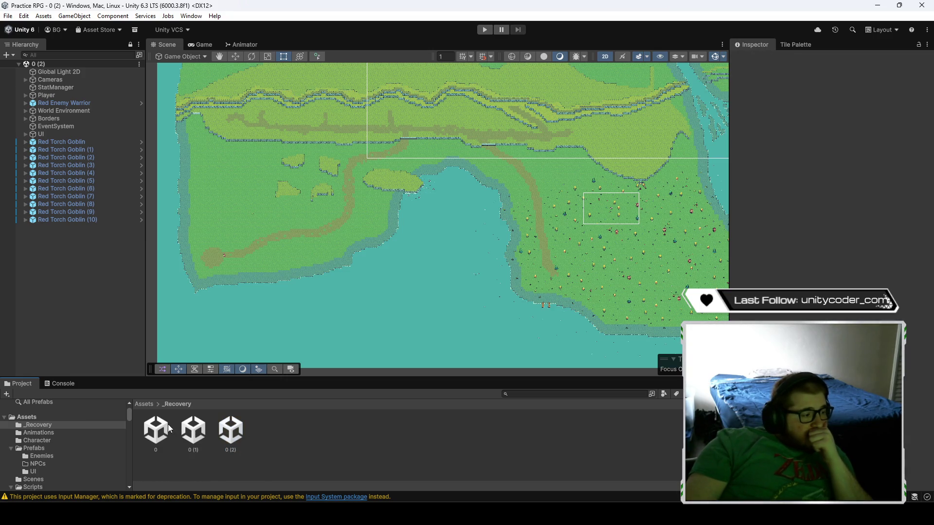
click(144, 404)
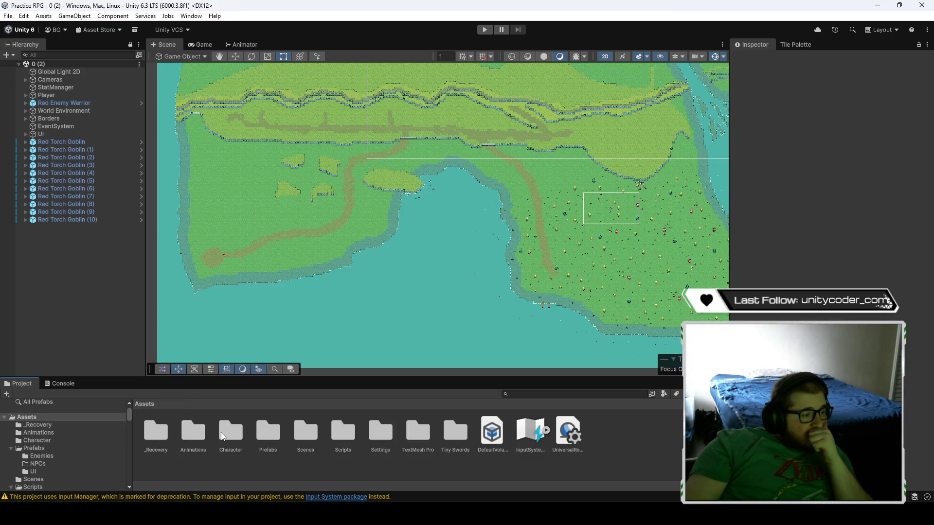
double_click(305, 432)
click(158, 432)
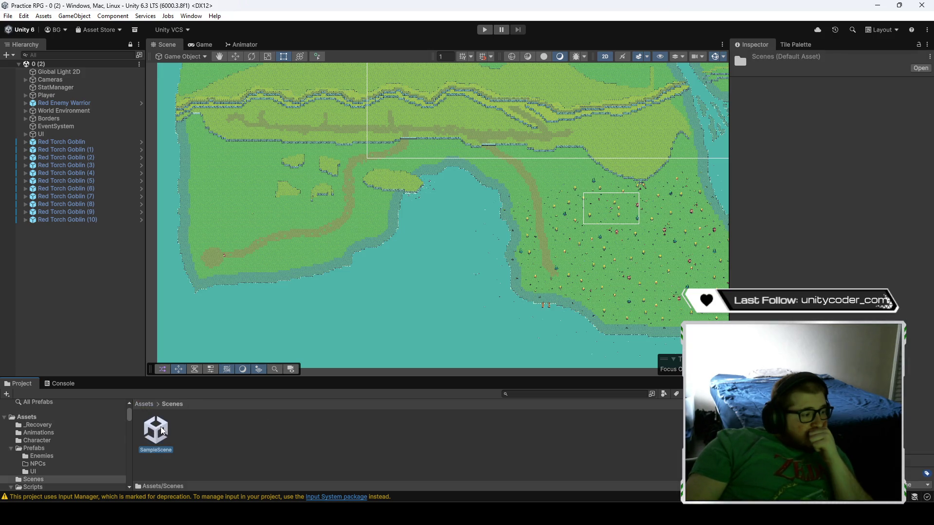
double_click(157, 430)
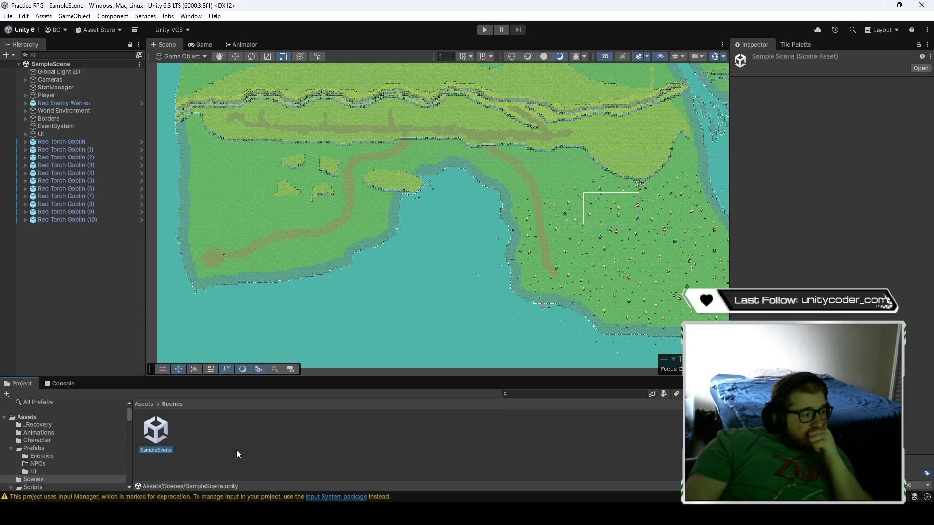
mouse_move(403, 284)
mouse_down()
mouse_move(338, 313)
mouse_move(312, 338)
mouse_up()
scroll(312, 338, down, 10)
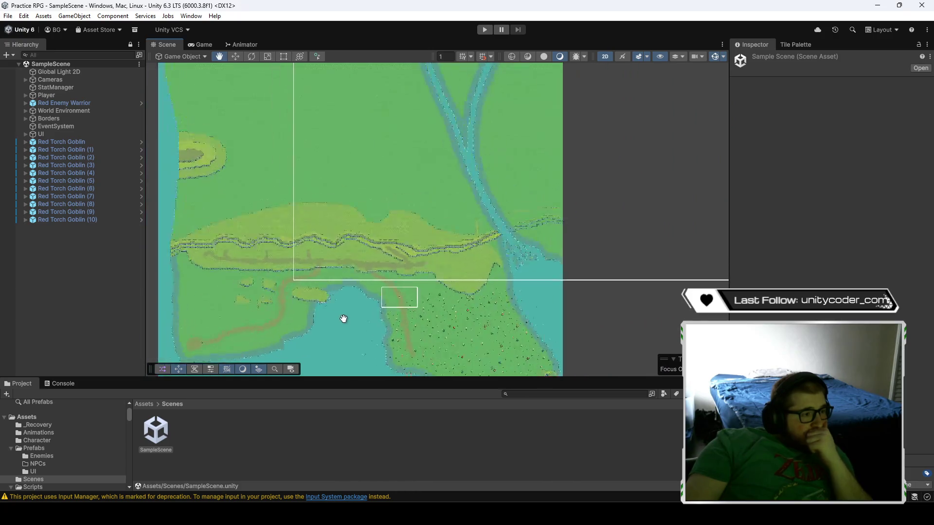
scroll(355, 336, up, 6)
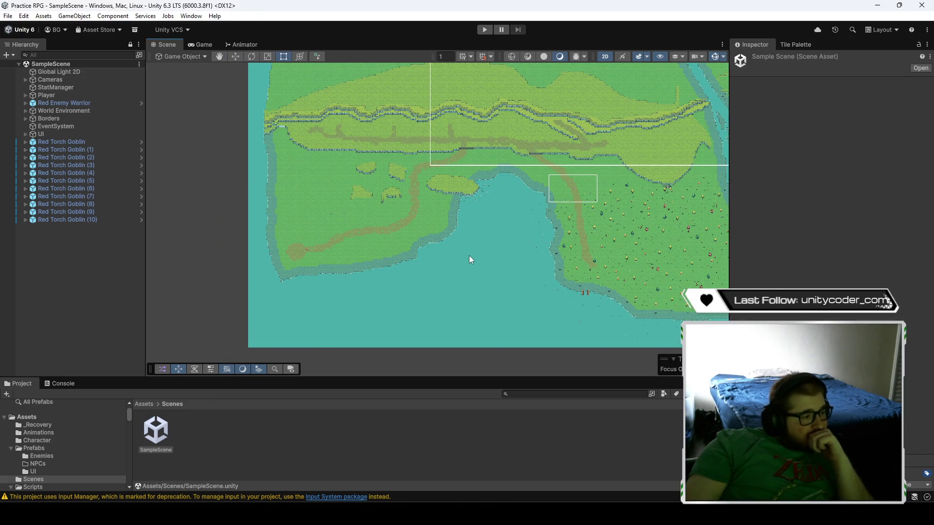
drag(363, 299, 426, 290)
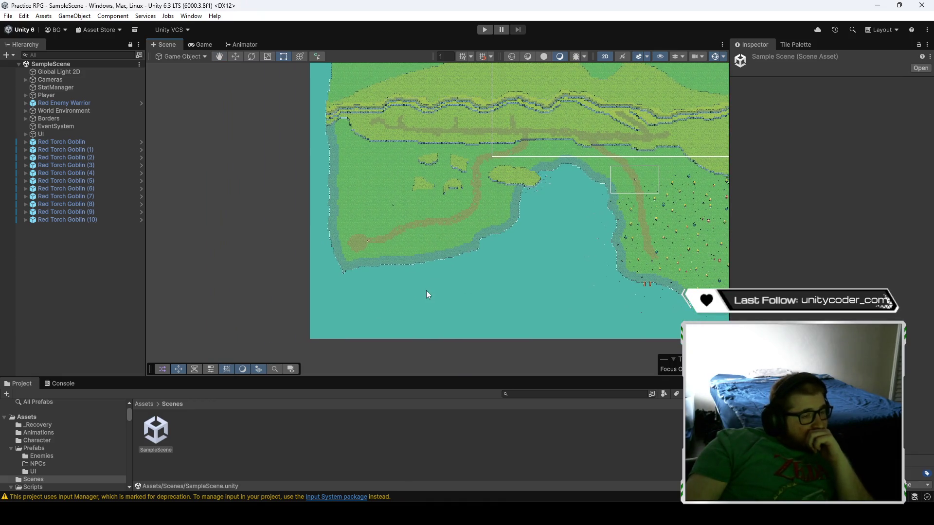
click(144, 403)
double_click(165, 431)
double_click(231, 430)
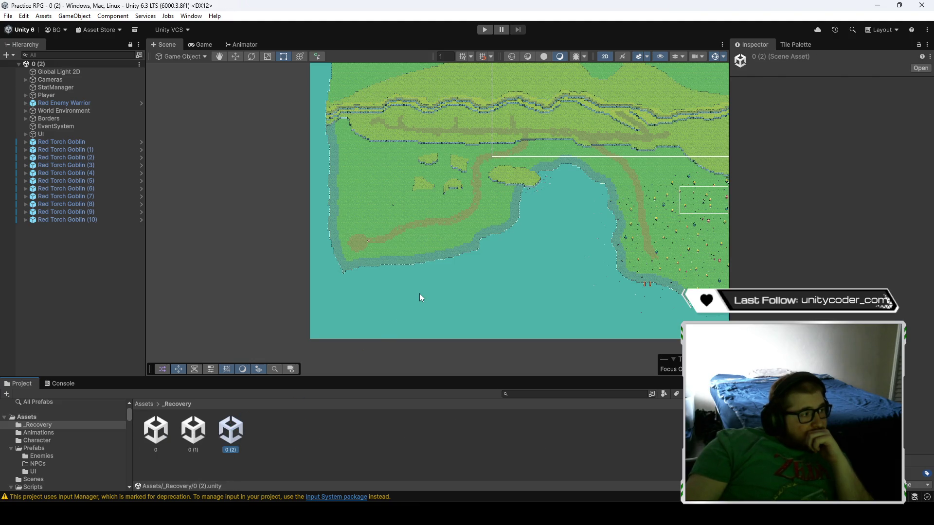
mouse_move(513, 243)
mouse_down()
mouse_move(460, 273)
mouse_move(415, 272)
mouse_up()
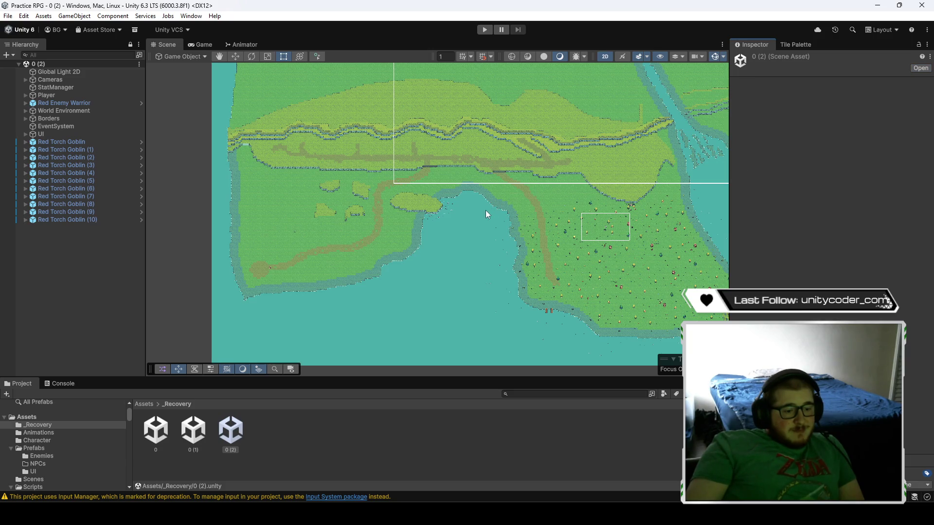
- Delete the recovered scenes 0 and 0 (1) from _Recovery
click(360, 311)
mouse_move(419, 328)
mouse_down()
mouse_move(452, 288)
mouse_move(497, 268)
mouse_move(437, 292)
mouse_up()
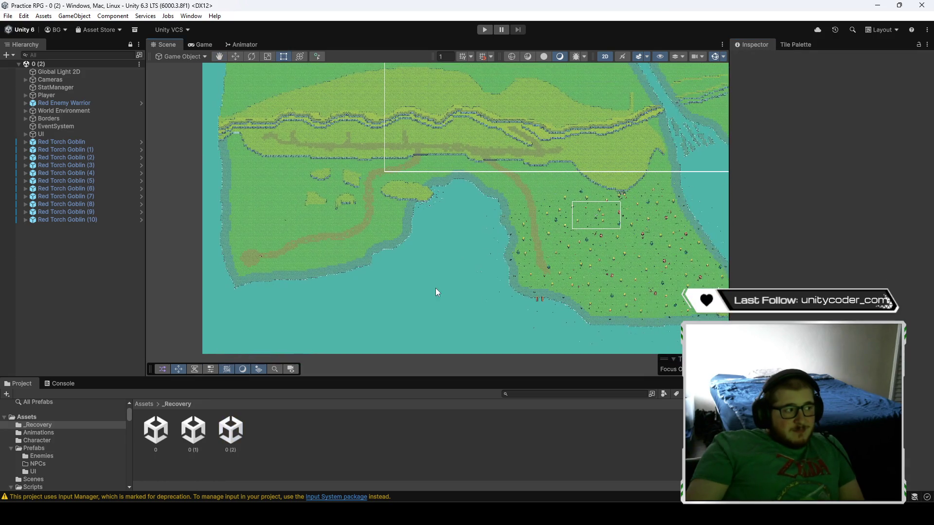
click(161, 434)
key(Delete)
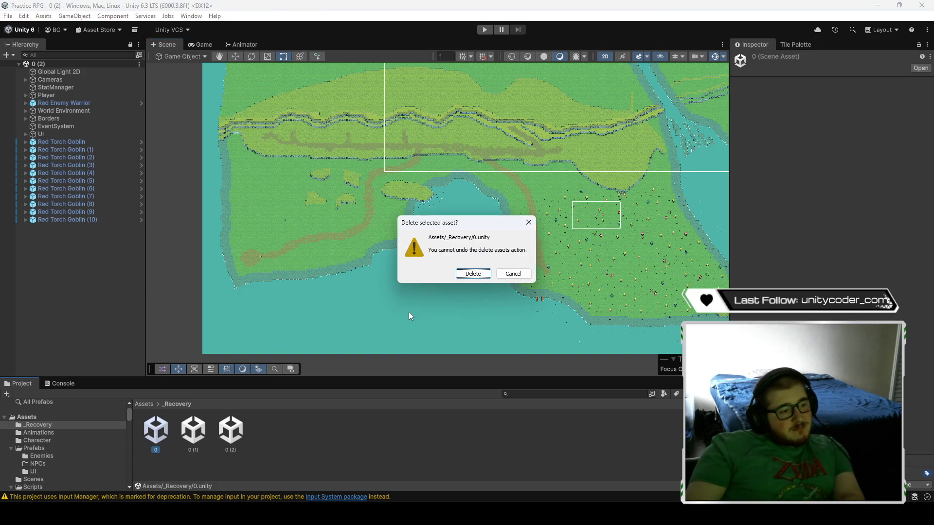
key(Return)
click(164, 426)
key(Delete)
key(Return)
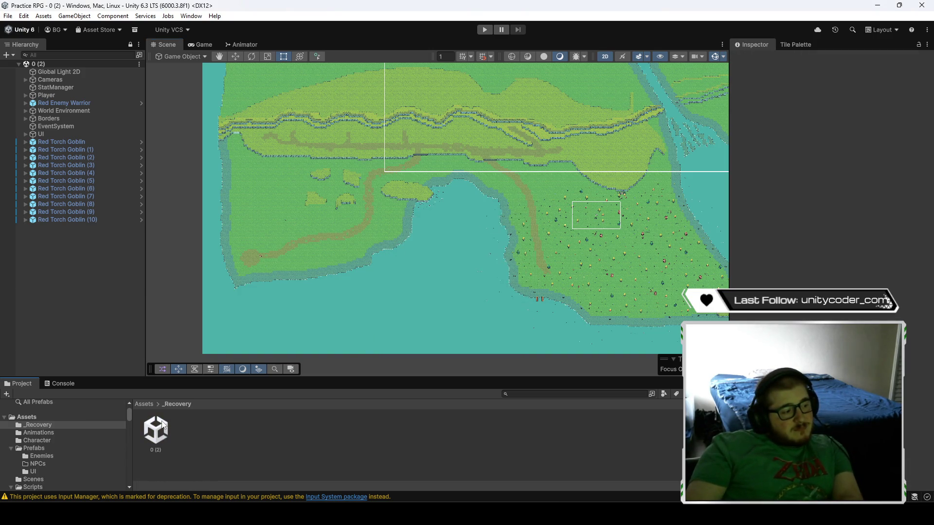
- Rename the remaining recovered scene 0 (2) to Main
click(158, 450)
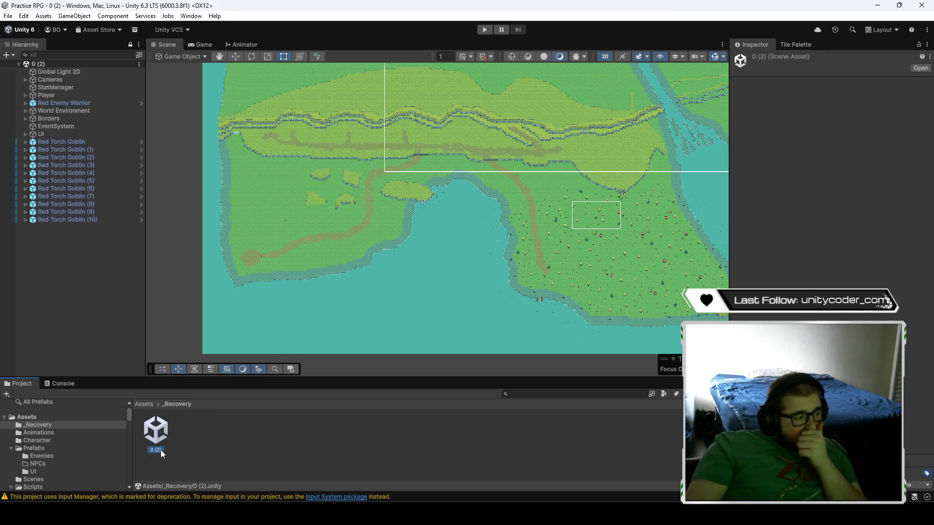
click(156, 450)
text(Main)
key(Return)
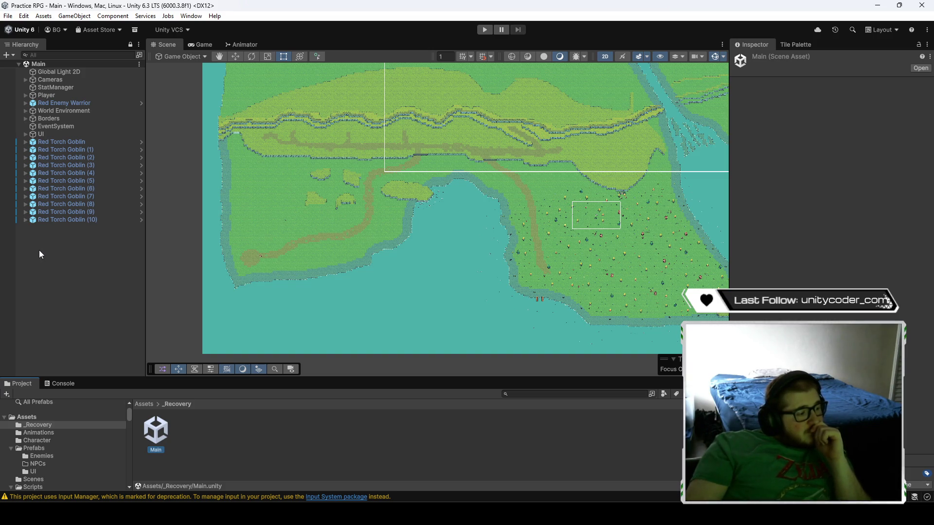
- Rename SampleScene in Assets/Scenes to Main
click(144, 404)
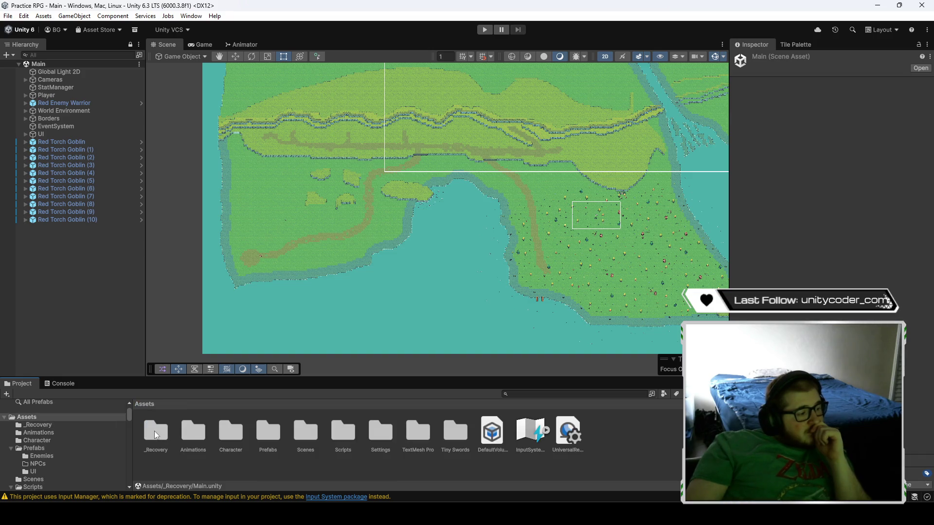
double_click(306, 433)
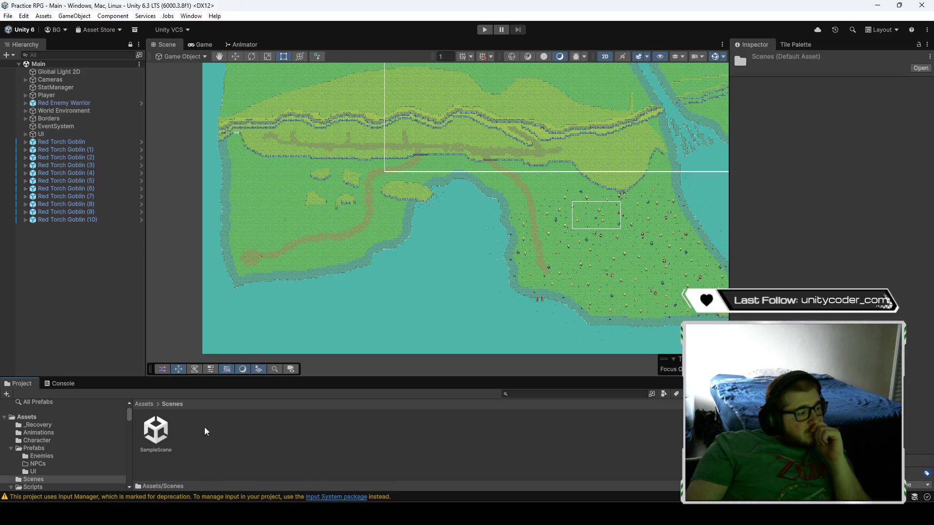
click(156, 431)
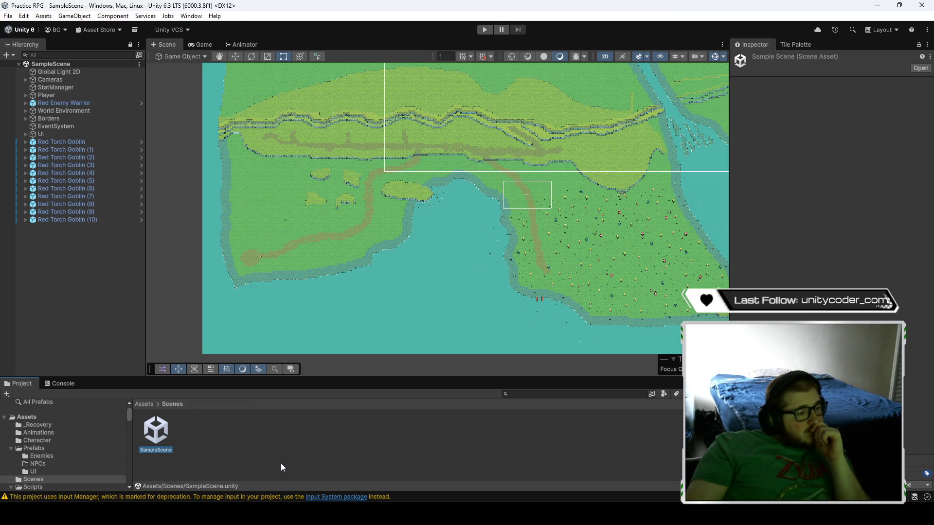
click(166, 448)
text(Main)
key(Return)
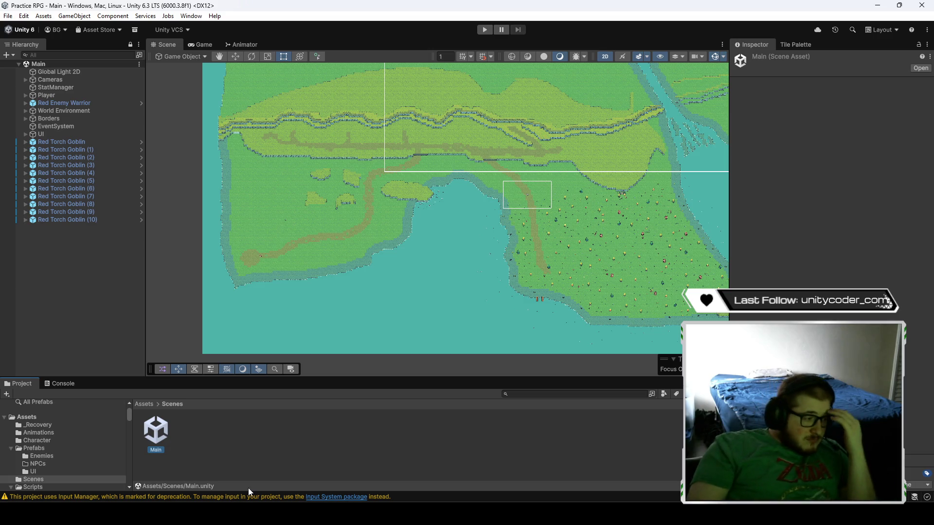
- Check the recovered Main scene in _Recovery, then save the open scene in Scenes
click(108, 417)
double_click(151, 425)
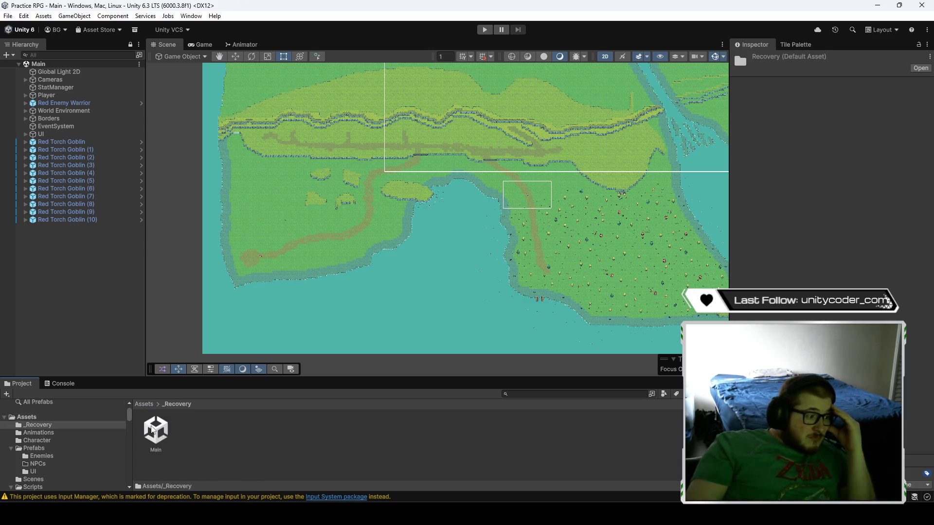
click(153, 430)
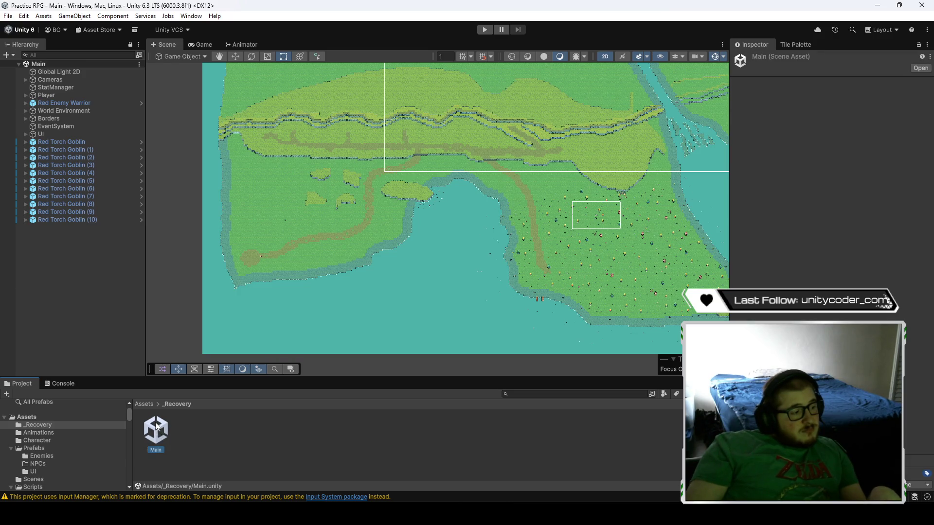
click(147, 404)
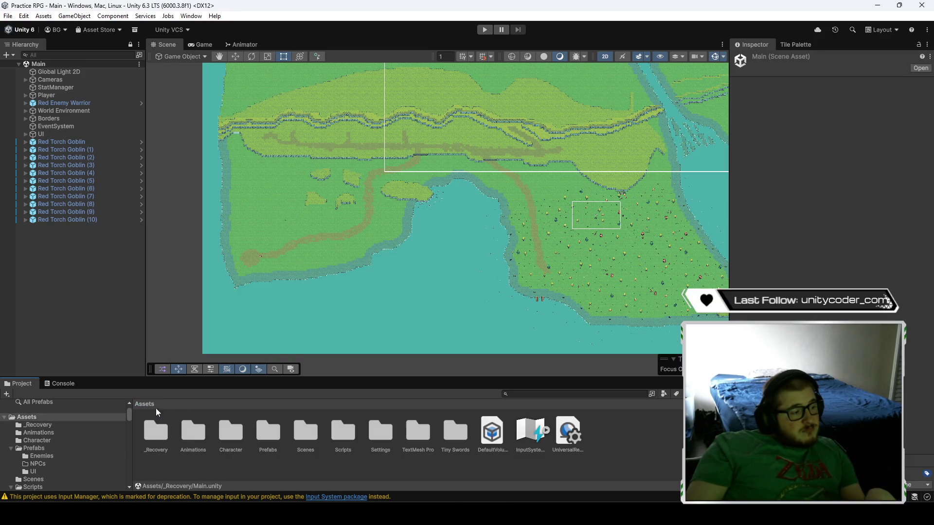
double_click(305, 438)
key(ctrl+s)
- Delete the old Main scene in Scenes and rename Main 1 to Main
click(158, 433)
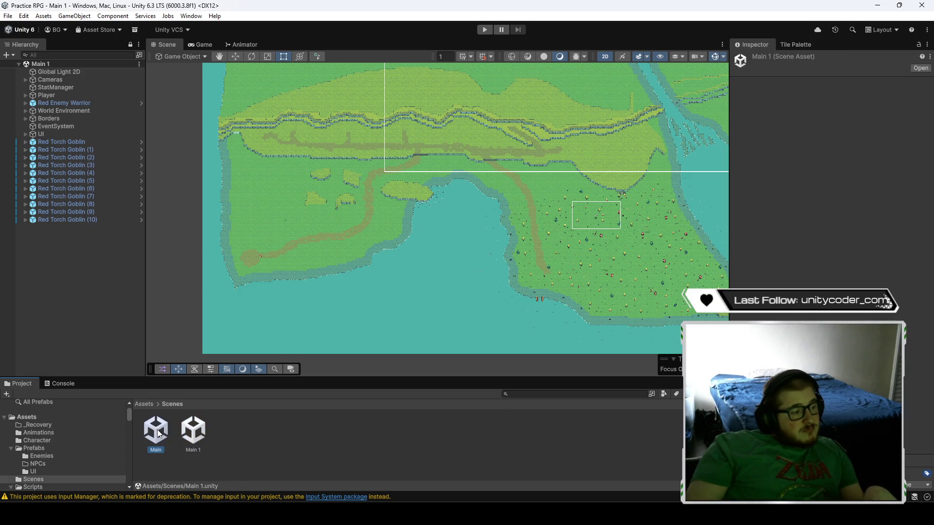
key(Delete)
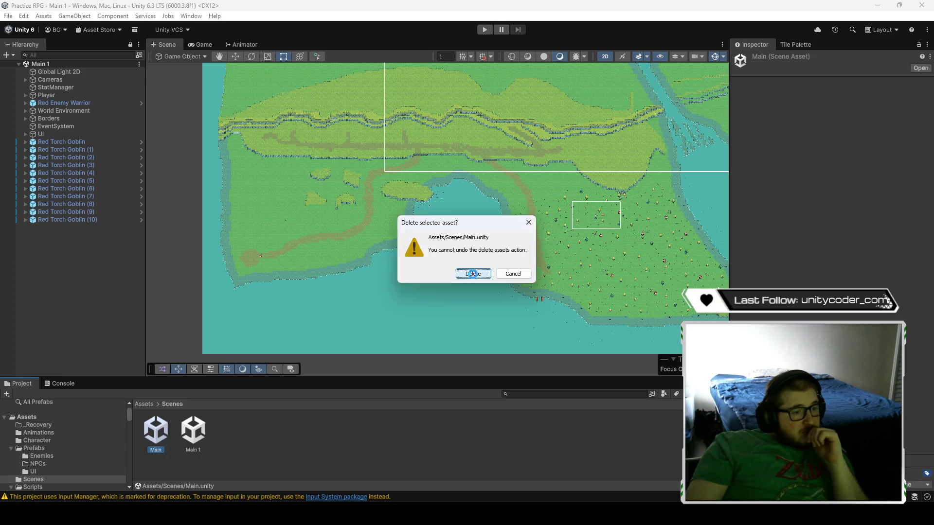
click(473, 274)
click(157, 449)
click(163, 450)
text(Main)
key(Return)
- Delete the _Recovery folder from Assets
click(144, 405)
click(161, 440)
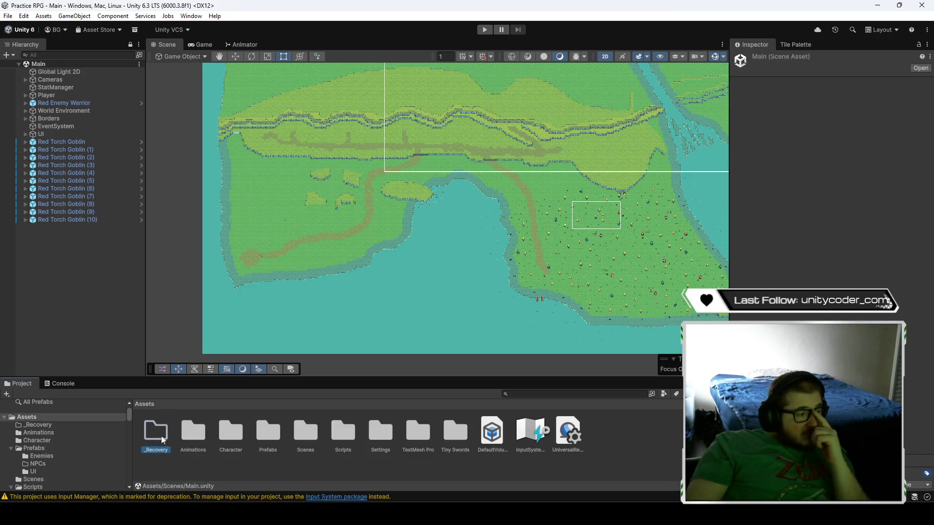
key(Delete)
key(Return)
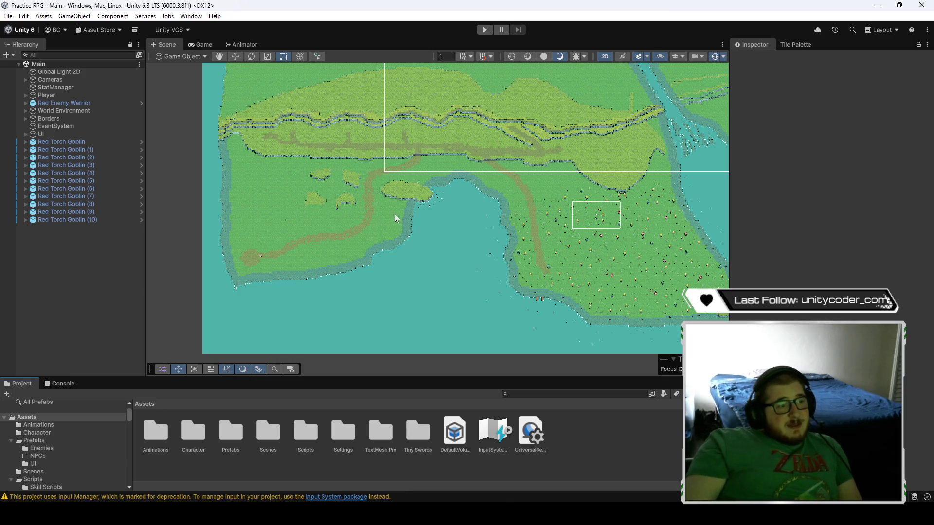
- Zoom the Scene view in over the Main island map
scroll(300, 207, up, 5)
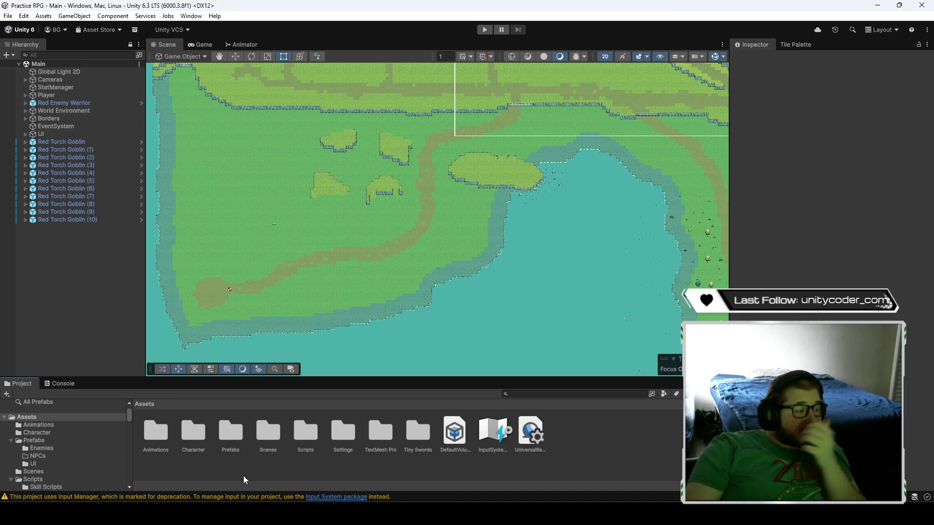
click(168, 462)
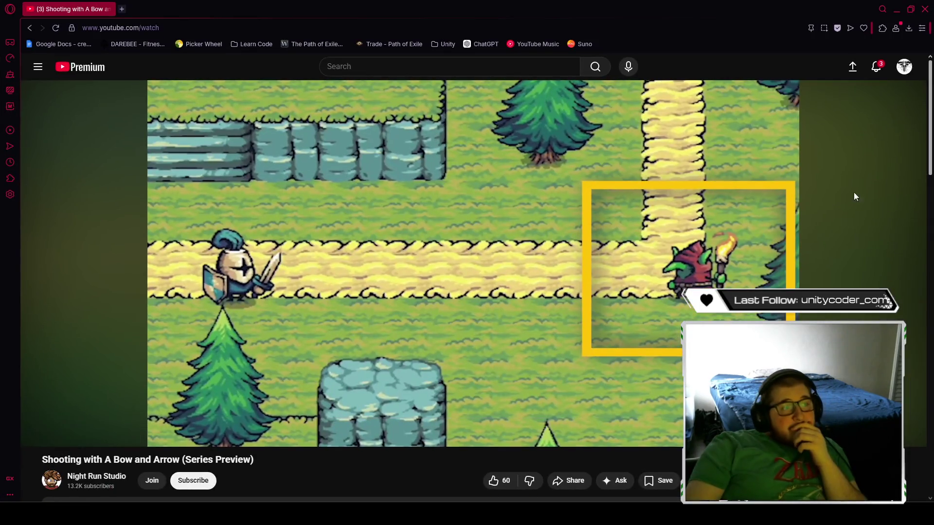
key(alt+Tab)
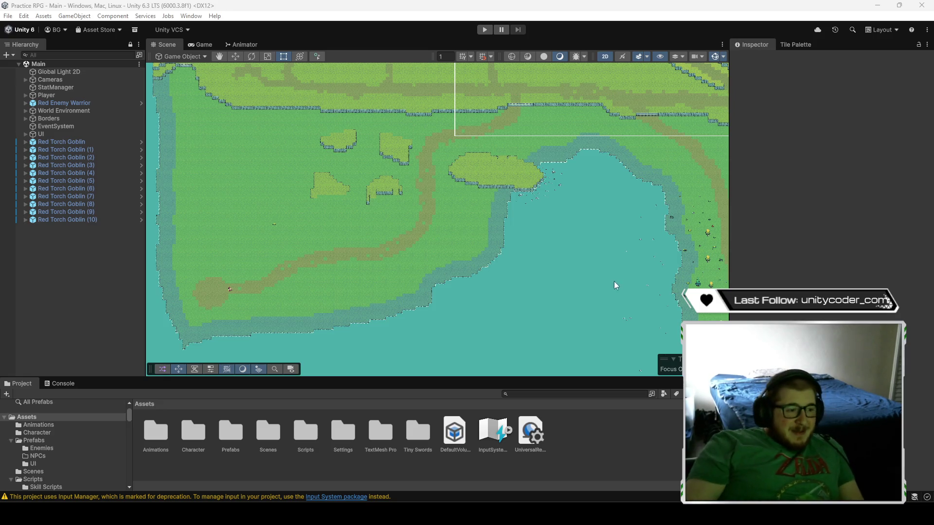
scroll(547, 280, down, 10)
drag(554, 288, 463, 335)
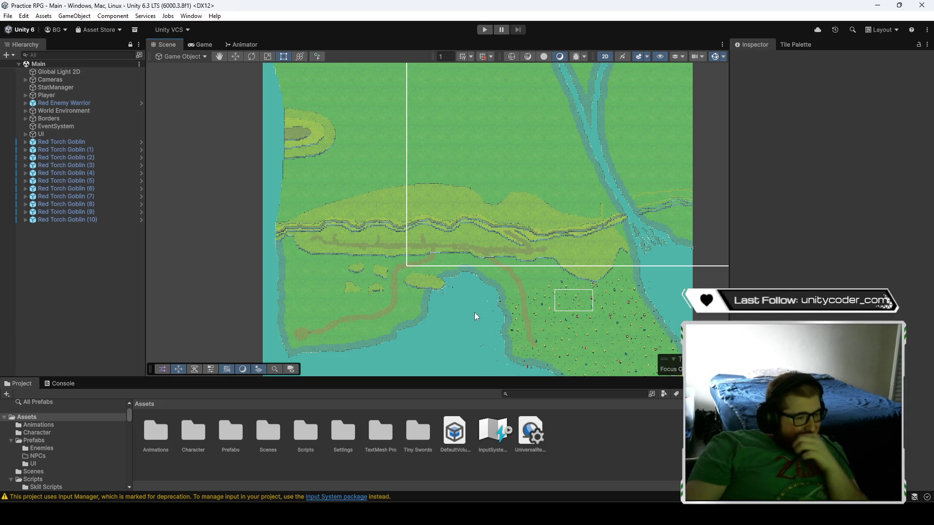
scroll(423, 346, up, 3)
mouse_move(427, 346)
mouse_down()
mouse_move(590, 259)
mouse_move(444, 295)
mouse_up()
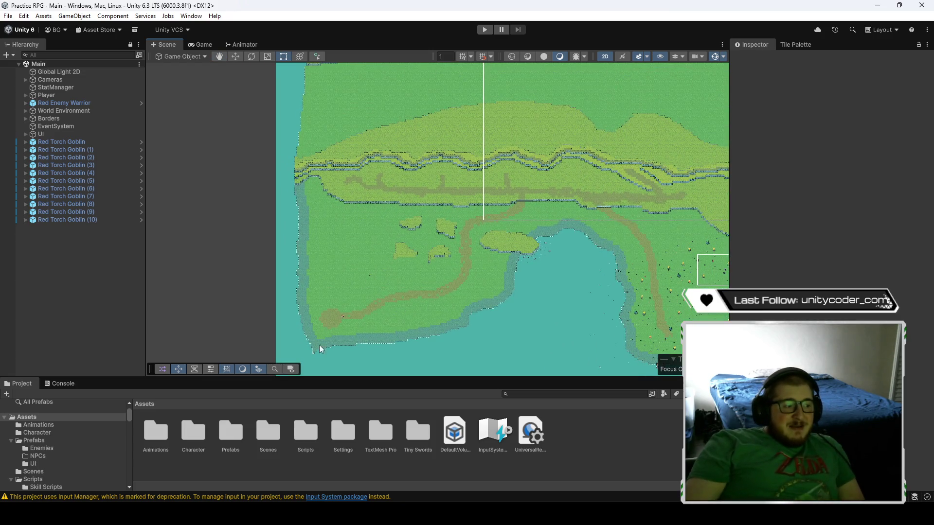
drag(520, 240, 418, 298)
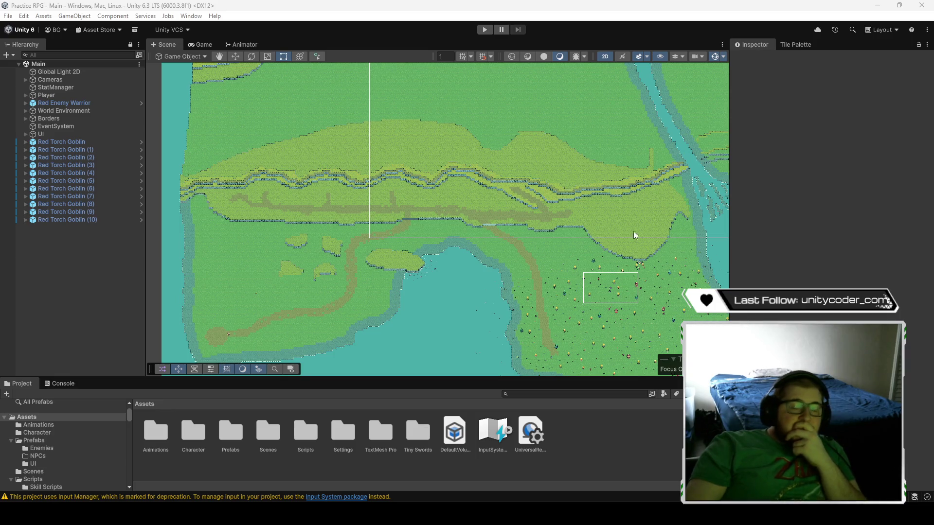
right_click(155, 432)
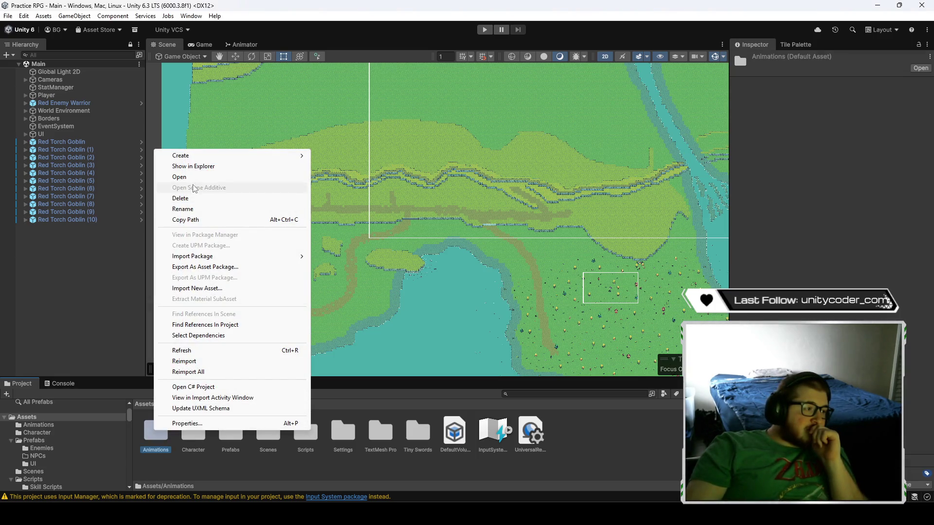
- Browse from the project's Assets folder to Temp/_Backupscenes and duplicate 0.backup
click(193, 166)
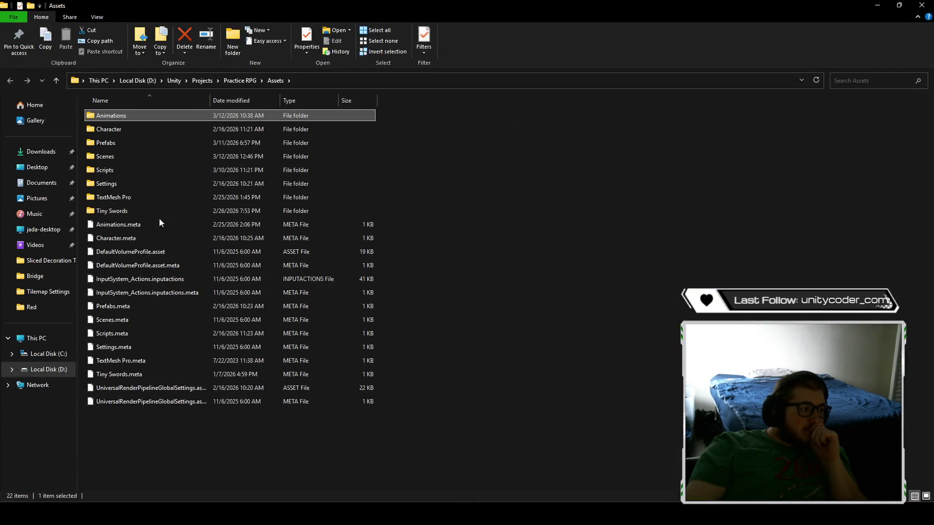
click(240, 80)
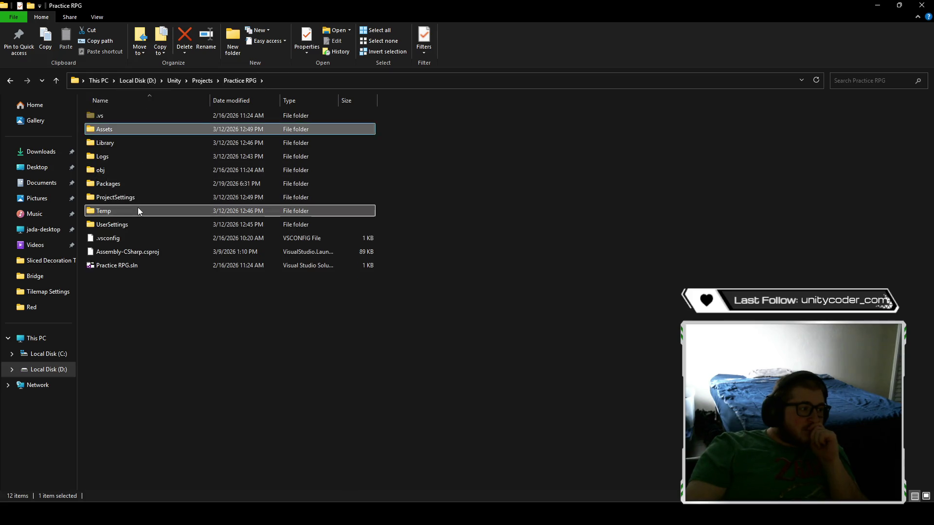
double_click(138, 210)
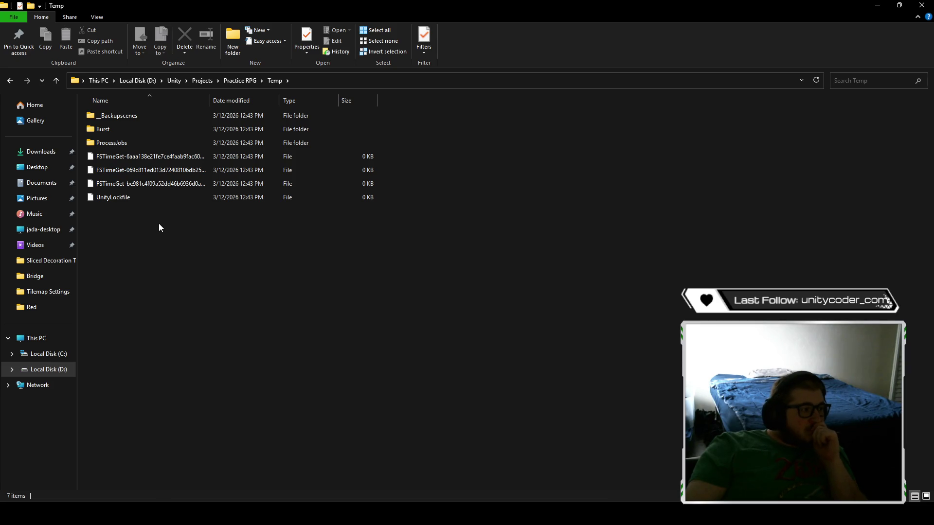
double_click(145, 120)
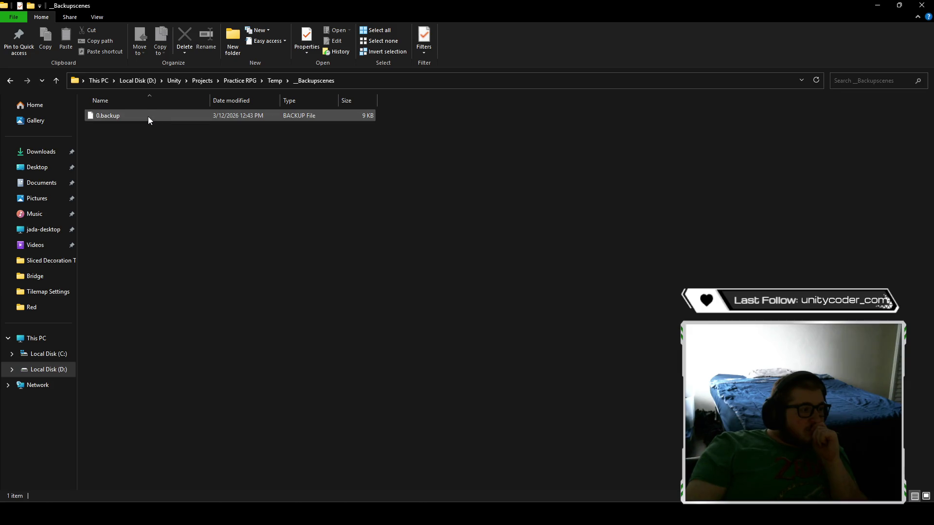
click(148, 118)
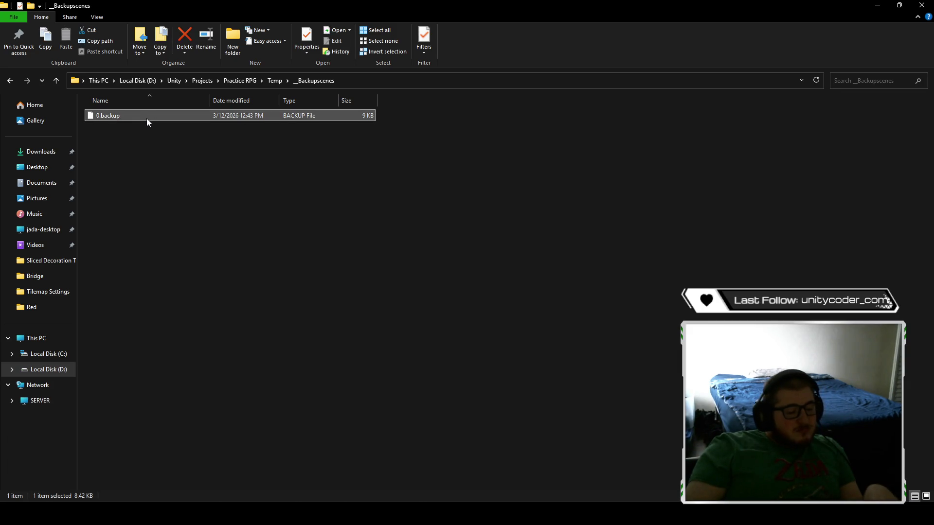
key(ctrl+v)
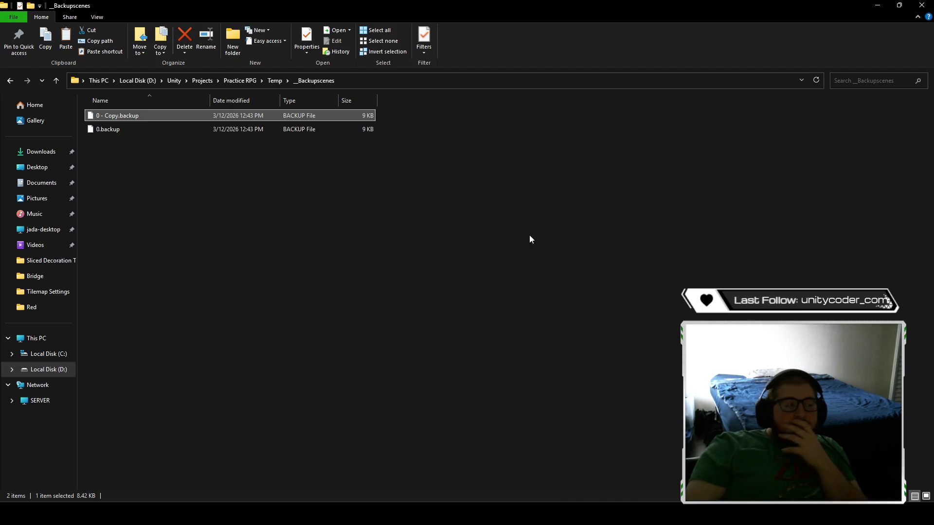
- Rename the original 0.backup to 0.unity, accepting the extension change
click(124, 130)
click(125, 130)
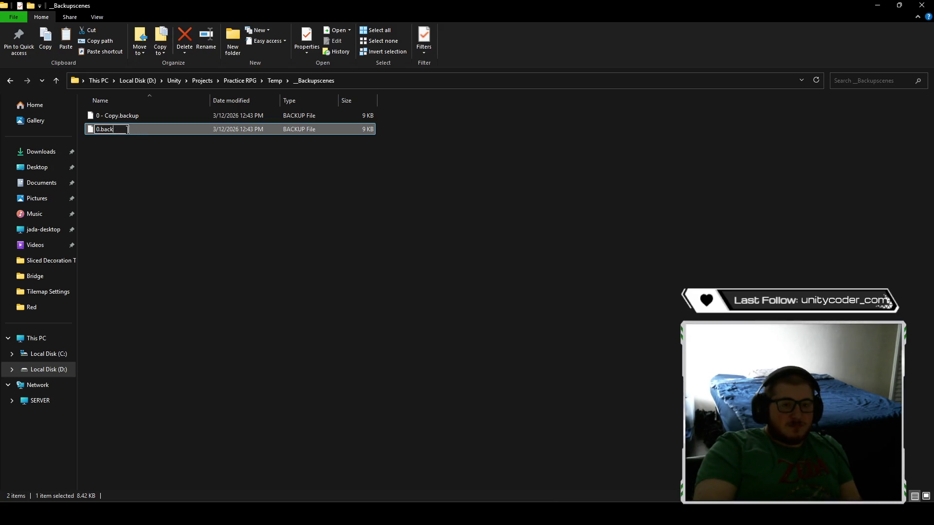
key(BackSpace)
key(BackSpace)
key(BackSpace)
text(unity)
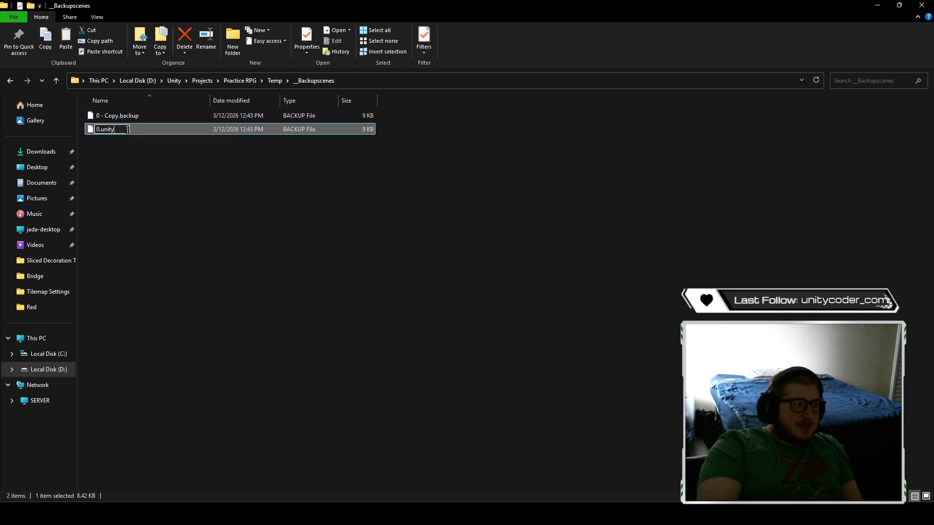
key(Return)
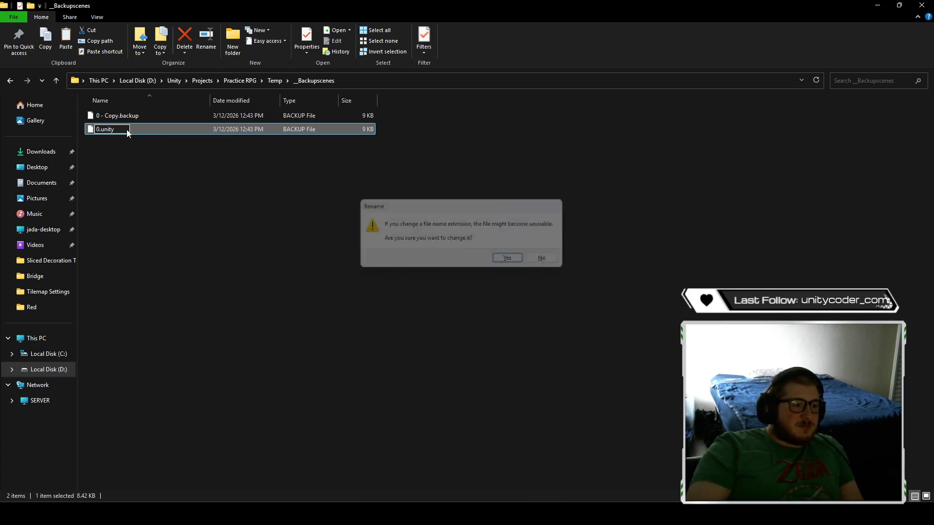
key(Return)
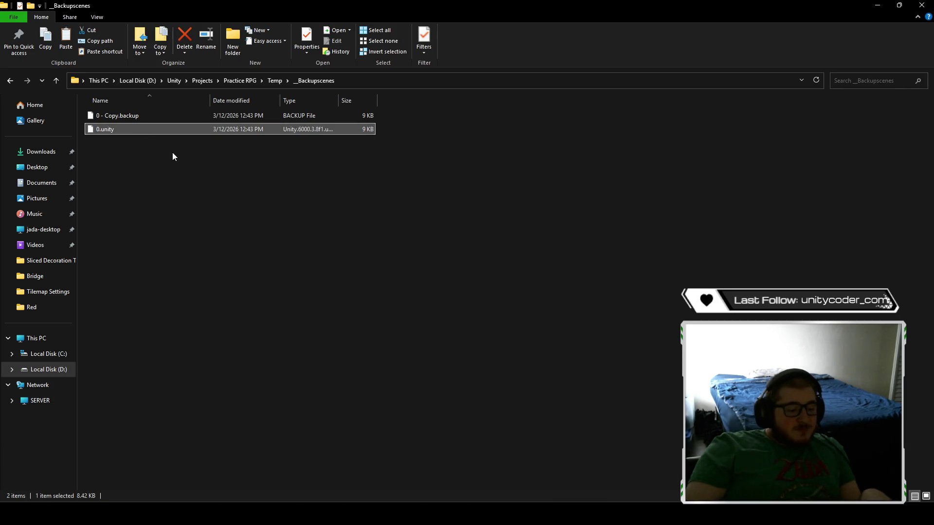
- Shrink Explorer over Unity, browse to Assets/Scenes, then close File Explorer
mouse_move(440, 5)
mouse_down()
mouse_move(445, 29)
mouse_move(487, 82)
mouse_move(402, 65)
mouse_up()
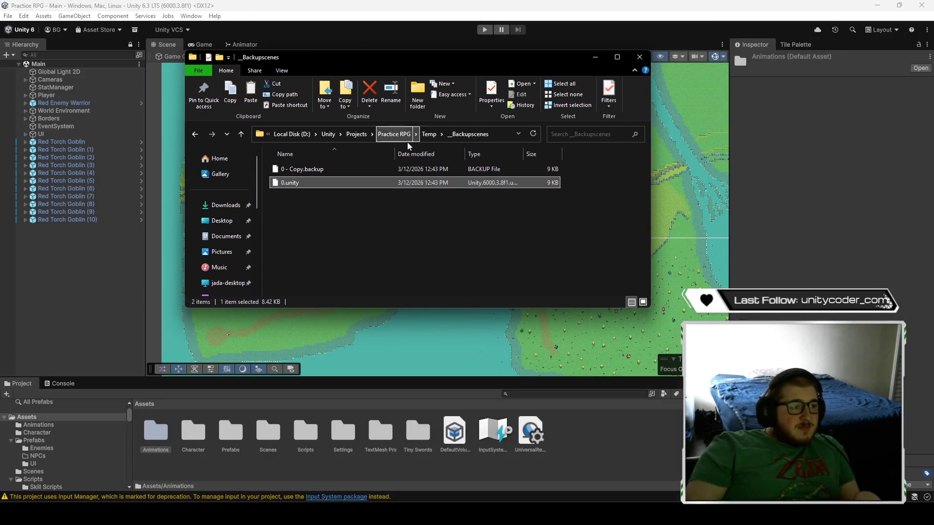
click(395, 135)
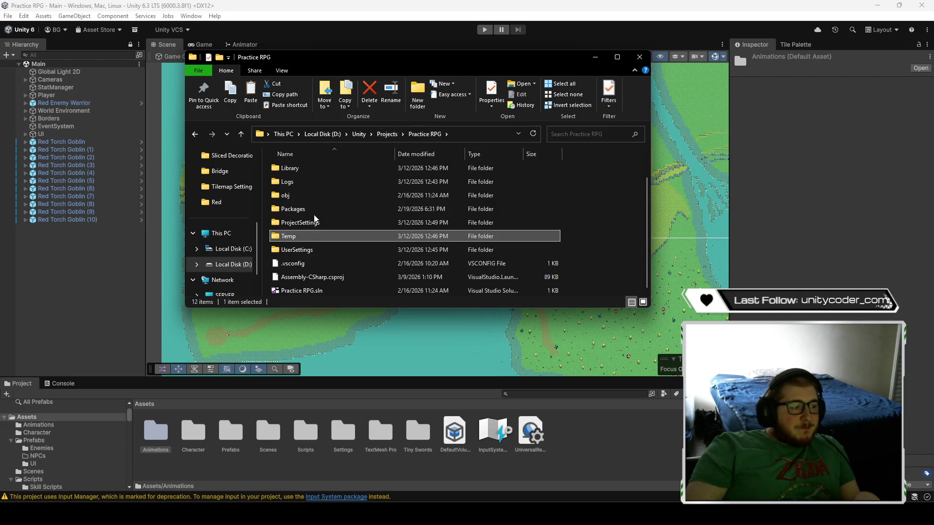
double_click(316, 183)
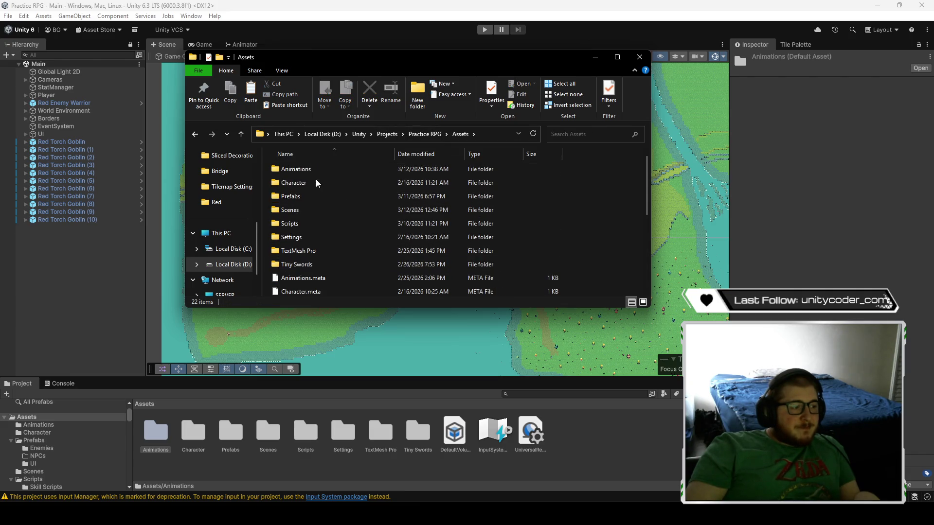
double_click(317, 210)
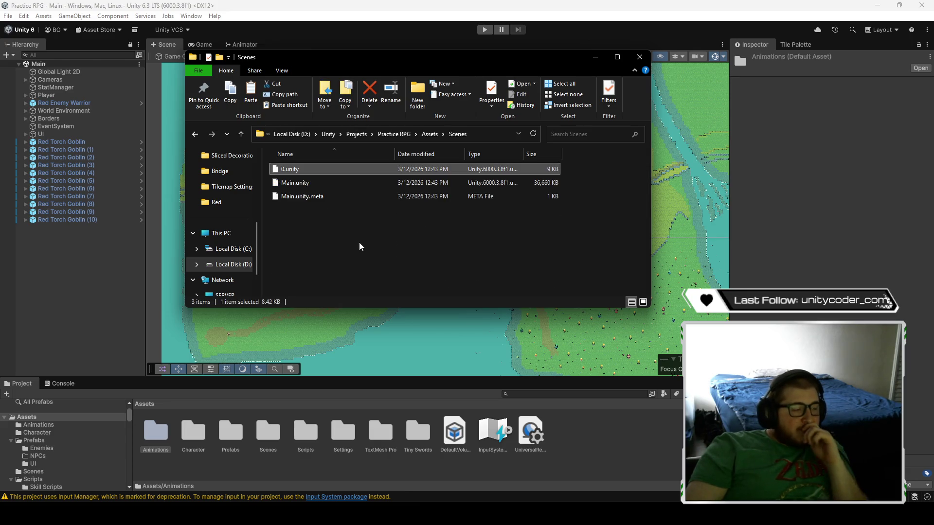
click(639, 61)
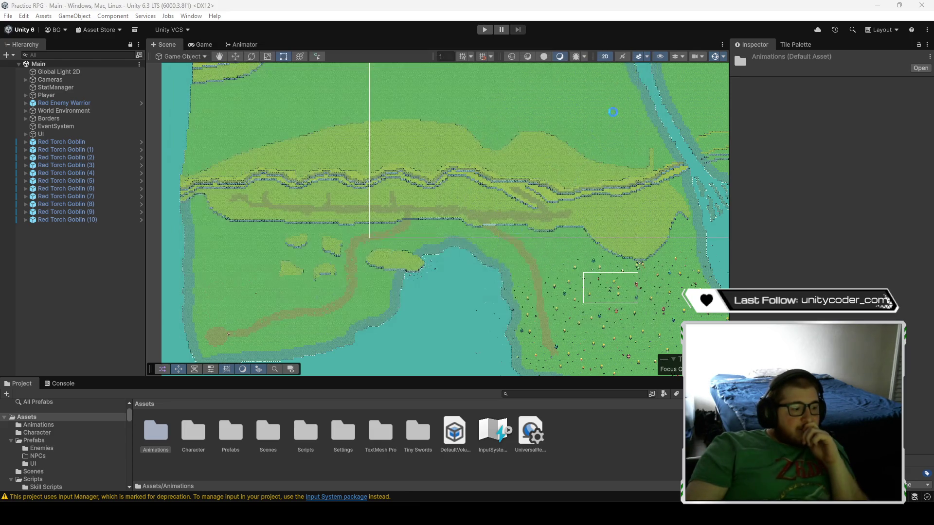
- Open the recovered scene 0, switch back to Main, and delete the 0 scene asset
double_click(277, 434)
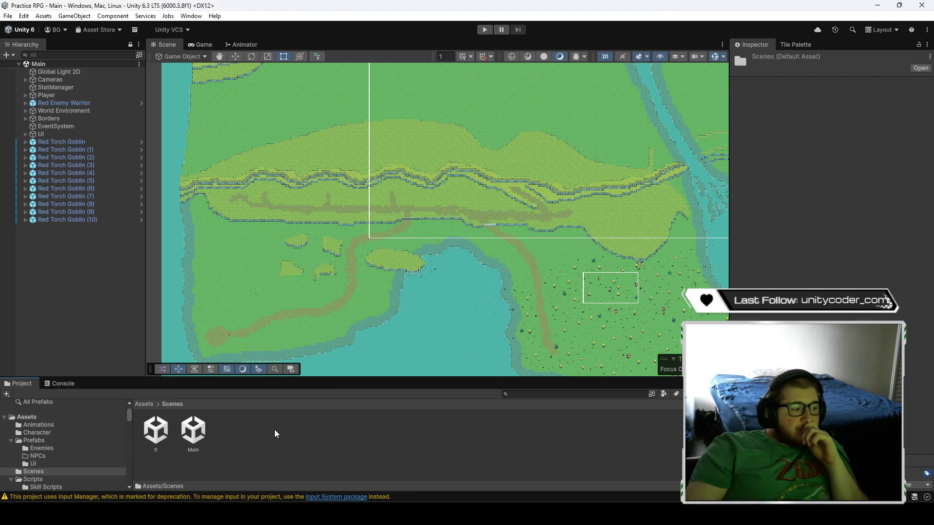
double_click(156, 431)
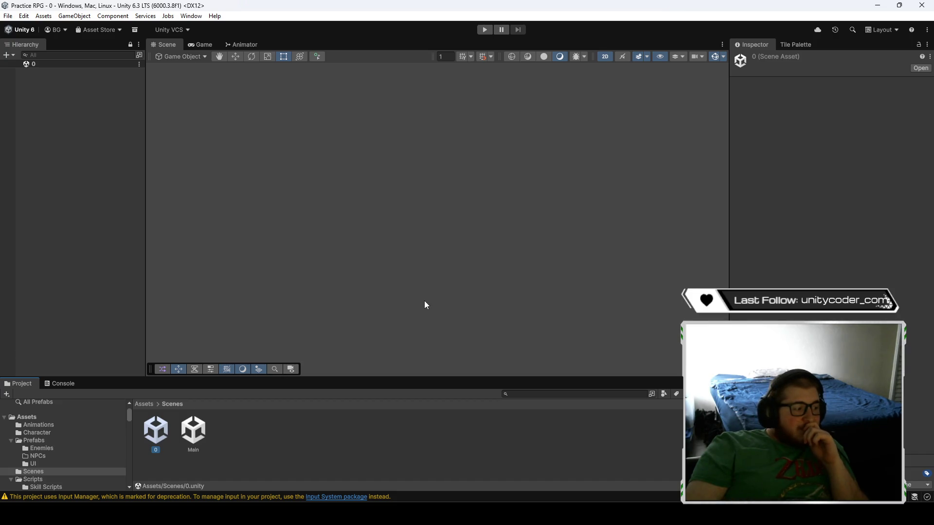
double_click(193, 433)
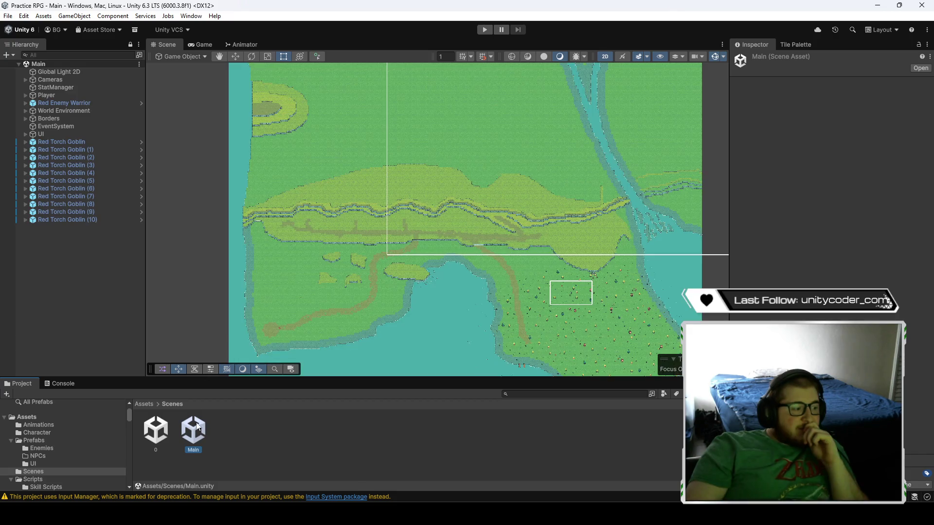
right_click(154, 430)
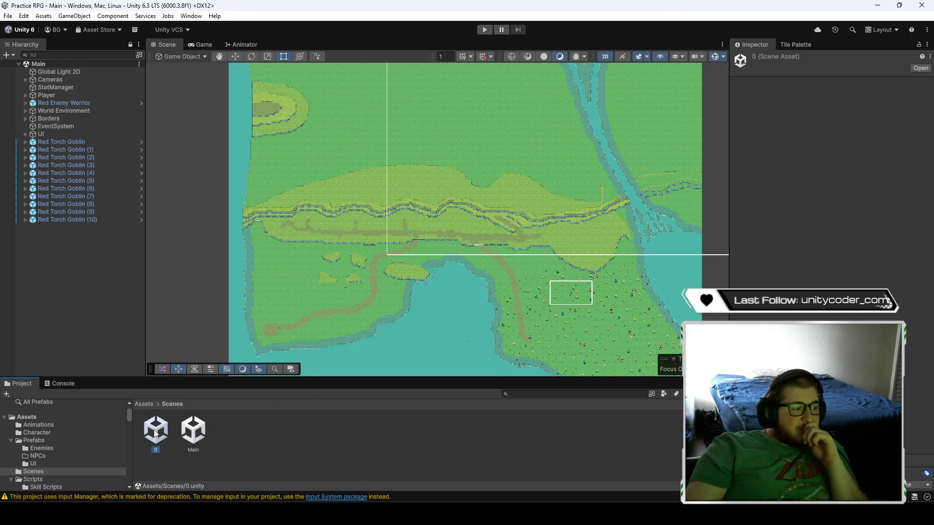
click(191, 201)
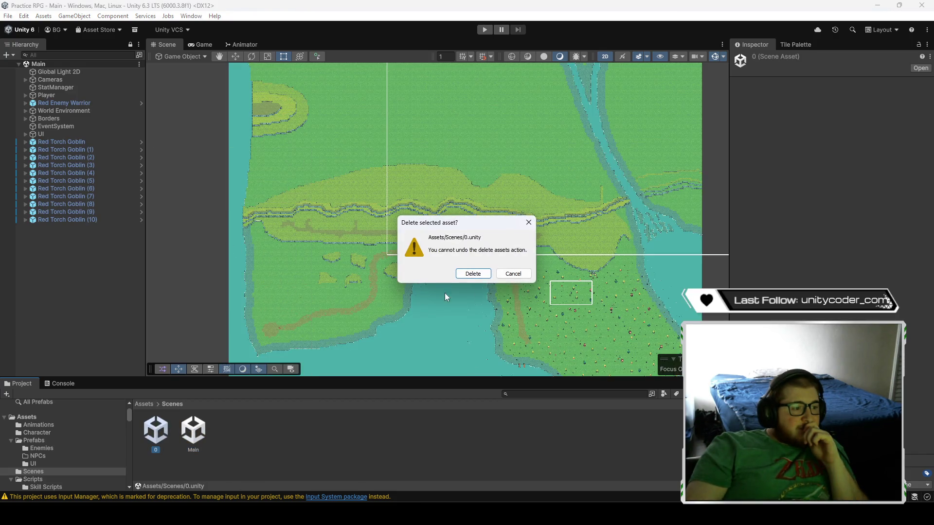
click(476, 271)
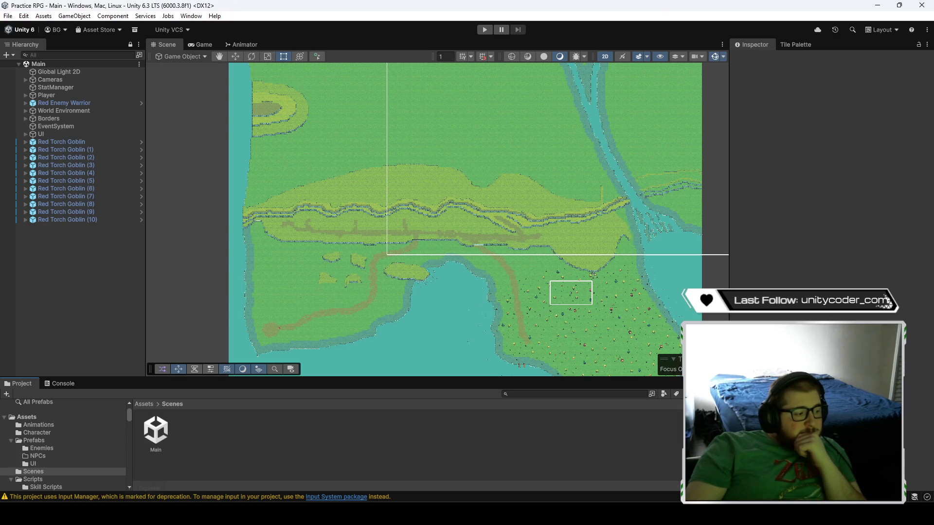
- Open the Main scene asset's Properties window, then close it
right_click(156, 431)
click(272, 420)
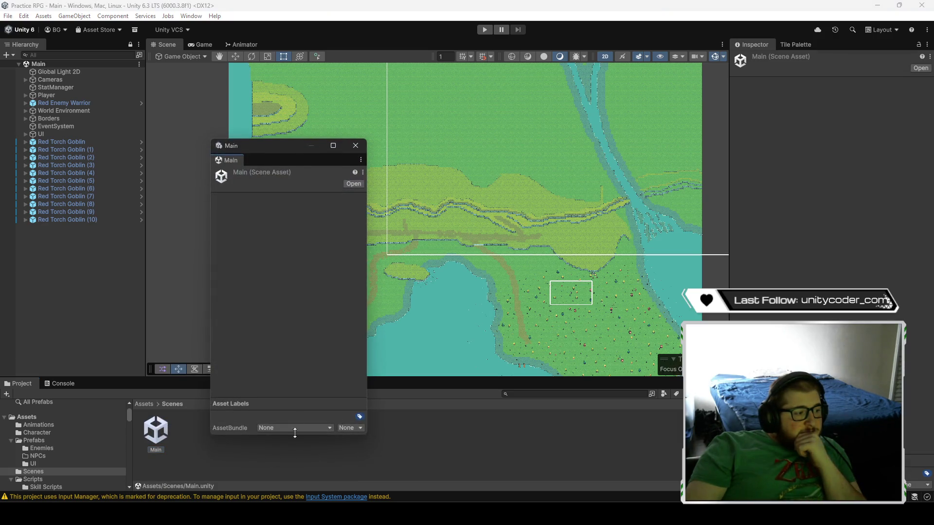
click(355, 148)
- Reveal Main.unity in File Explorer and navigate to the Temp backup scenes folder
right_click(157, 430)
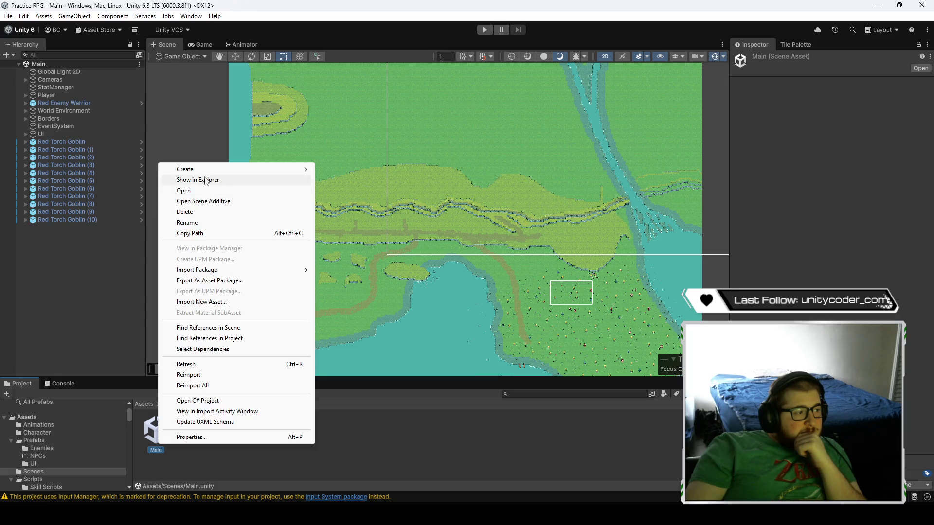
click(200, 181)
click(369, 203)
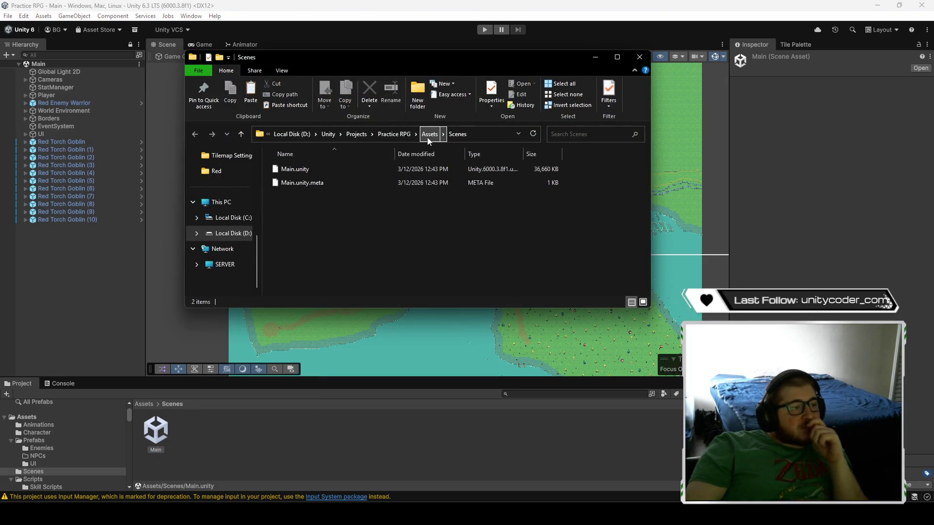
click(394, 135)
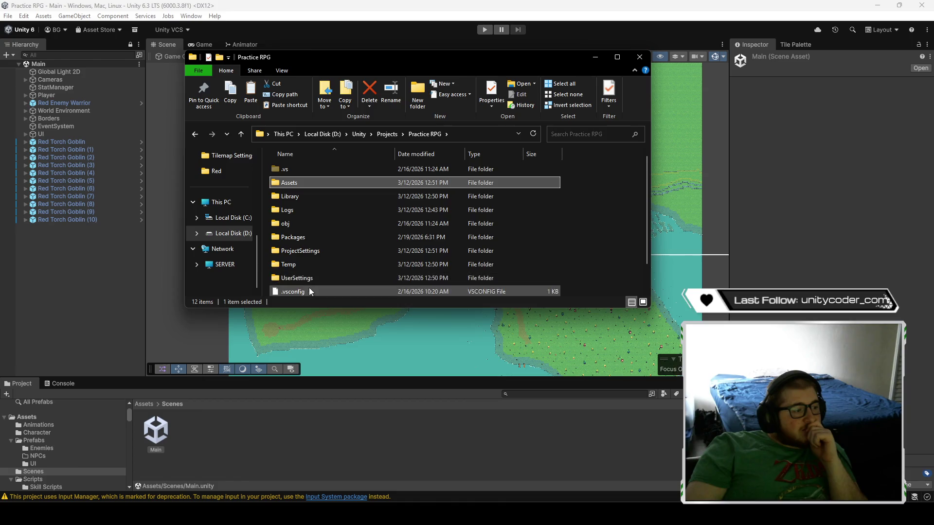
double_click(309, 263)
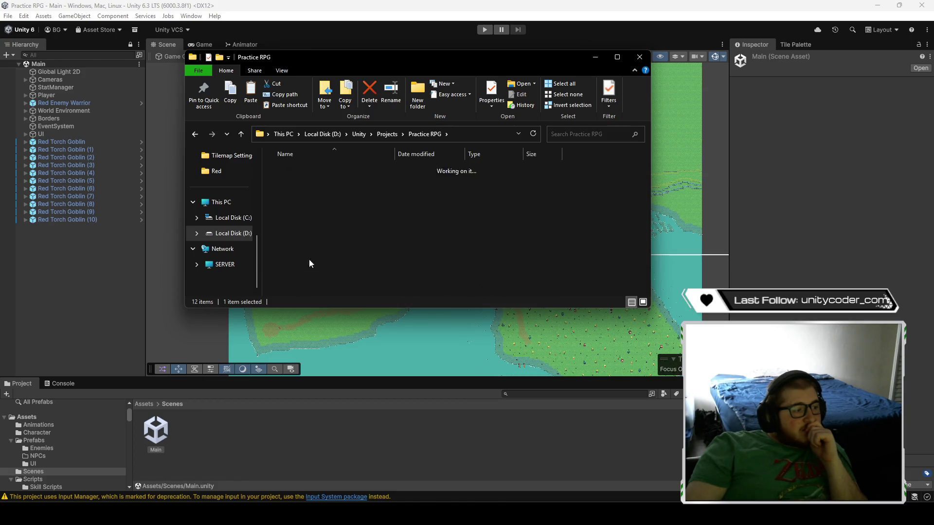
double_click(314, 170)
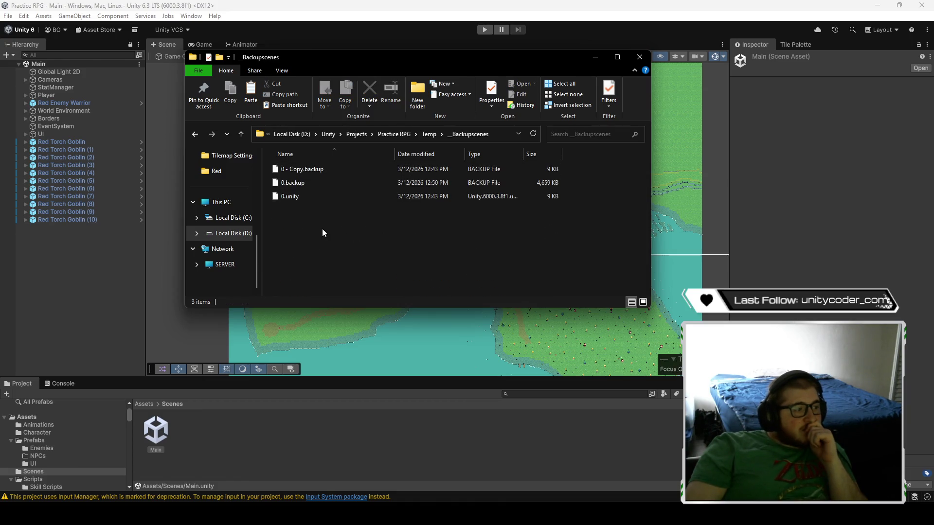
click(315, 198)
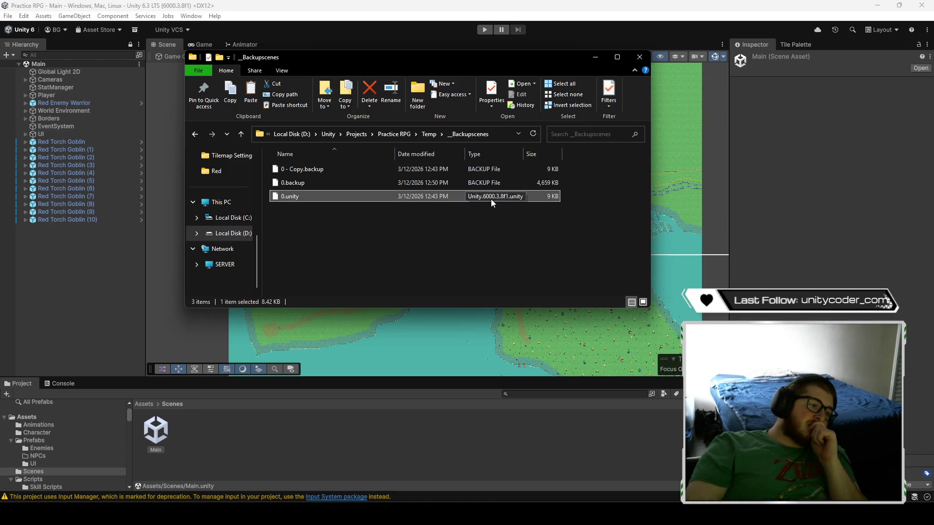
click(353, 258)
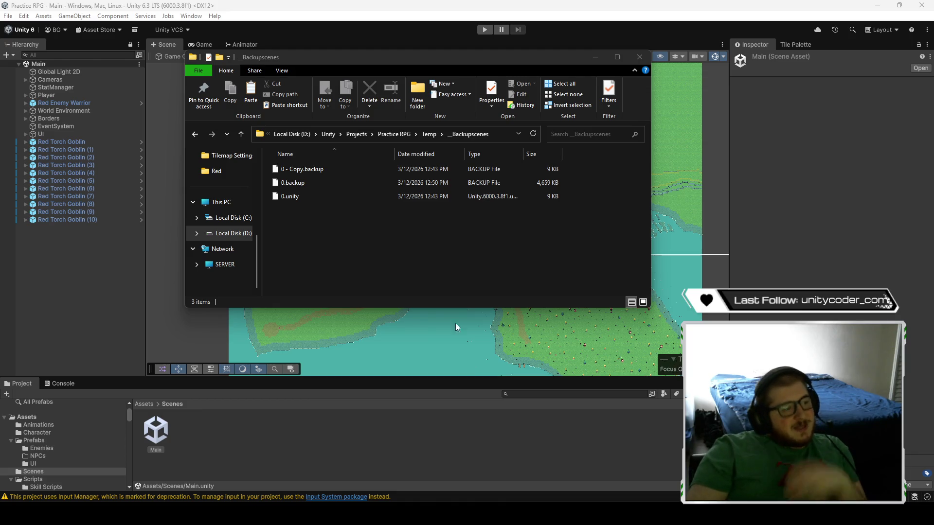
- Delete the old 0.unity and 0 - Copy.backup, then duplicate 0.backup
click(325, 196)
key(Delete)
click(331, 169)
key(Delete)
click(341, 171)
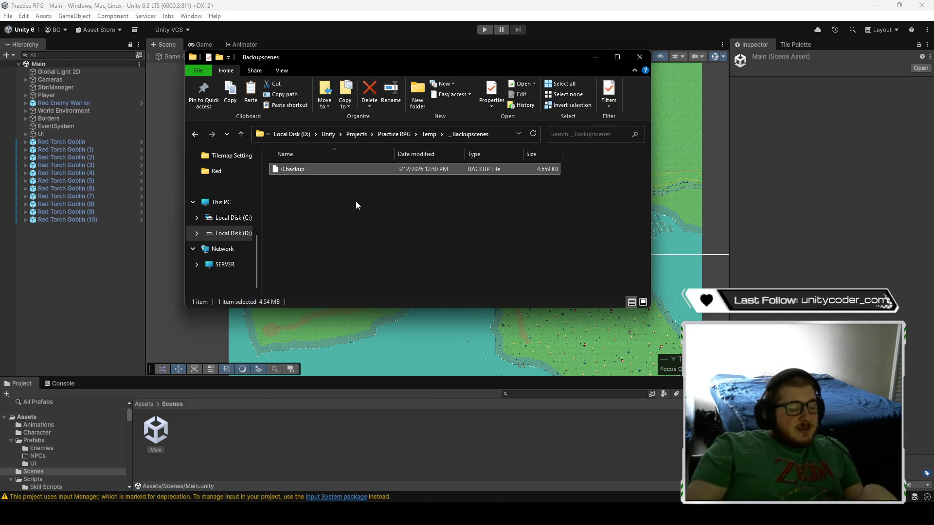
key(ctrl+c)
key(ctrl+v)
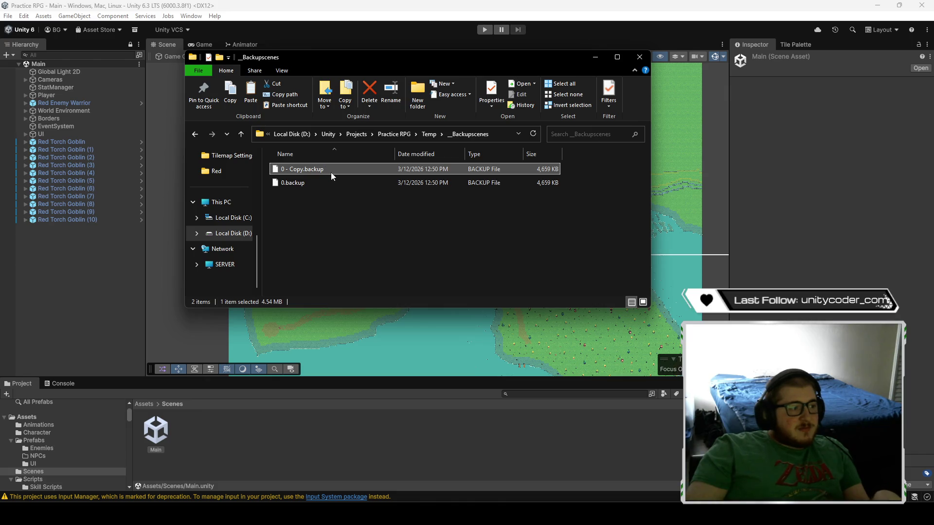
- Rename the duplicated backup to 0.unity
click(330, 170)
key(BackSpace)
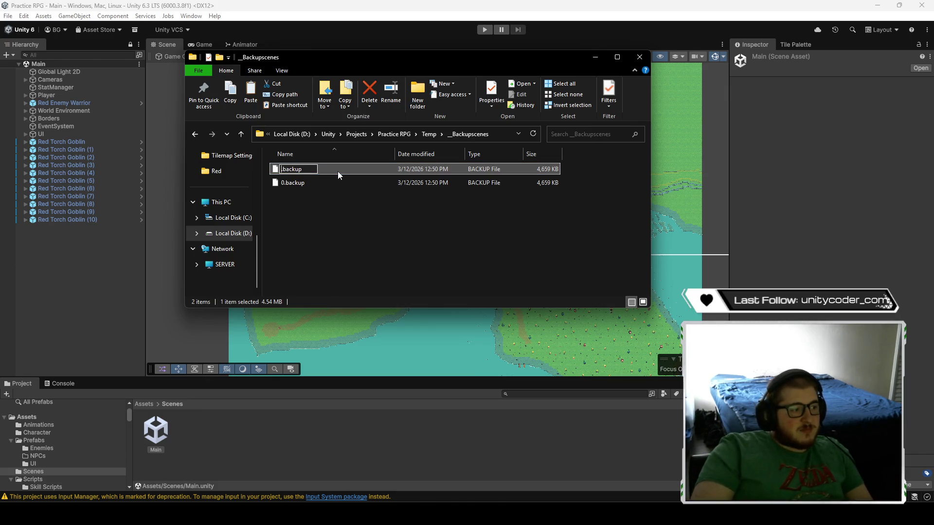
text(0)
key(Right)
key(Delete)
key(Delete)
key(Delete)
key(BackSpace)
key(BackSpace)
key(BackSpace)
text(unity)
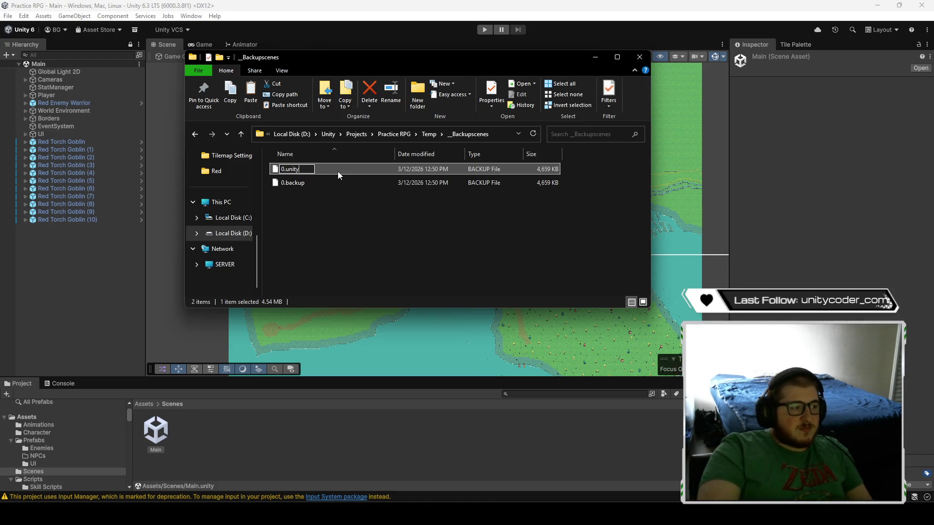
key(Return)
key(Return)
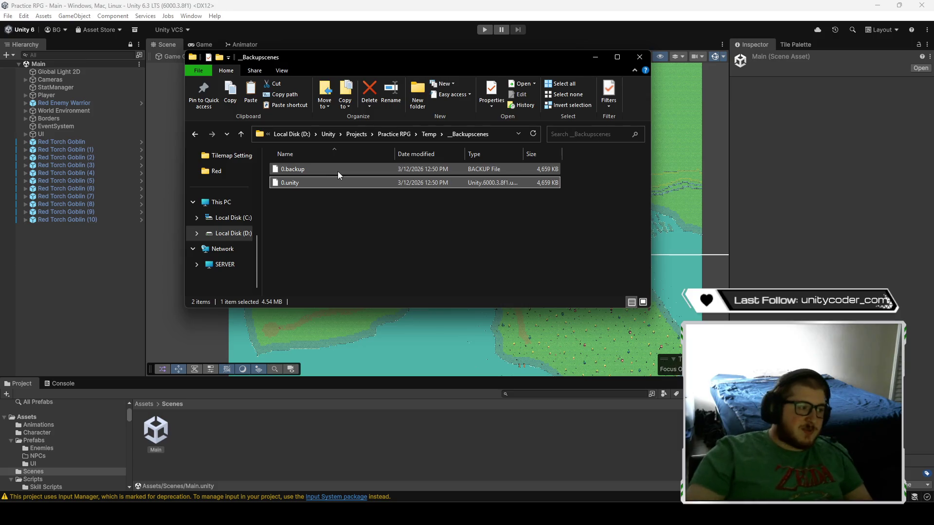
- Select the new 0.unity, browse to Assets\Scenes, and close File Explorer
click(331, 183)
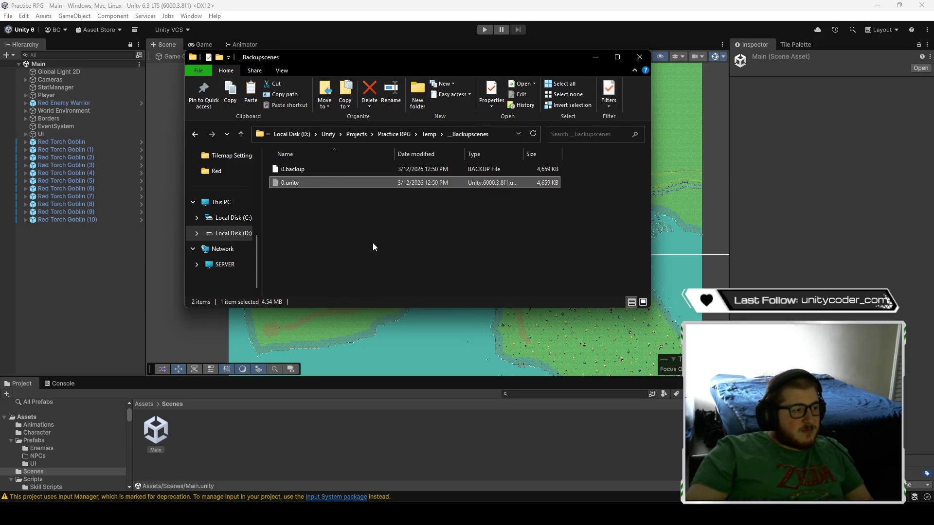
click(393, 134)
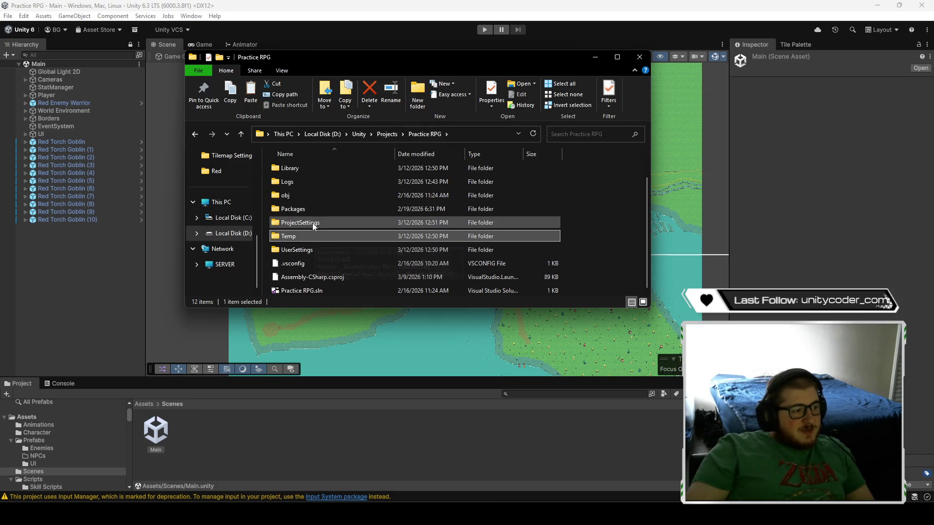
double_click(311, 184)
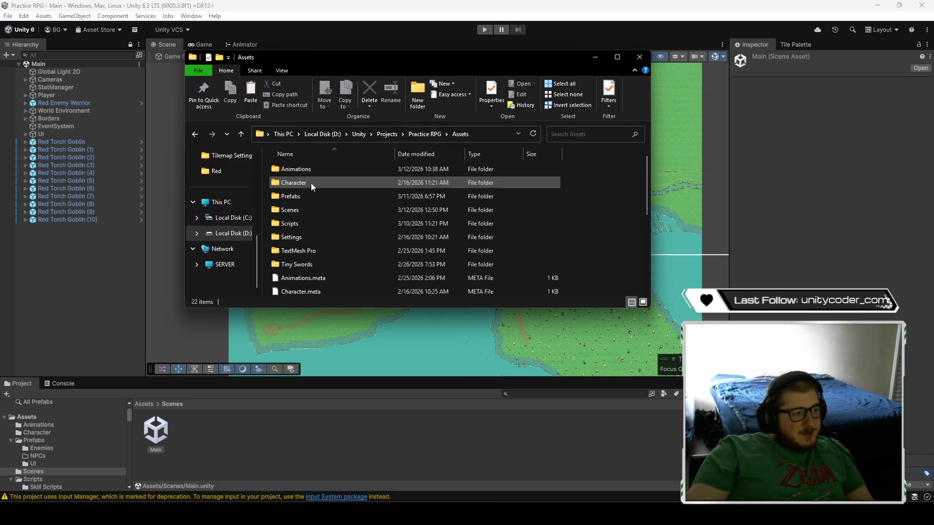
double_click(315, 209)
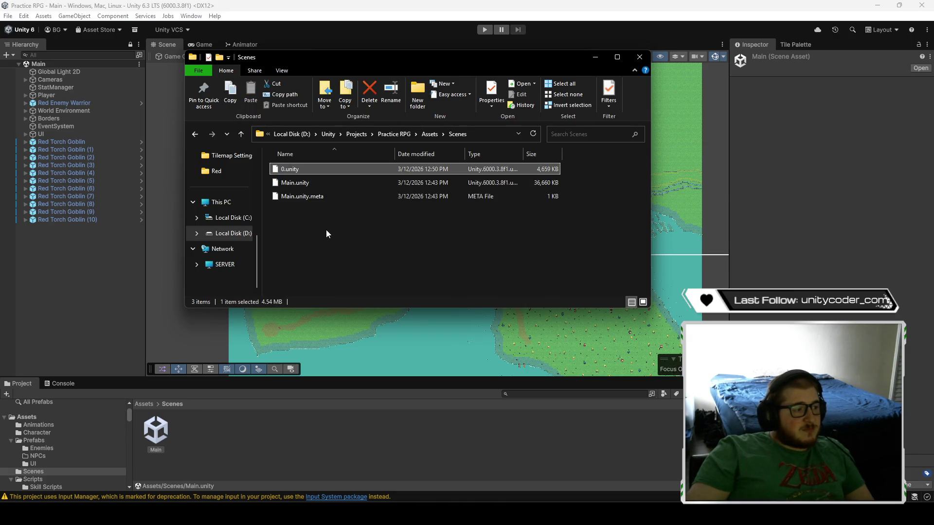
click(635, 58)
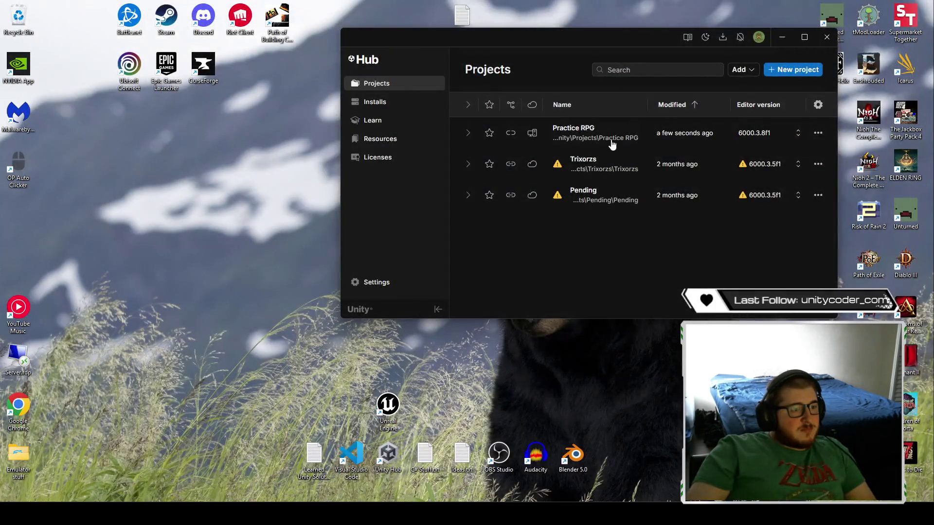
- Relaunch the Practice RPG project from Unity Hub and open the restored scene 0
click(612, 144)
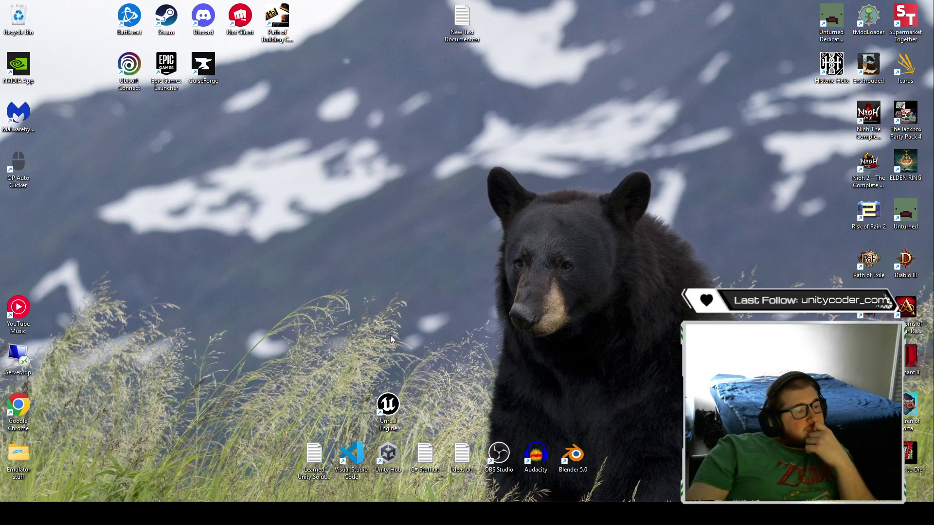
double_click(387, 455)
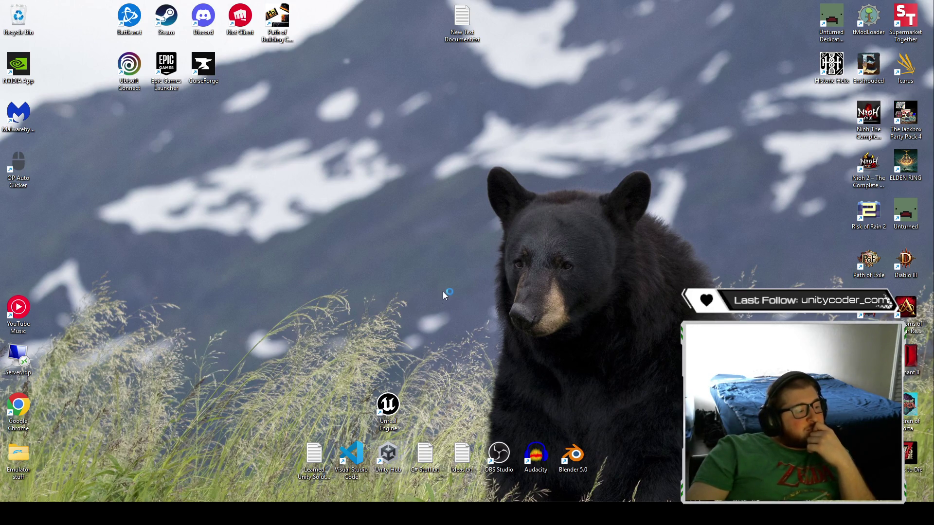
click(595, 131)
click(821, 39)
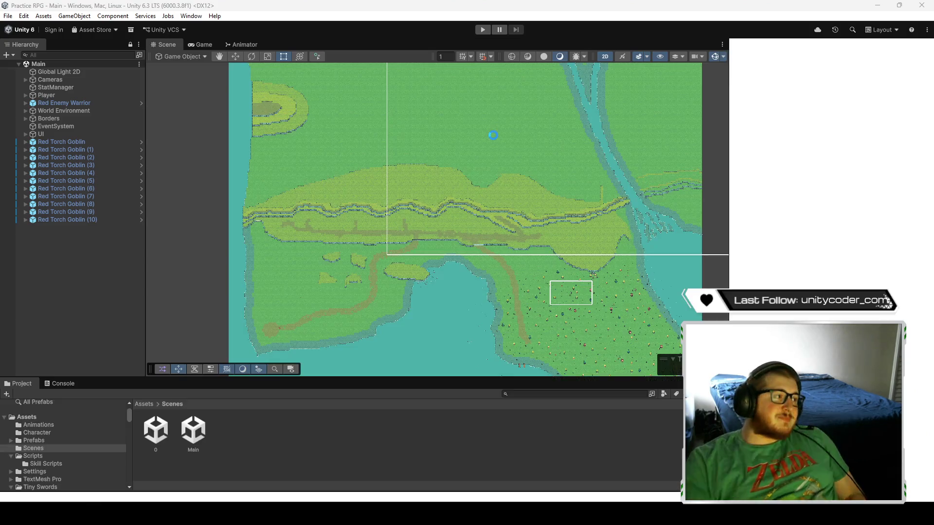
double_click(154, 431)
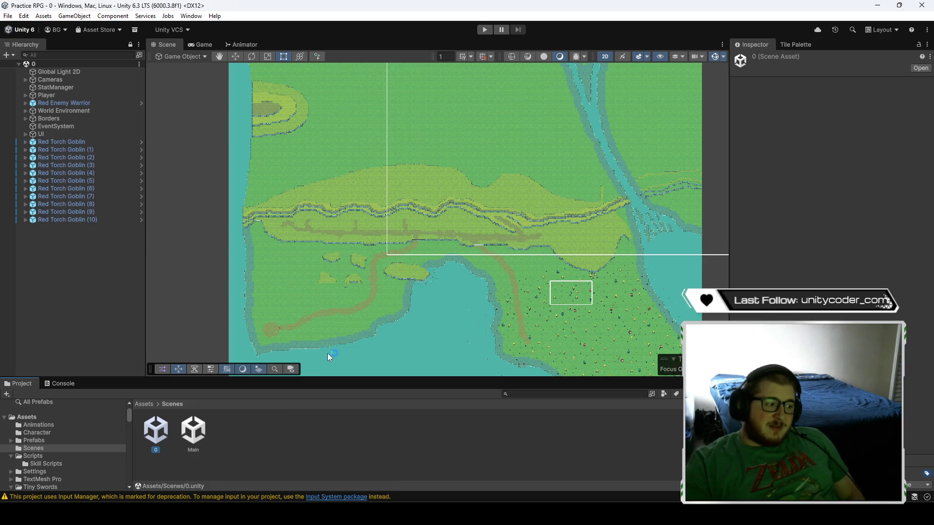
- Reopen the Main scene, then delete the scene 0 asset and confirm
double_click(193, 431)
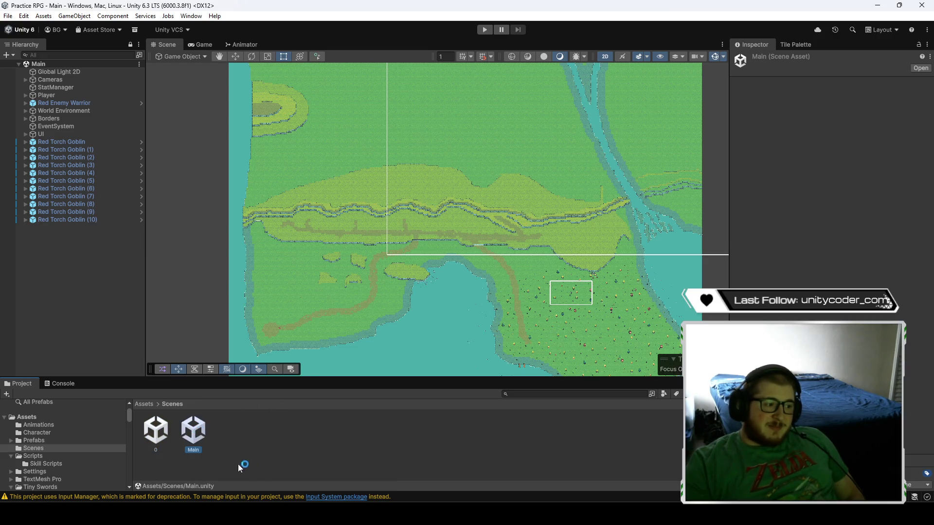
click(166, 433)
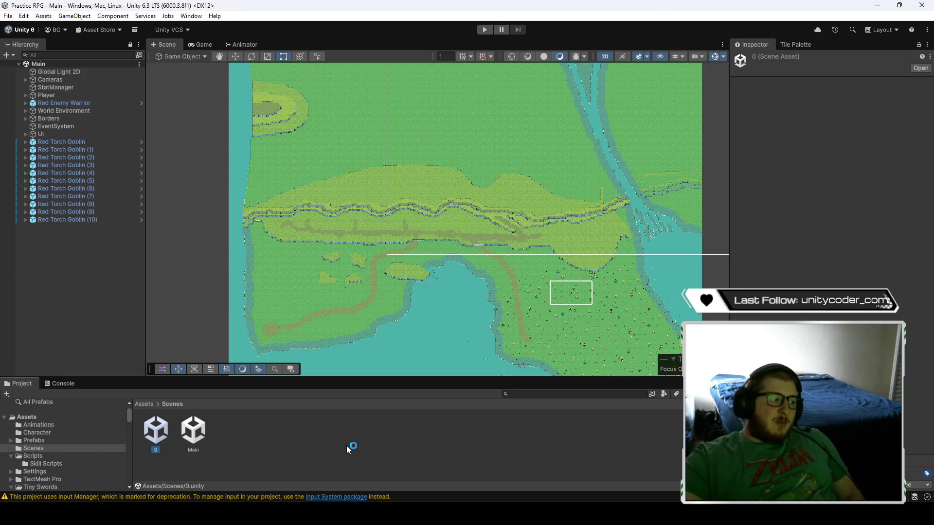
key(Delete)
key(Return)
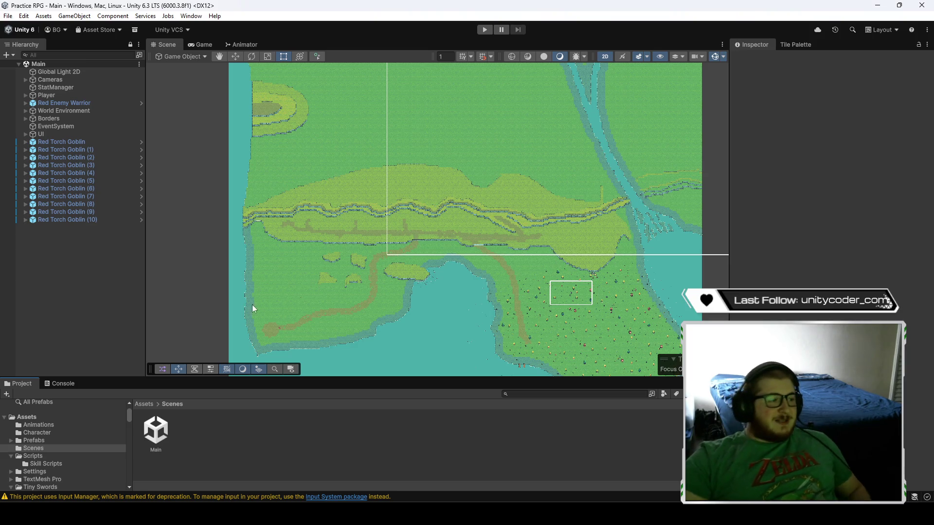
- Pan and zoom the Scene view across the island, settling on the western shore
scroll(261, 254, up, 10)
drag(341, 219, 503, 219)
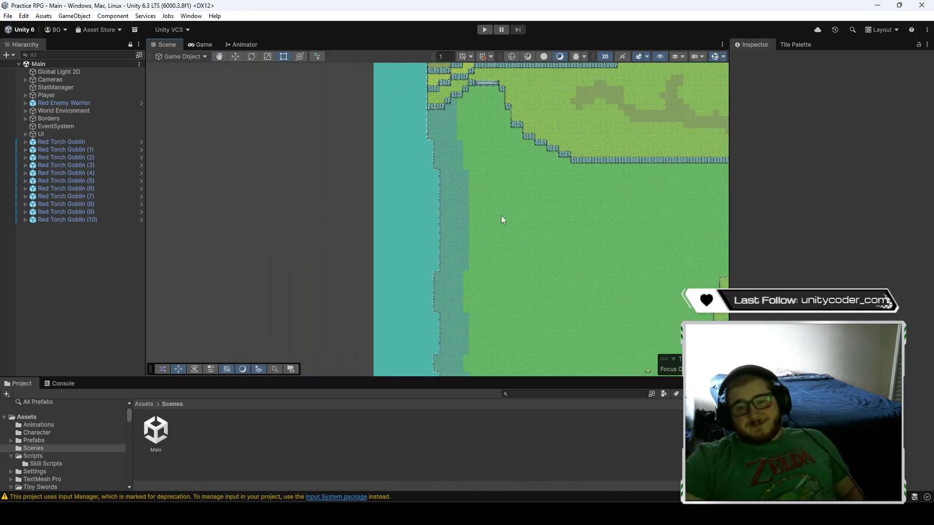
scroll(502, 197, up, 3)
scroll(441, 237, down, 5)
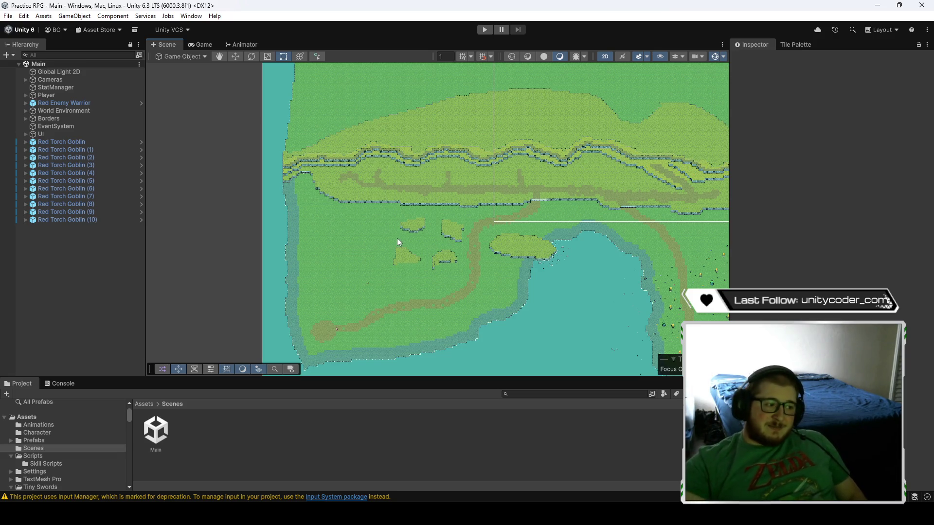
scroll(291, 191, up, 5)
scroll(287, 188, up, 5)
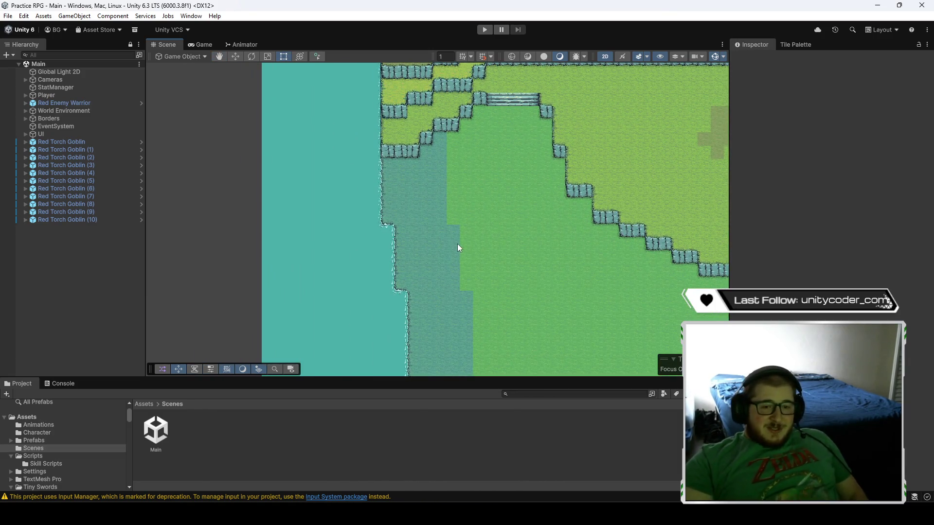
scroll(457, 244, down, 10)
mouse_move(612, 236)
mouse_down()
mouse_move(661, 237)
mouse_move(637, 246)
mouse_move(550, 231)
mouse_move(500, 237)
mouse_move(458, 211)
mouse_up()
scroll(559, 238, up, 4)
drag(615, 242, 588, 225)
scroll(589, 225, up, 2)
scroll(591, 236, down, 2)
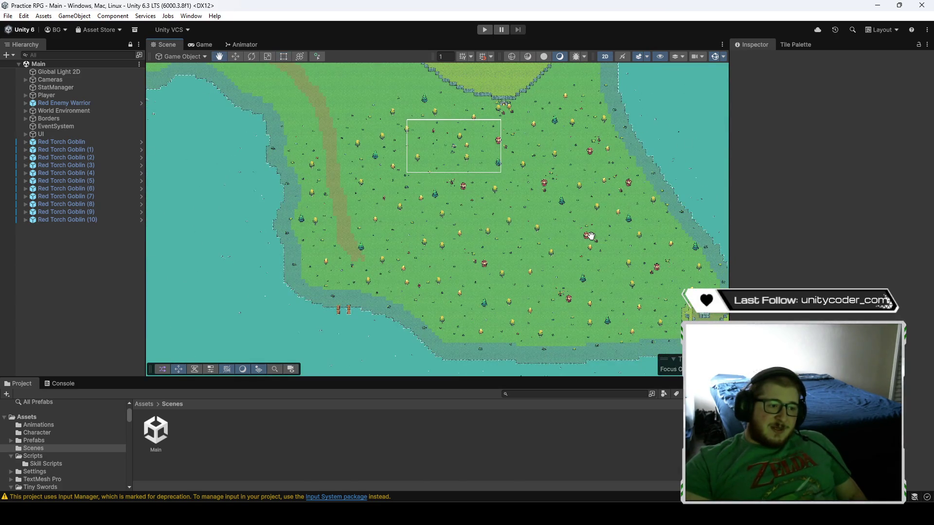
drag(397, 174, 440, 217)
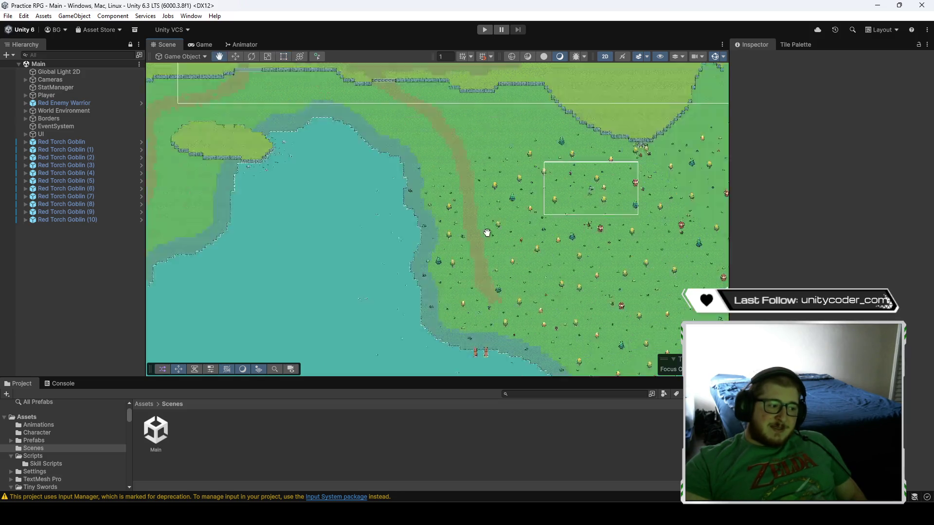
scroll(594, 210, up, 5)
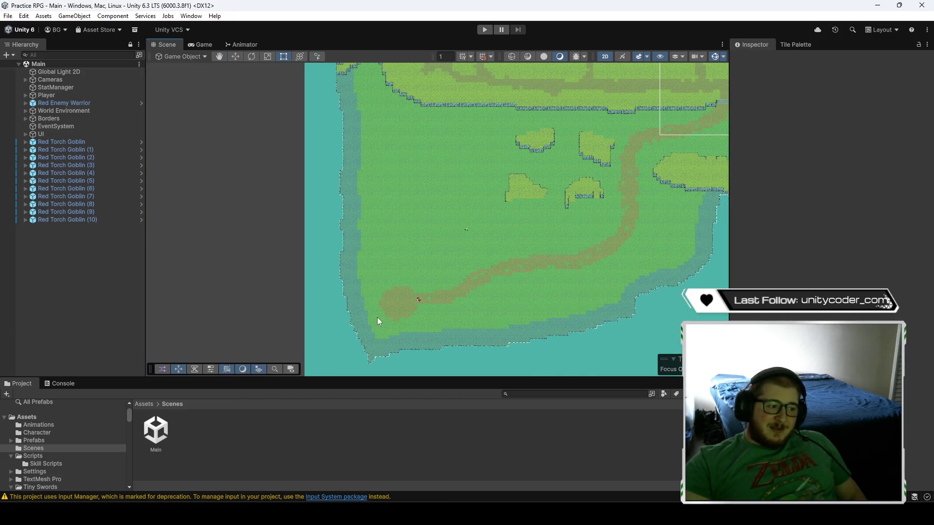
drag(500, 292, 420, 281)
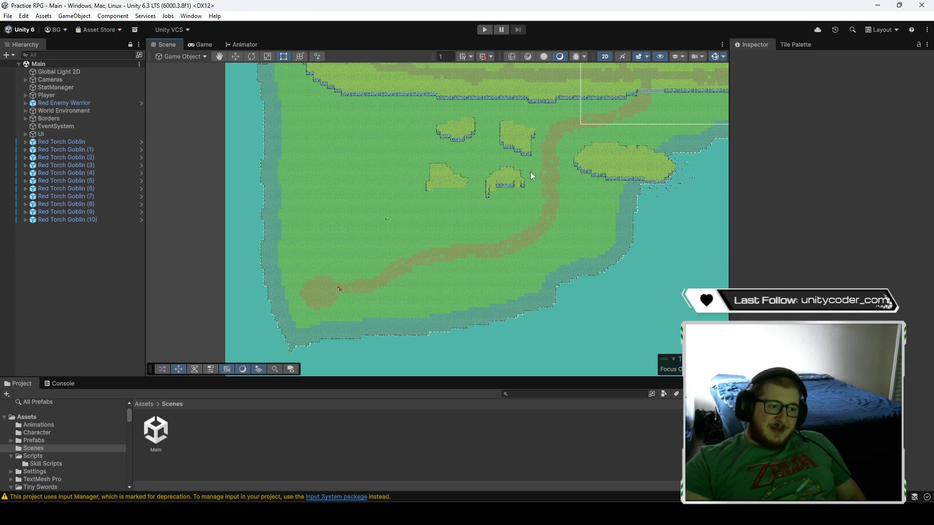
mouse_move(485, 173)
mouse_down()
mouse_move(580, 191)
mouse_move(480, 250)
mouse_up()
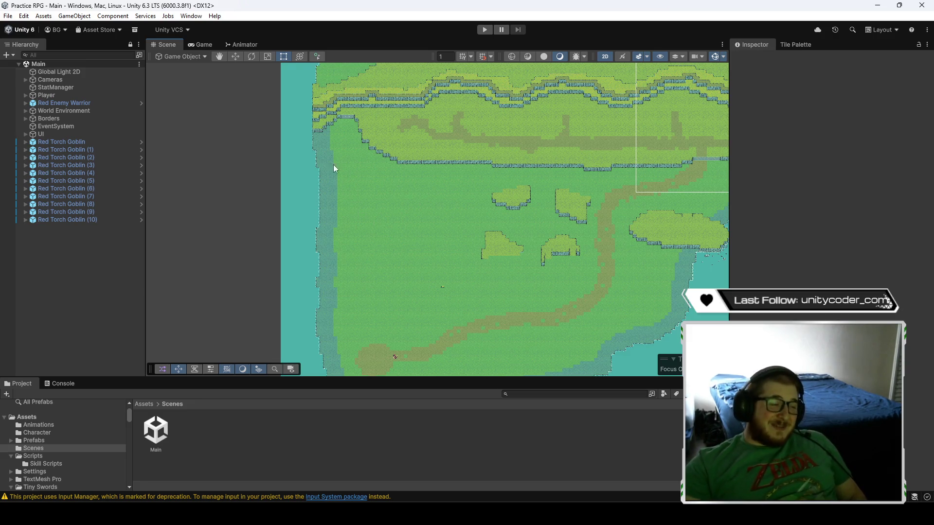
drag(400, 281, 479, 221)
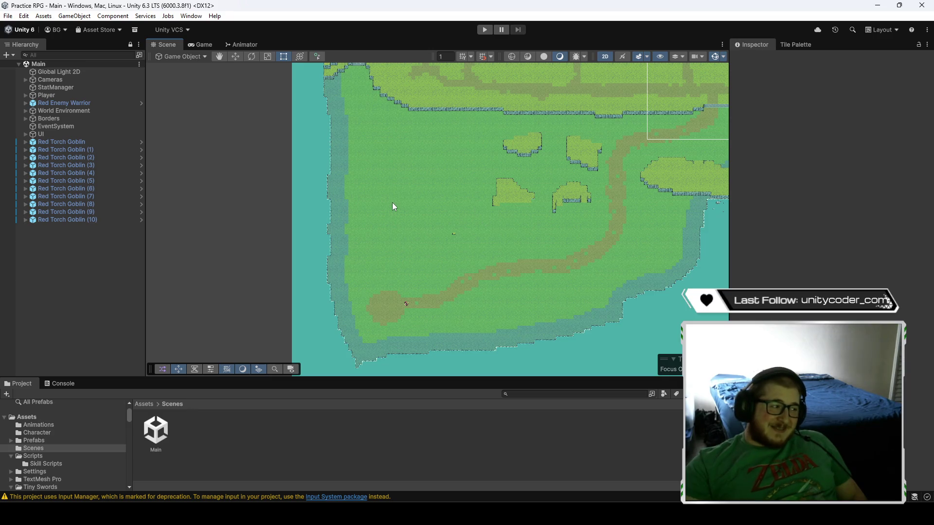
scroll(360, 153, up, 5)
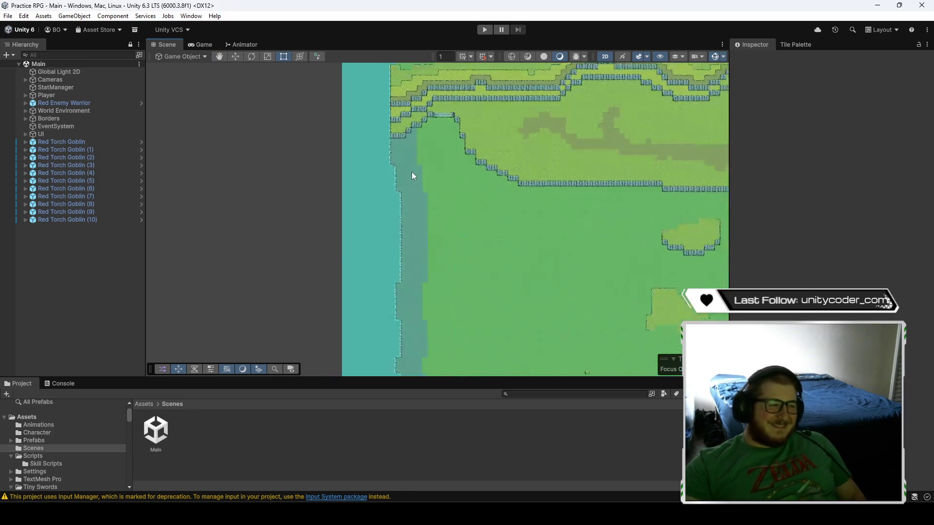
- Open the Tile Palette and zoom it to the Ground palette's water and sand tiles
click(800, 49)
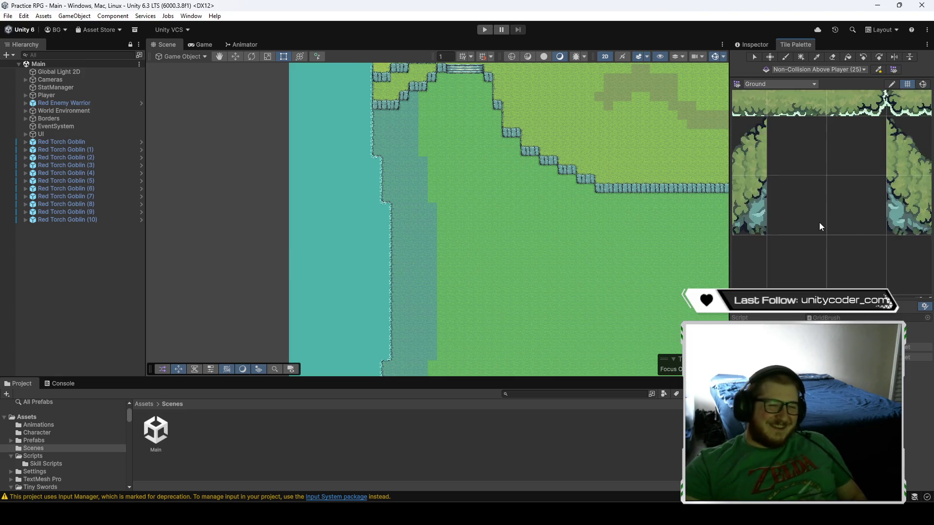
scroll(820, 220, down, 3)
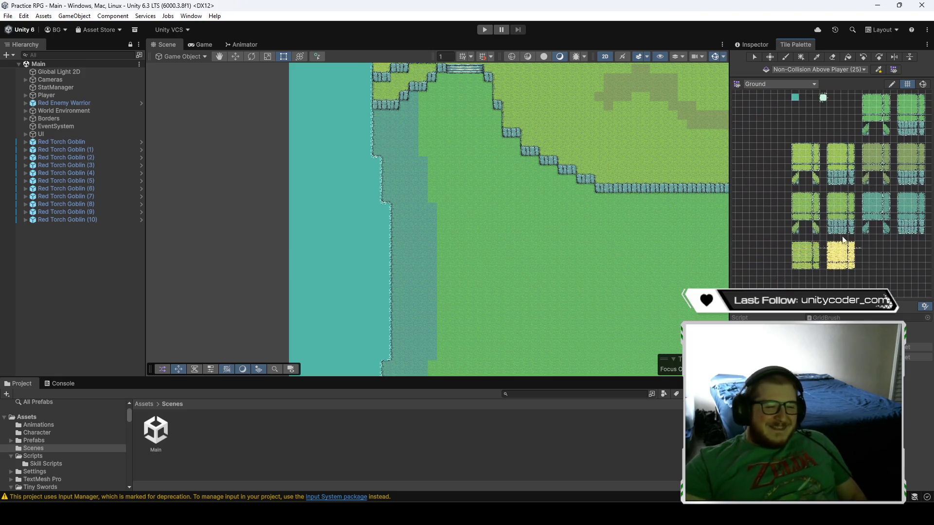
scroll(863, 260, up, 3)
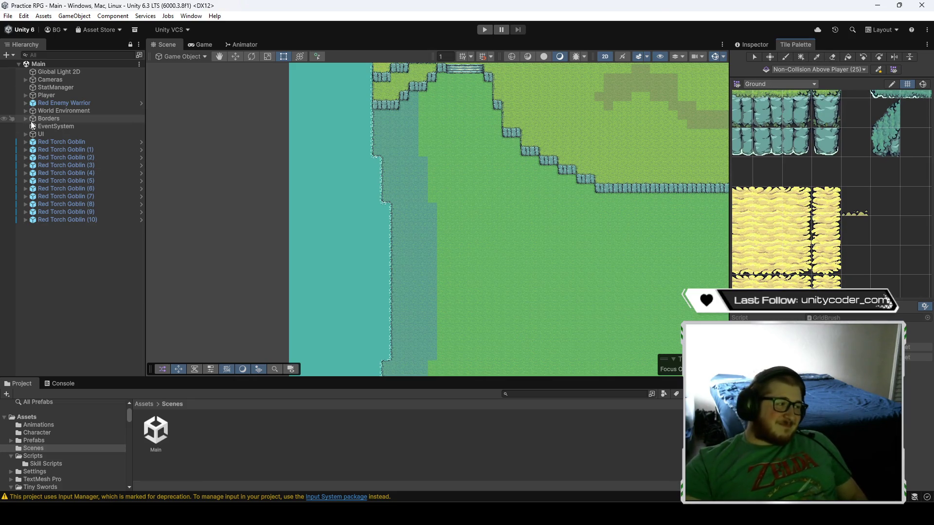
right_click(45, 242)
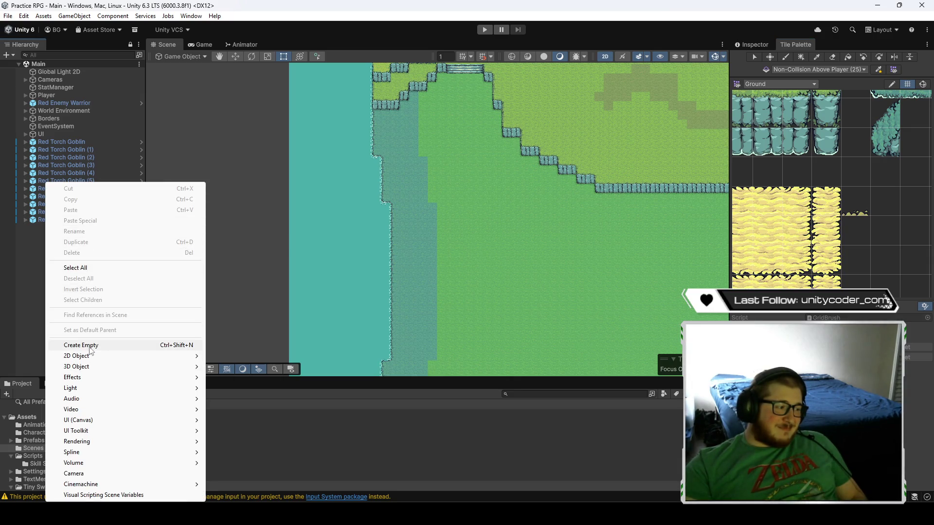
- Select all eleven Red Torch Goblins, parent them under a new empty named Enemies, then collapse and deselect it
click(35, 247)
click(60, 220)
shift+click(67, 150)
shift+click(69, 144)
right_click(69, 144)
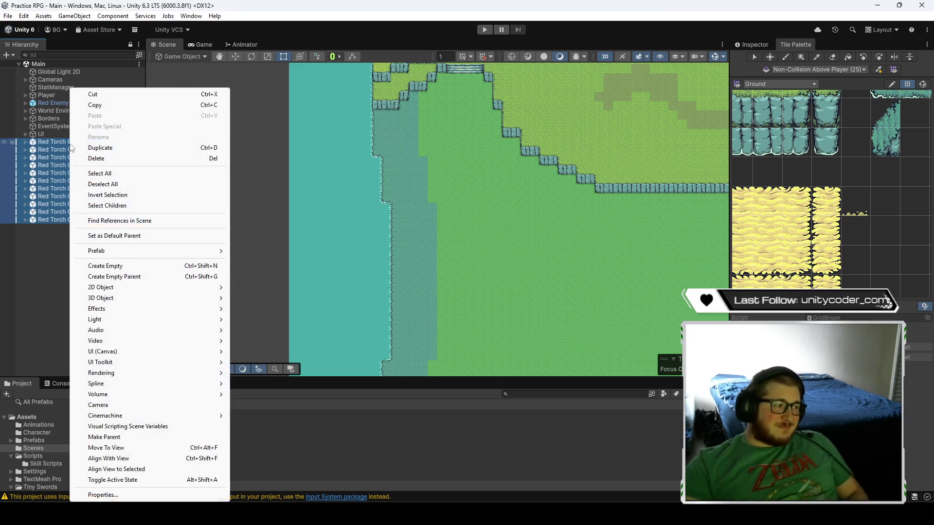
click(132, 277)
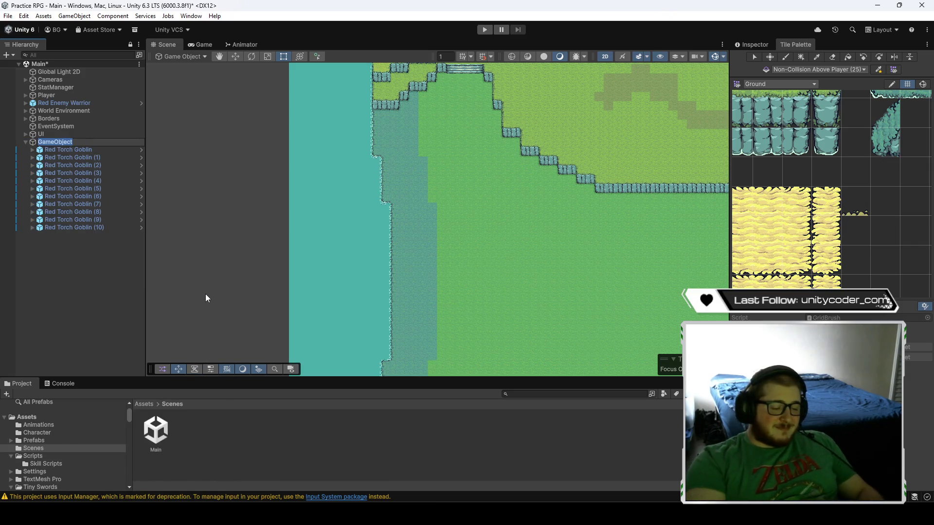
text(Enemies)
key(Return)
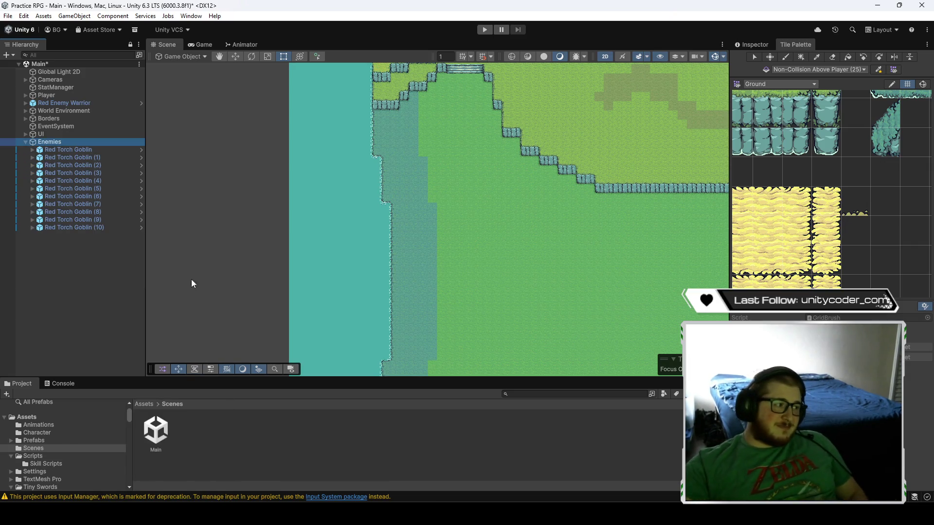
click(25, 143)
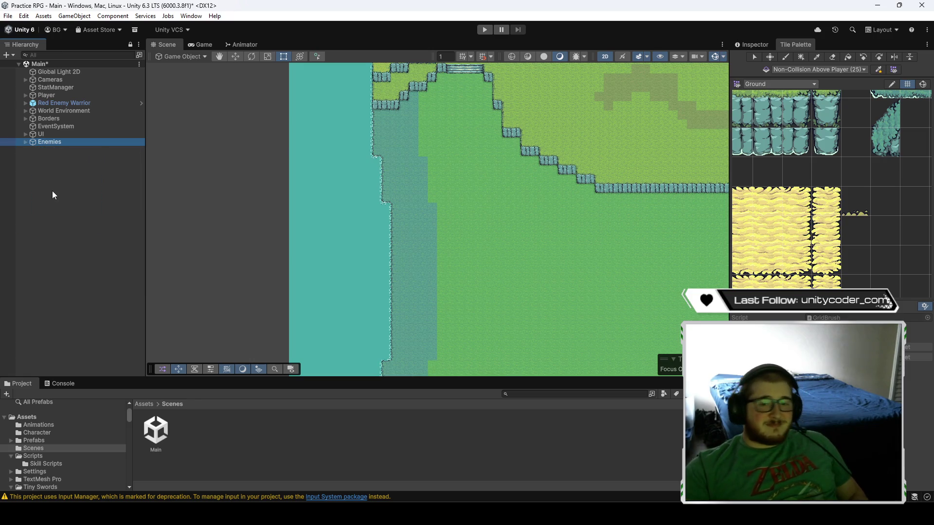
click(62, 174)
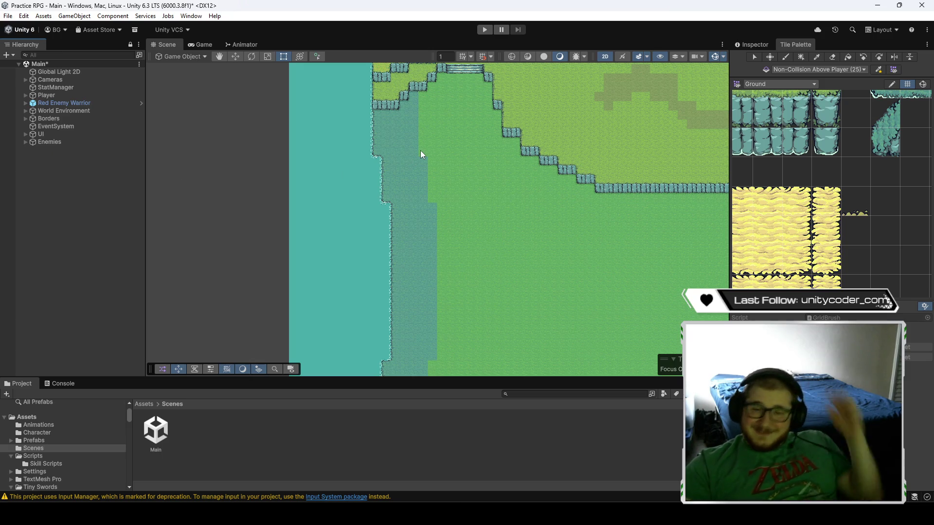
- Pick the yellow sand tile and target Ground (2) under World Environment > Terrain (Sea Level)
click(755, 231)
mouse_move(489, 209)
mouse_down()
mouse_move(597, 223)
mouse_move(577, 203)
mouse_up()
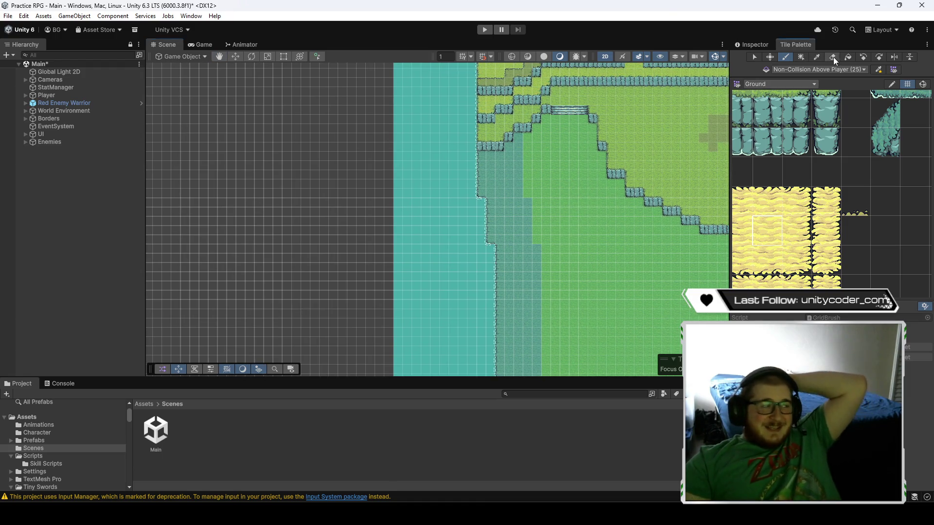
click(25, 111)
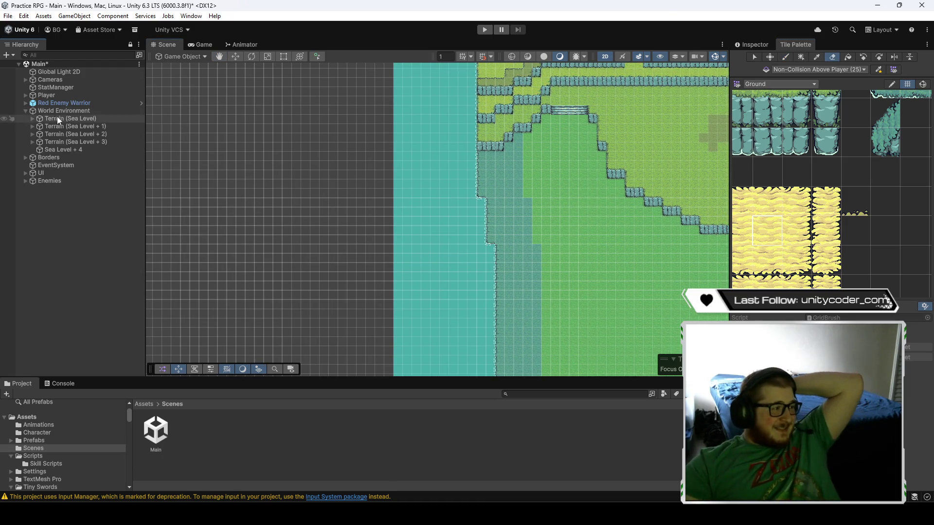
click(32, 118)
click(86, 141)
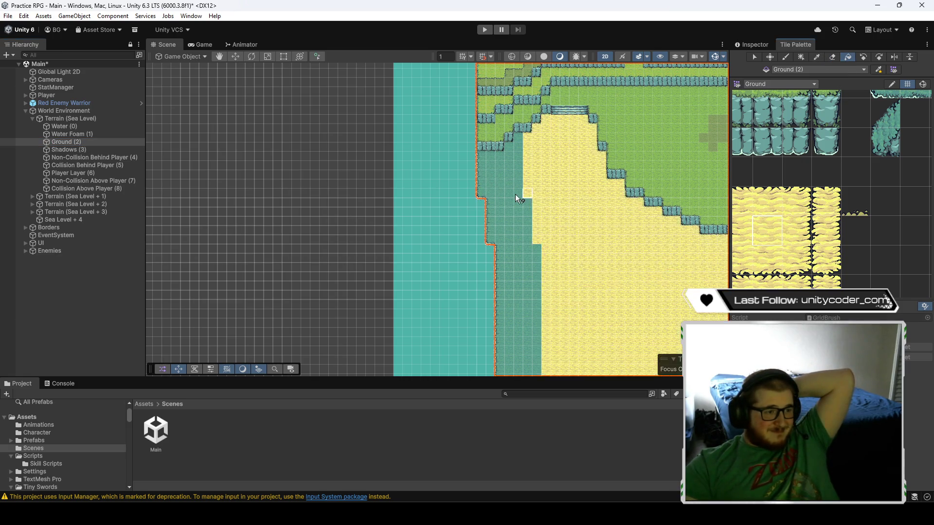
- Try a sand bucket fill on the tilemap, then undo it to restore the water
scroll(544, 239, down, 3)
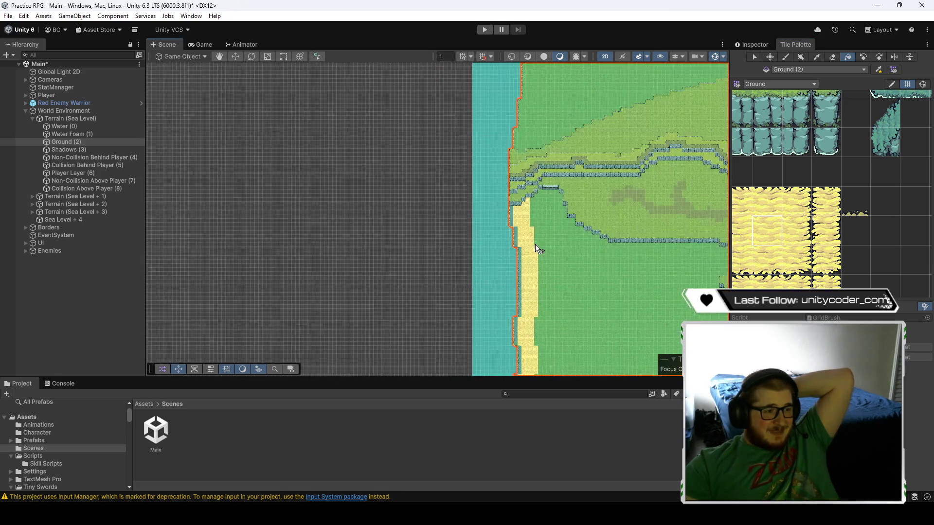
mouse_move(667, 299)
mouse_down()
mouse_move(489, 307)
mouse_move(512, 284)
mouse_up()
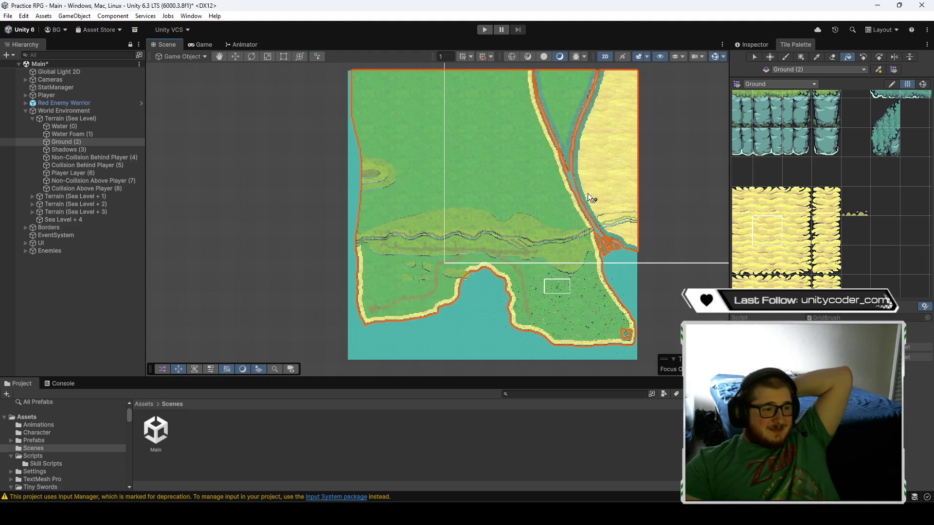
click(573, 156)
key(ctrl+z)
key(ctrl+y)
key(ctrl+z)
- Switch to the Paint brush and pick the sand's left-edge tile
click(786, 58)
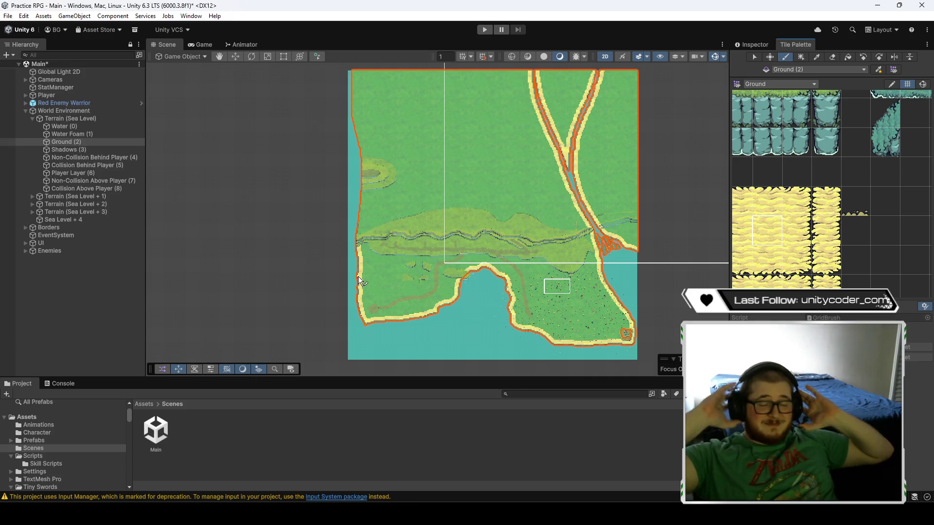
scroll(360, 279, up, 2)
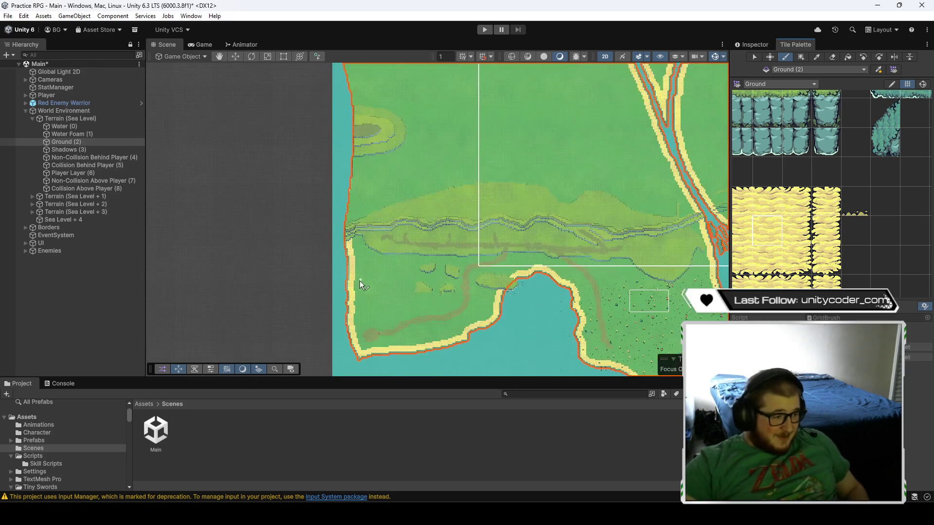
scroll(360, 280, up, 6)
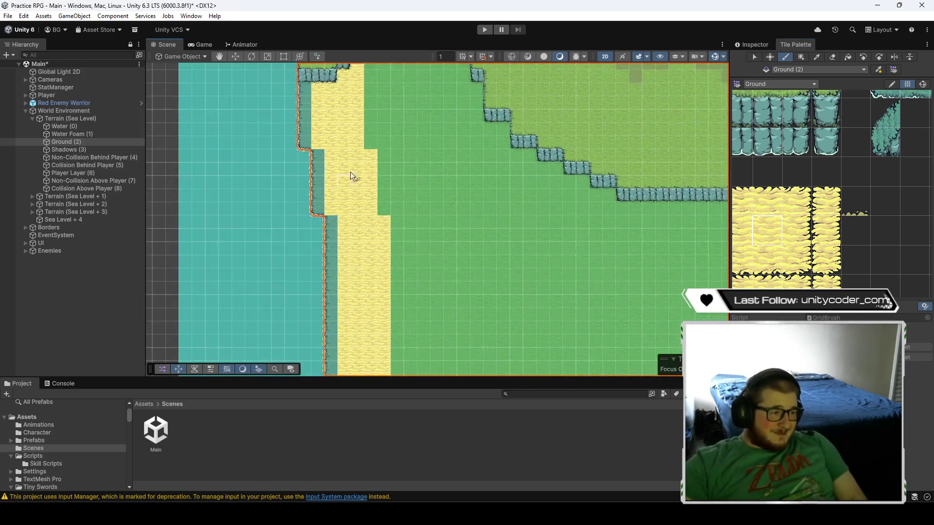
scroll(345, 195, down, 4)
scroll(396, 254, up, 3)
click(789, 220)
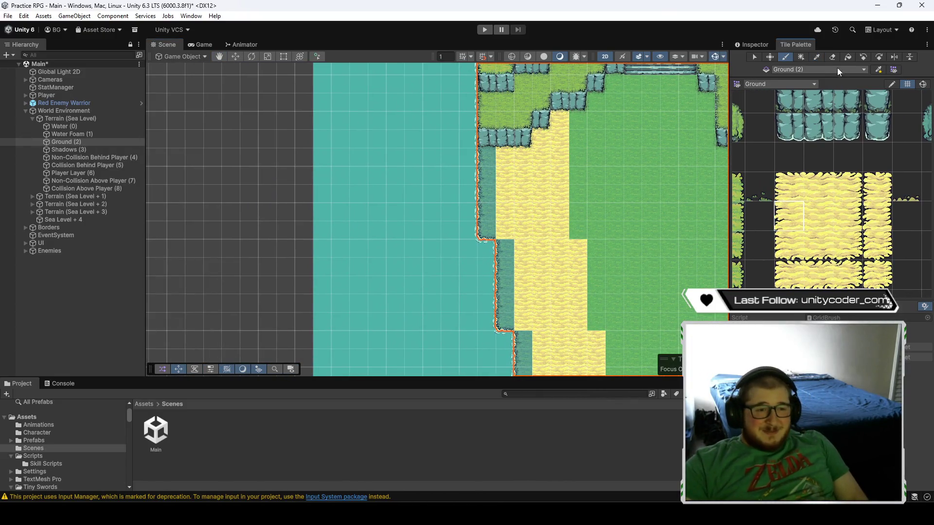
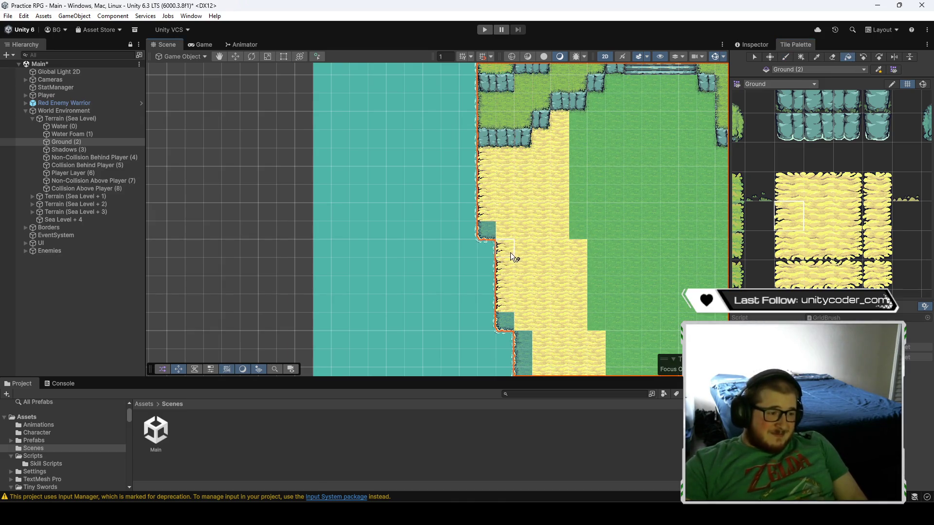
- Try flood-filling the beach area with sand, undoing each unwanted striped fill
click(527, 126)
click(511, 92)
key(ctrl+z)
key(ctrl+z)
key(ctrl+z)
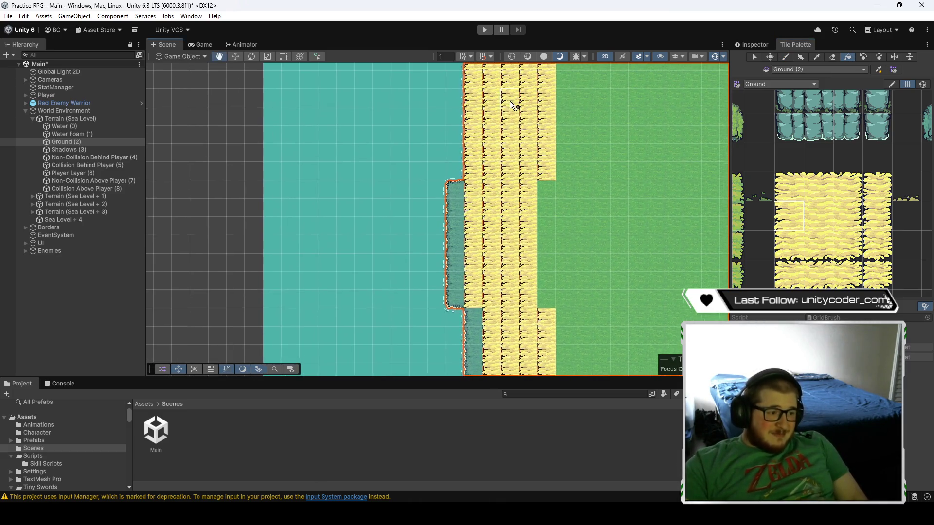
key(ctrl+z)
click(468, 157)
key(ctrl+z)
click(465, 227)
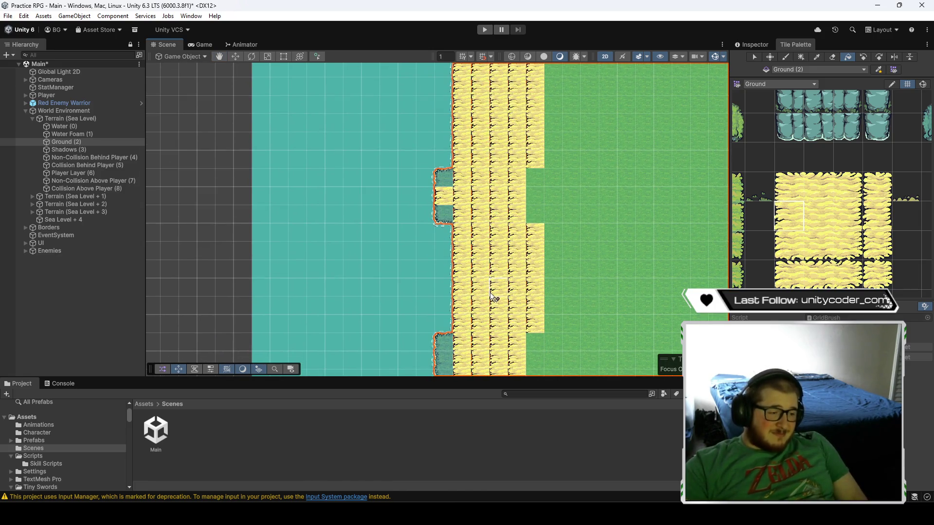
key(ctrl+z)
click(464, 91)
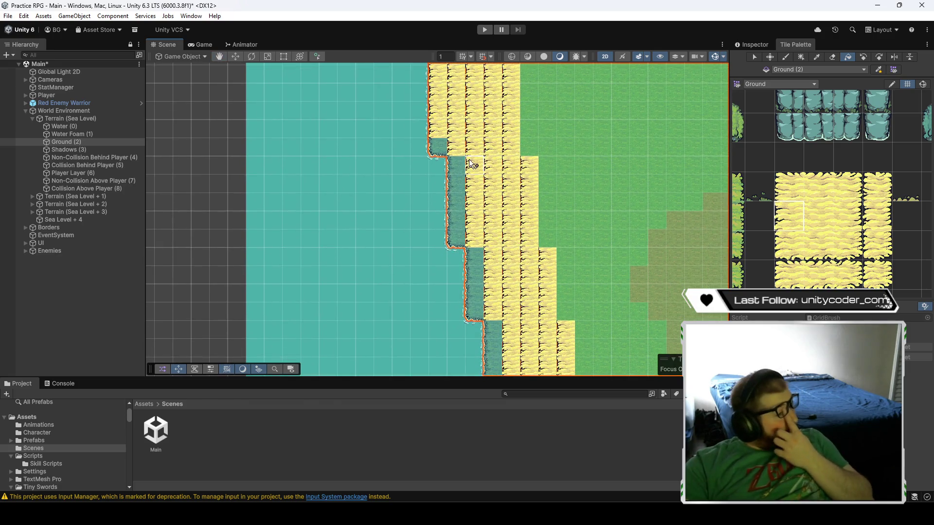
key(ctrl+z)
key(ctrl+z)
key(ctrl+z)
key(ctrl+z)
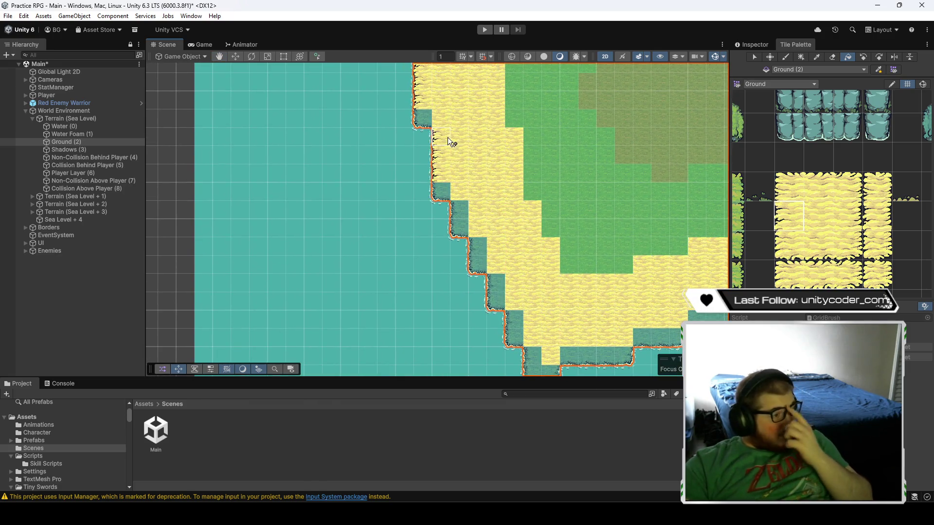
click(498, 281)
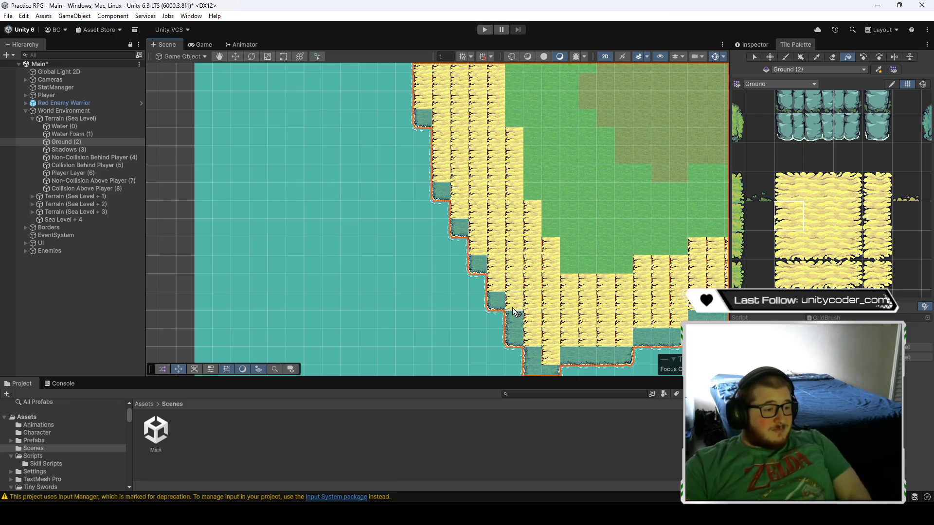
drag(571, 303, 457, 197)
key(ctrl+z)
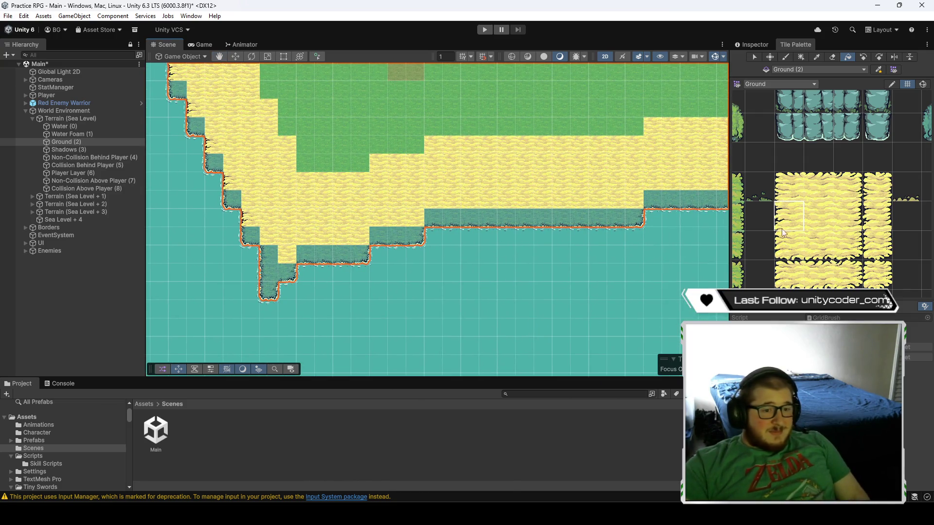
- Turn the cliff tile runs into sand, then undo those and earlier coastline changes
click(314, 255)
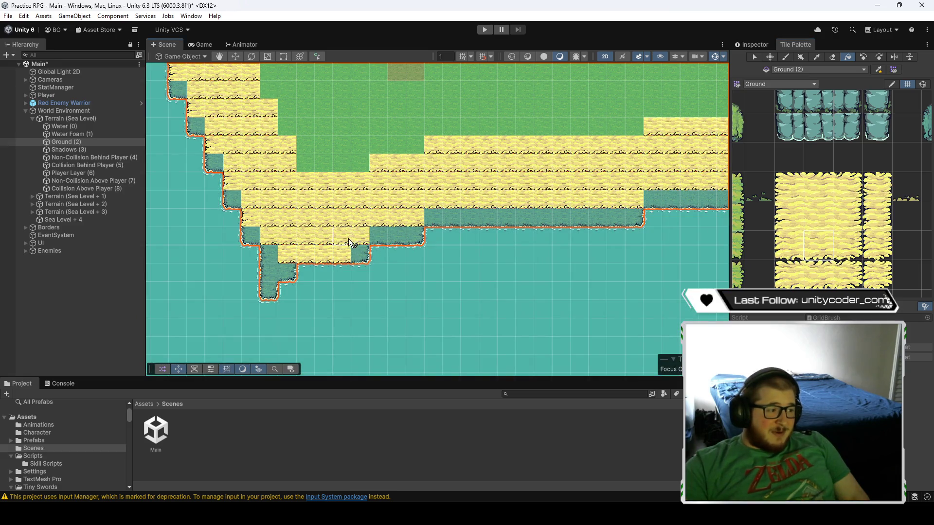
click(470, 215)
click(481, 202)
drag(640, 197, 477, 210)
key(ctrl+z)
key(ctrl+z)
key(ctrl+z)
key(ctrl+z)
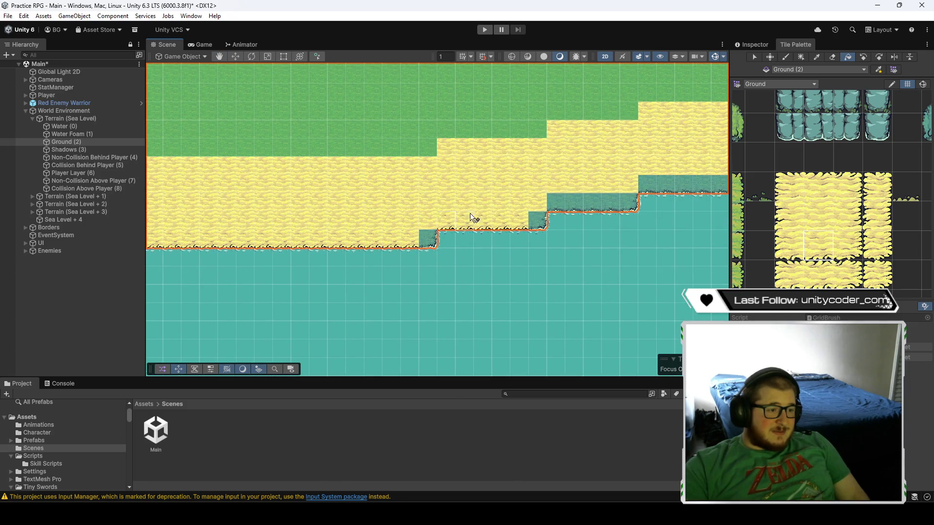
key(ctrl+z)
key(ctrl+z)
key(ctrl+z)
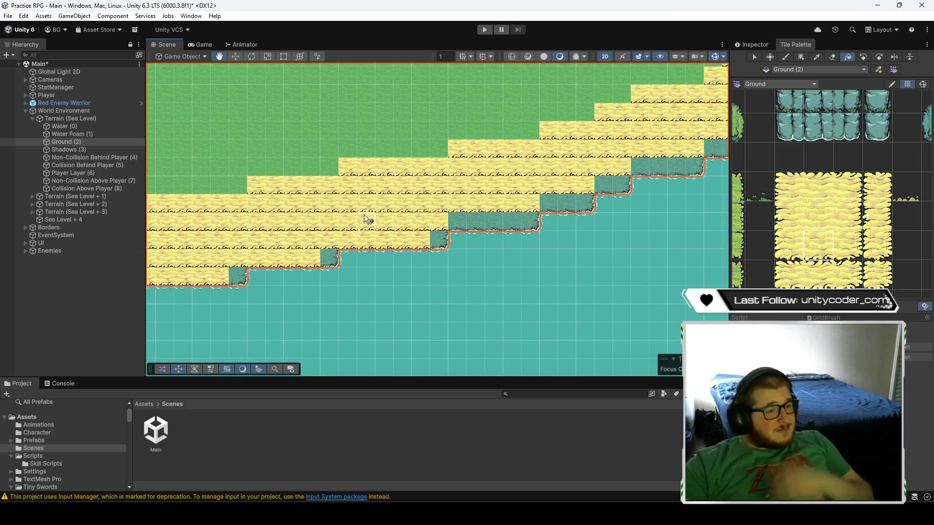
key(ctrl+z)
key(ctrl+z)
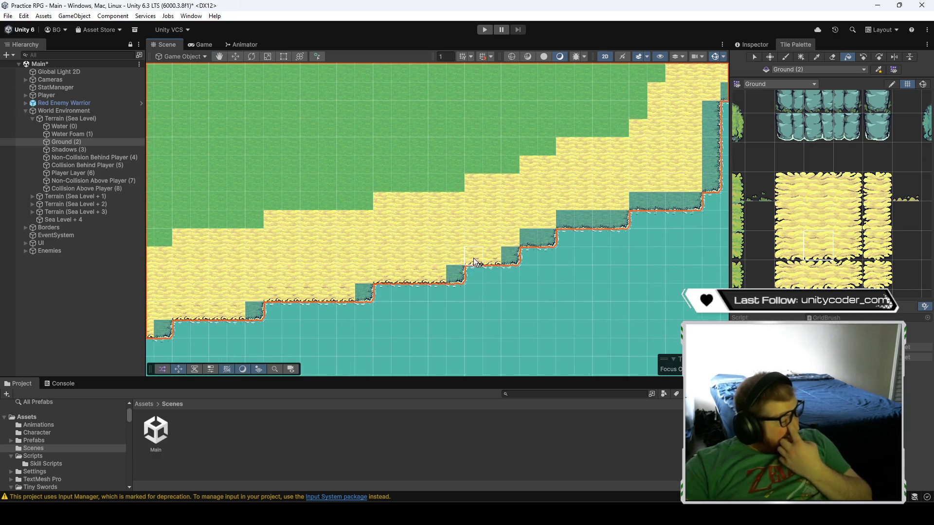
key(ctrl+z)
key(ctrl+z)
key(ctrl+z)
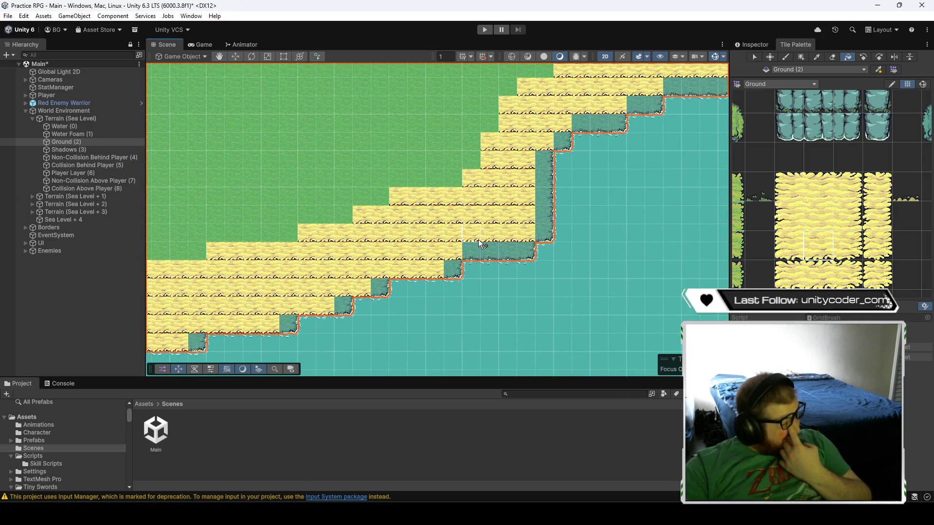
key(ctrl+z)
key(ctrl+z)
key(ctrl+z)
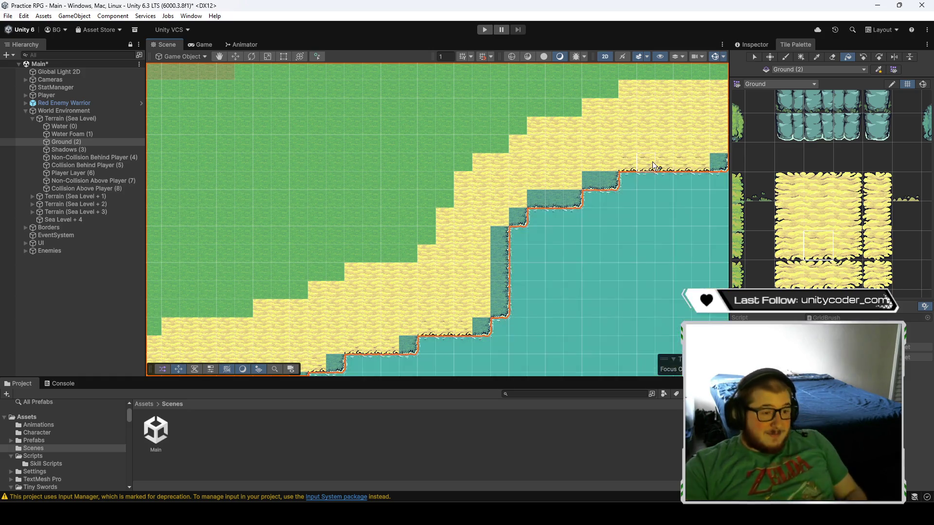
key(ctrl+z)
key(ctrl+z)
key(ctrl+z)
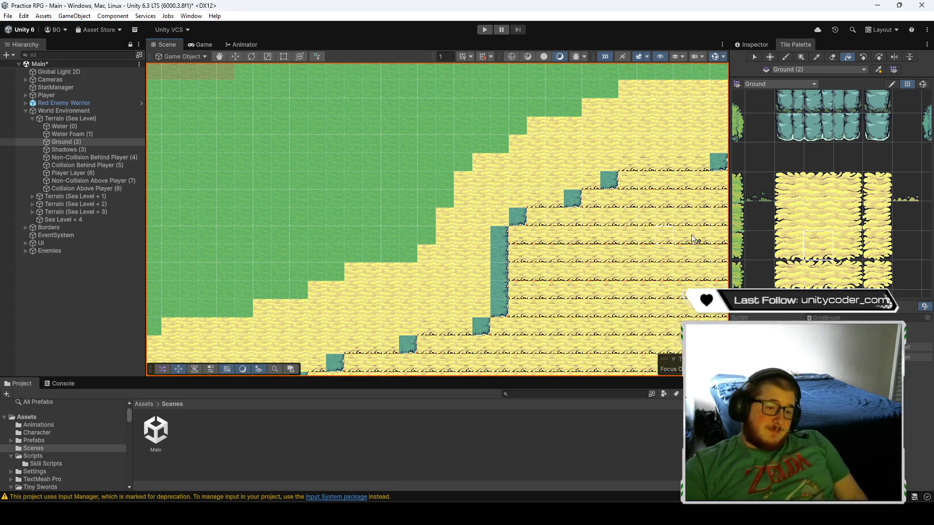
- Paint the cliff column with the plain sand tile and revert further coastline edits
click(852, 225)
drag(501, 234, 502, 262)
key(ctrl+z)
key(ctrl+z)
key(ctrl+z)
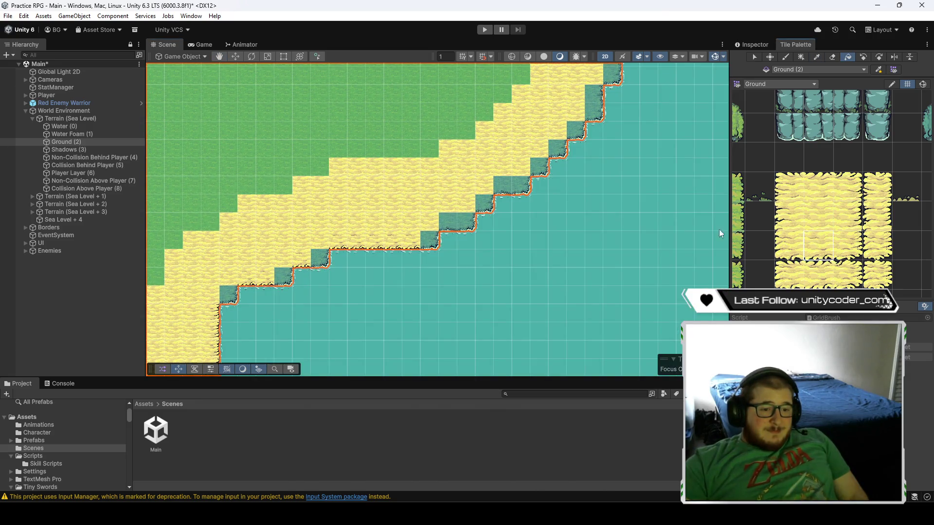
key(ctrl+z)
key(ctrl+z)
key(ctrl+z)
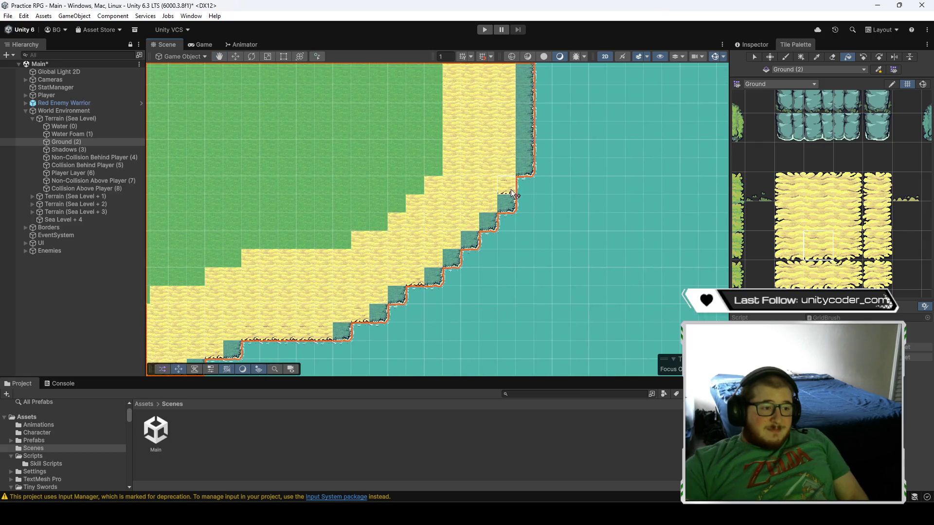
key(ctrl+z)
- Keep undoing coastline changes, moving further south and selecting the centre sand tile
click(844, 215)
key(ctrl+z)
key(ctrl+z)
key(ctrl+z)
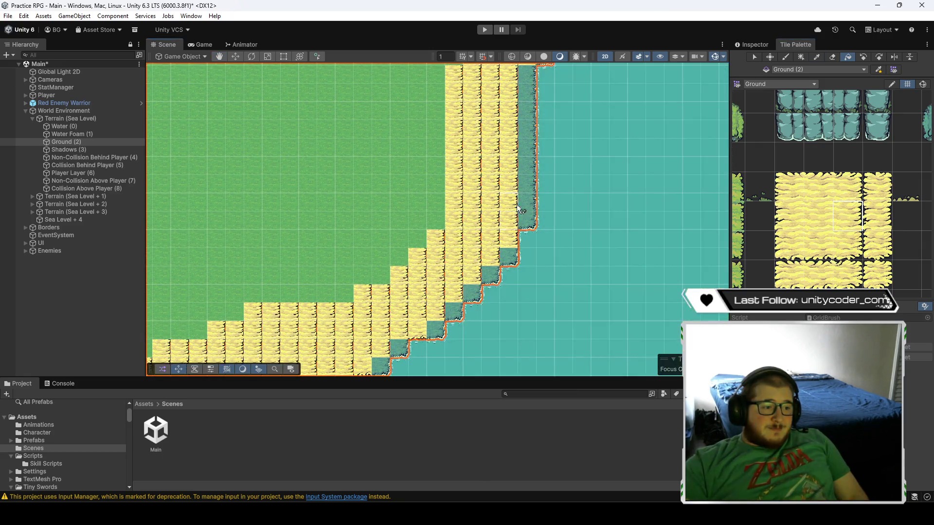
key(ctrl+z)
key(ctrl+z)
key(ctrl+z)
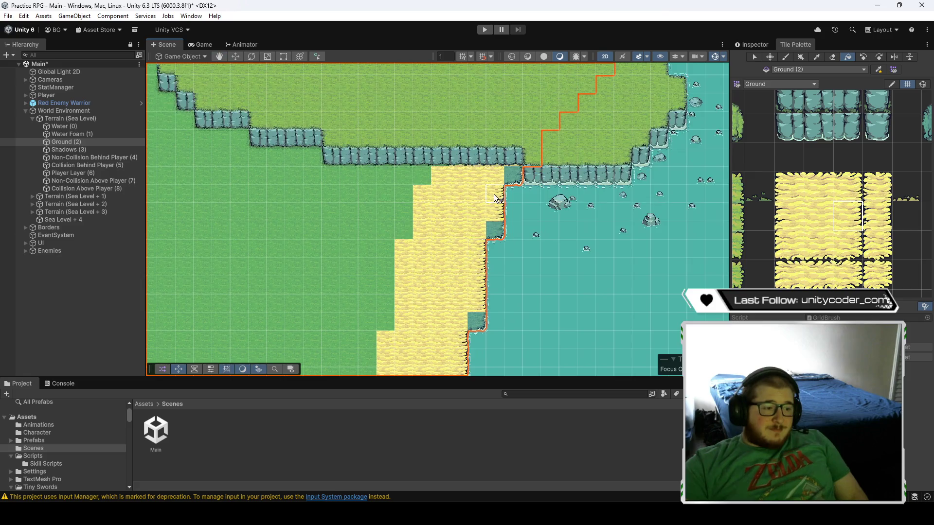
key(ctrl+z)
key(ctrl+z)
key(ctrl+z)
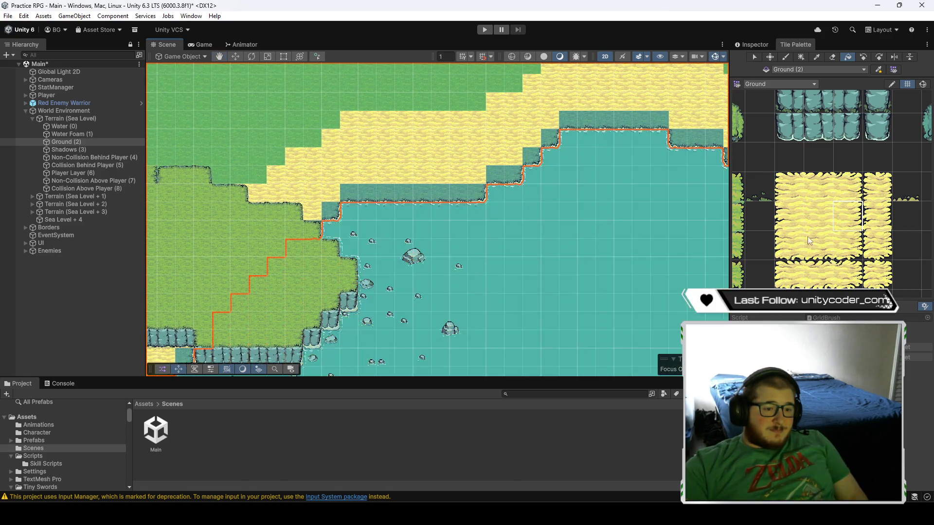
key(ctrl+z)
key(ctrl+z)
key(ctrl+z)
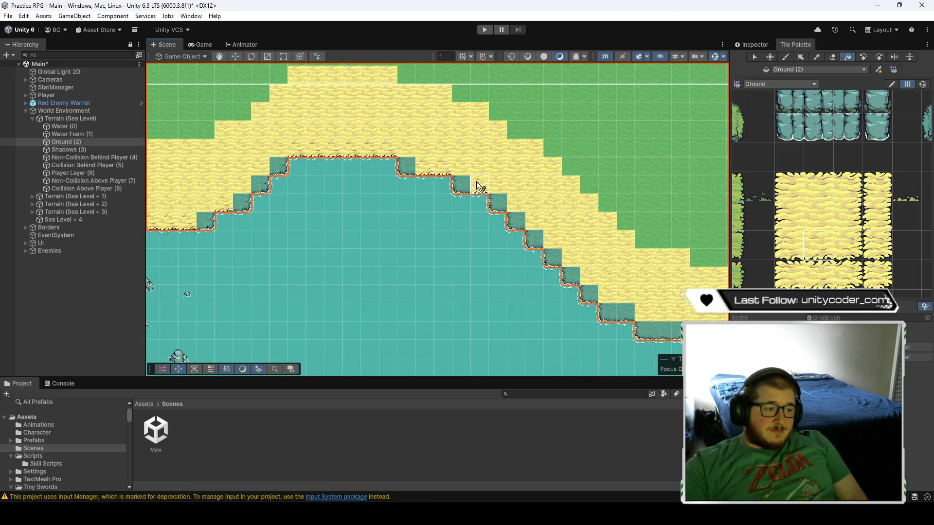
key(ctrl+z)
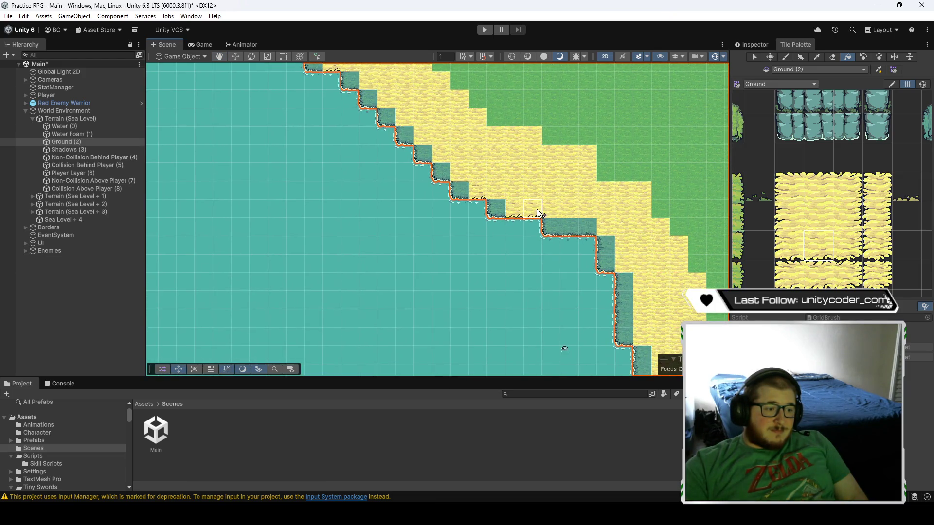
key(f)
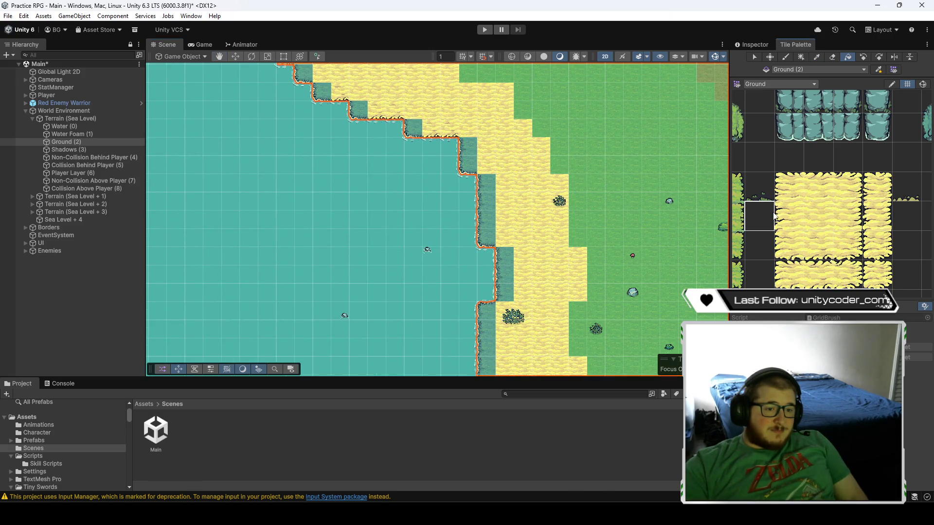
click(807, 215)
- Paint the water column and nearby shore cells down the coast with sand tiles
drag(487, 221, 483, 179)
mouse_move(505, 292)
mouse_down()
mouse_move(512, 261)
mouse_move(504, 226)
mouse_up()
key(f)
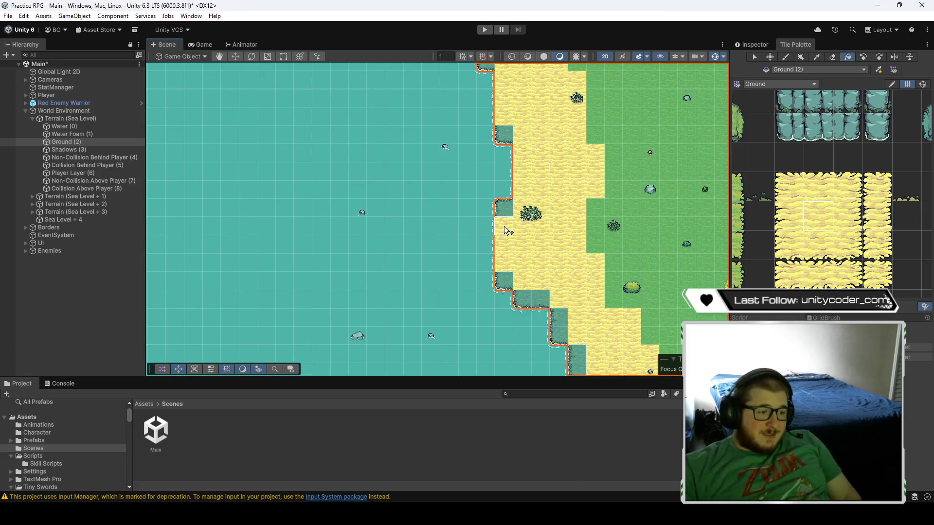
key(f)
click(810, 249)
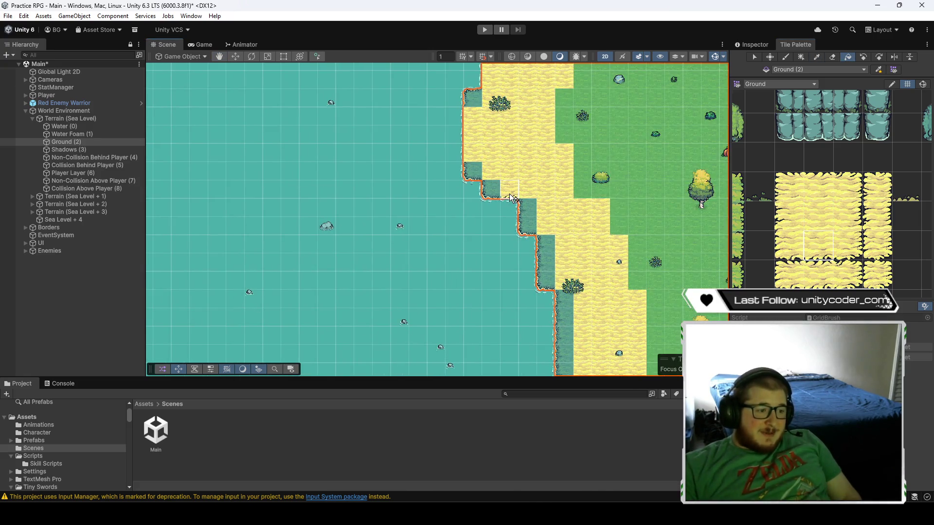
key(f)
key(ctrl)
ctrl+click(521, 165)
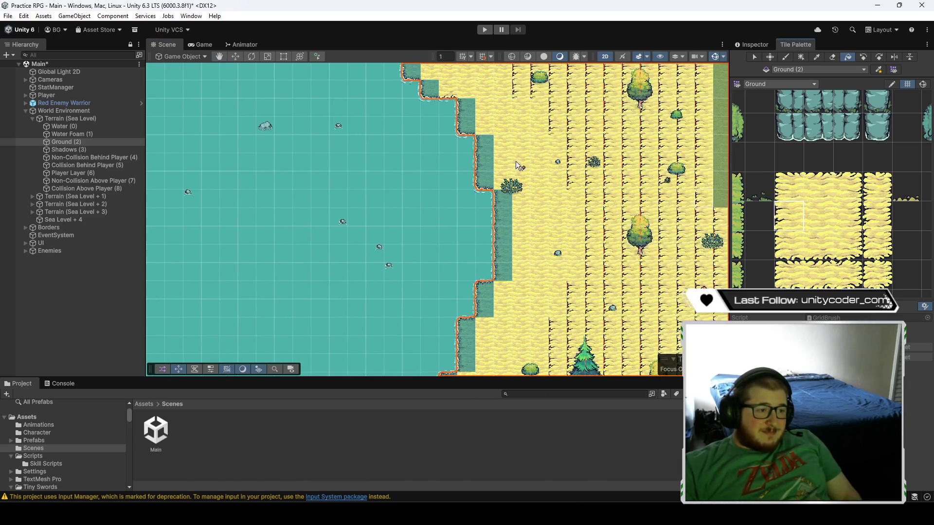
drag(485, 166, 492, 152)
- Cover the cliff cells along the southern dock row with sand
key(f)
key(f)
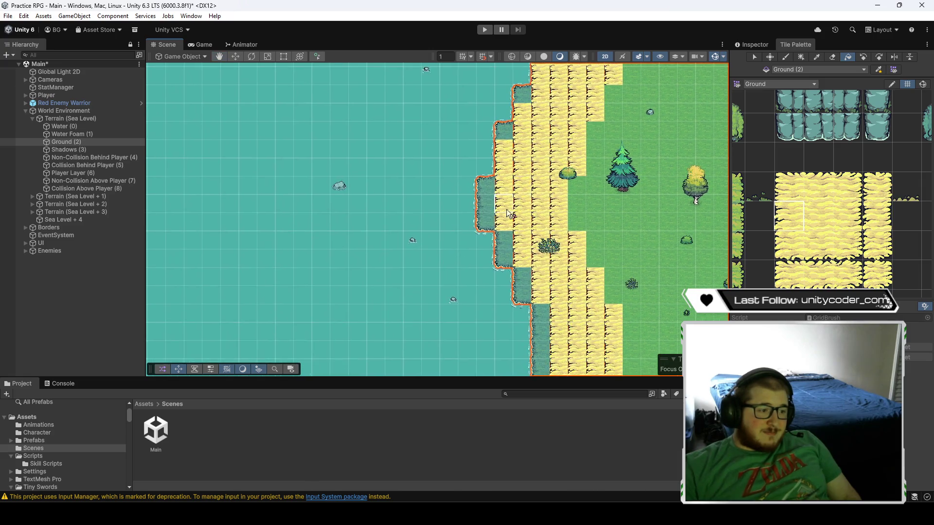
key(f)
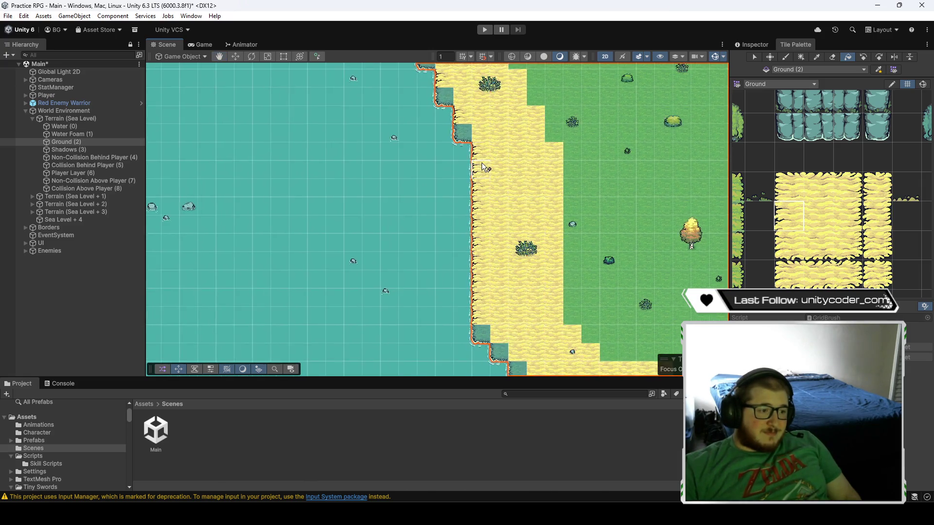
key(f)
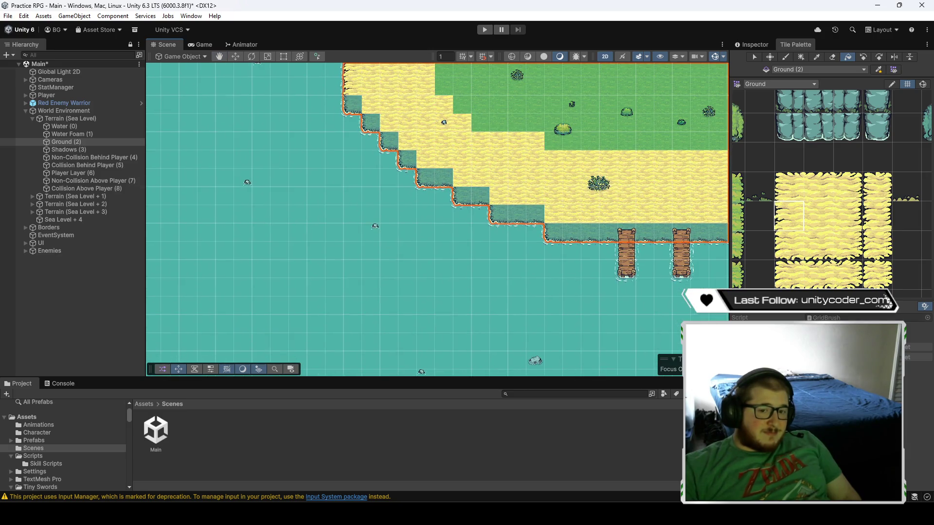
click(823, 244)
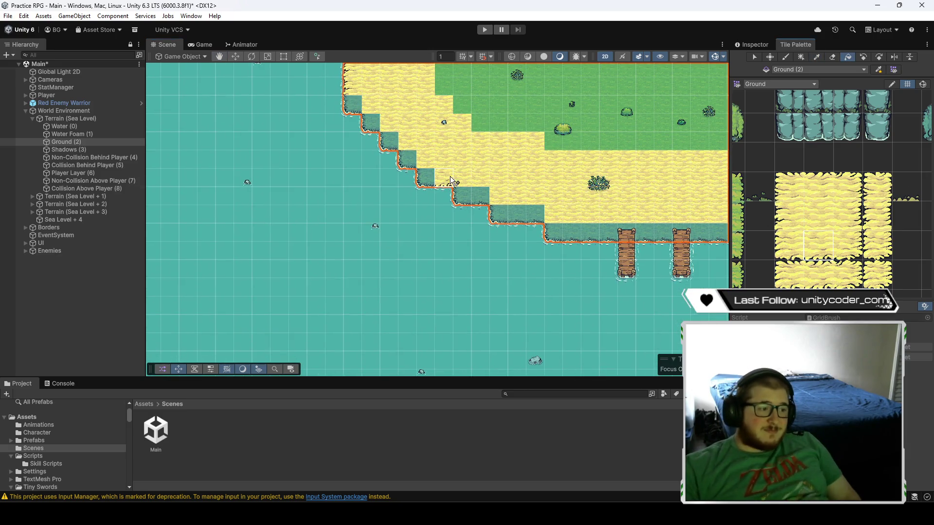
drag(516, 214, 632, 234)
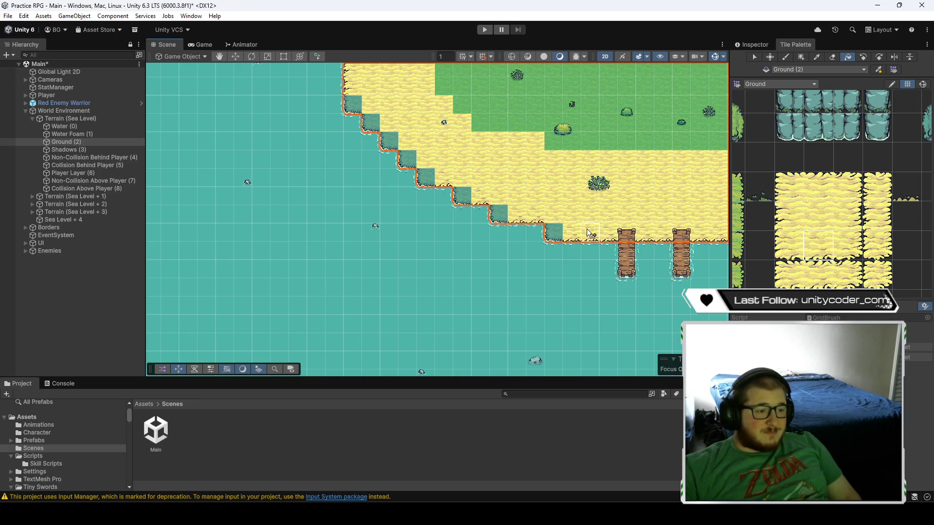
- Pan along the stepped shoreline to the cliff plateau and select another sand tile
key(f)
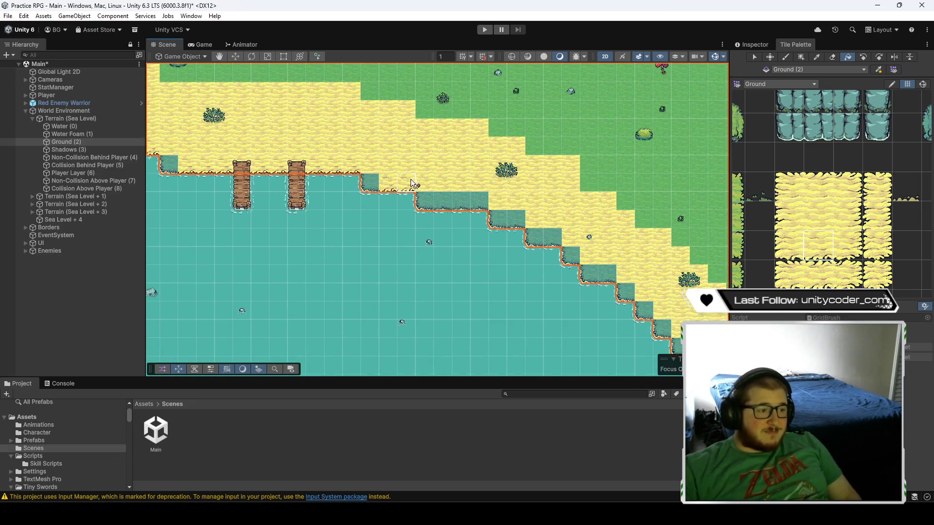
key(Down)
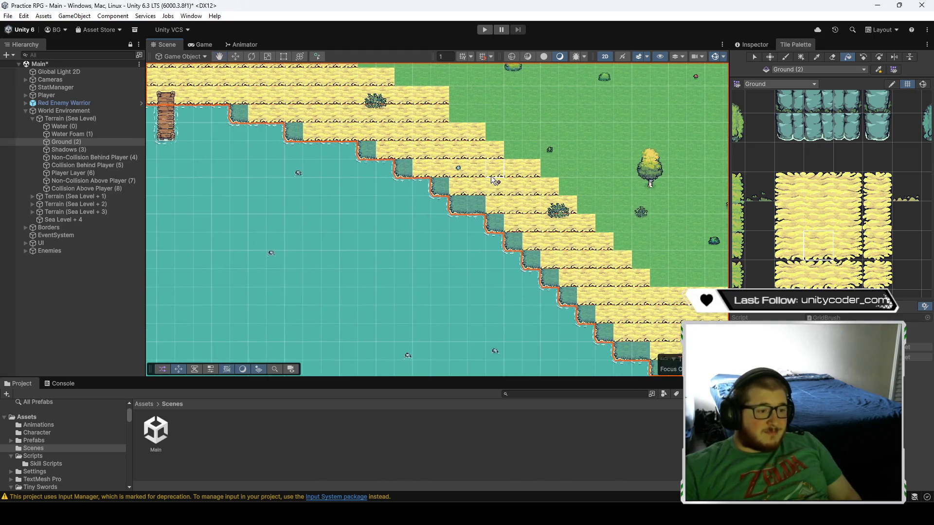
key(Down)
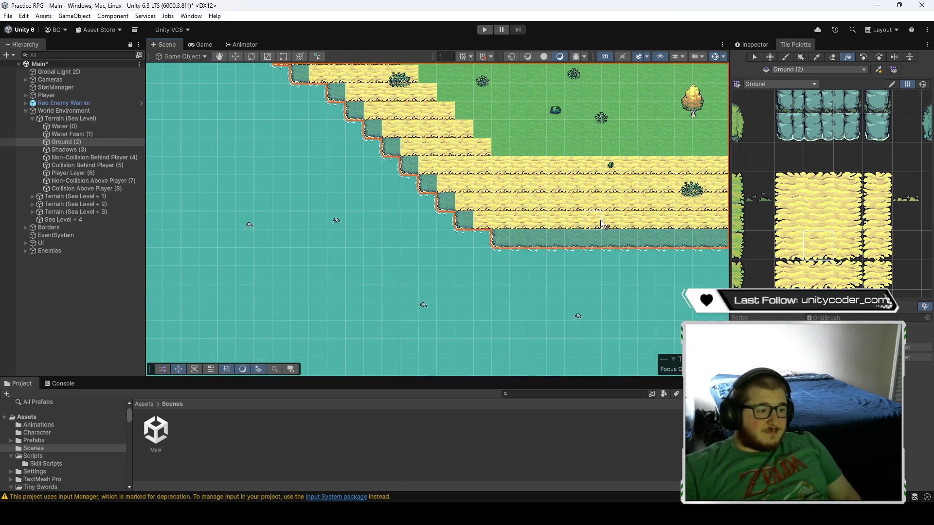
key(Right)
key(Down)
key(Right)
key(Left)
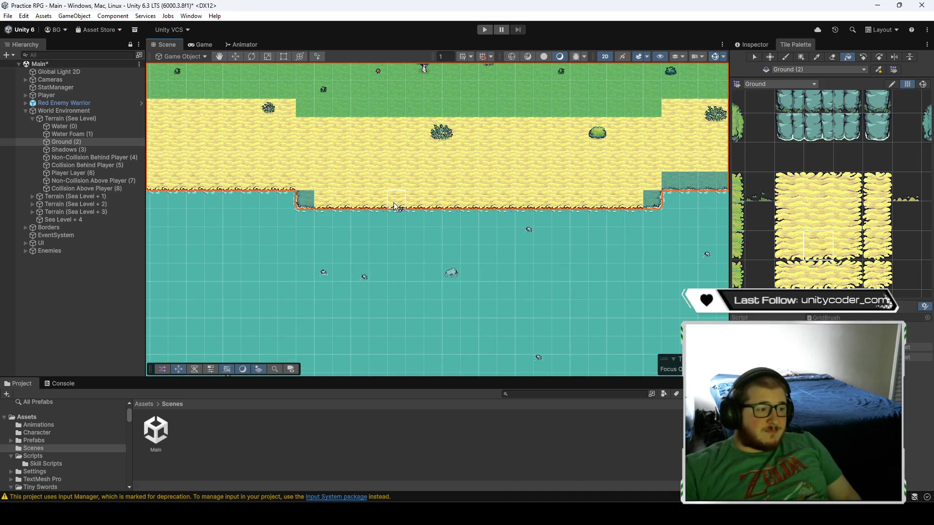
key(Left)
key(Right)
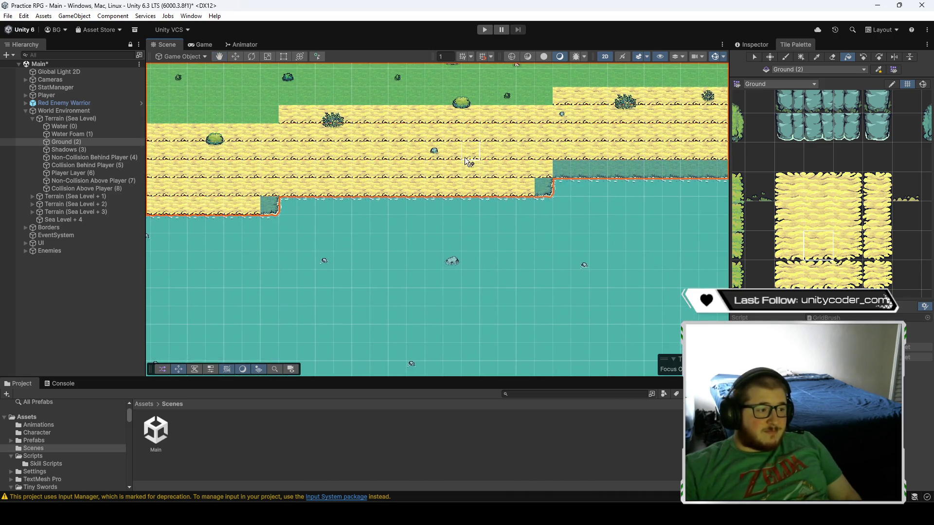
key(Right)
key(Up)
key(Up)
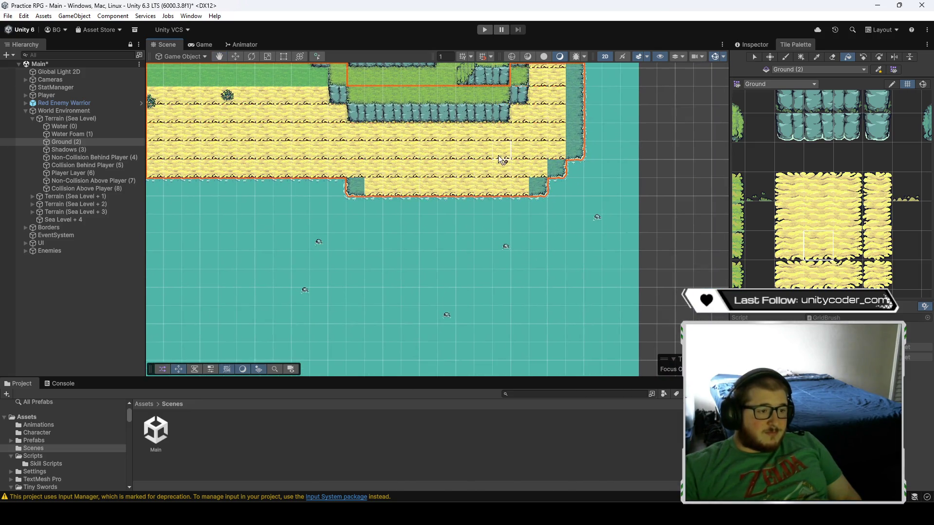
key(Right)
click(848, 216)
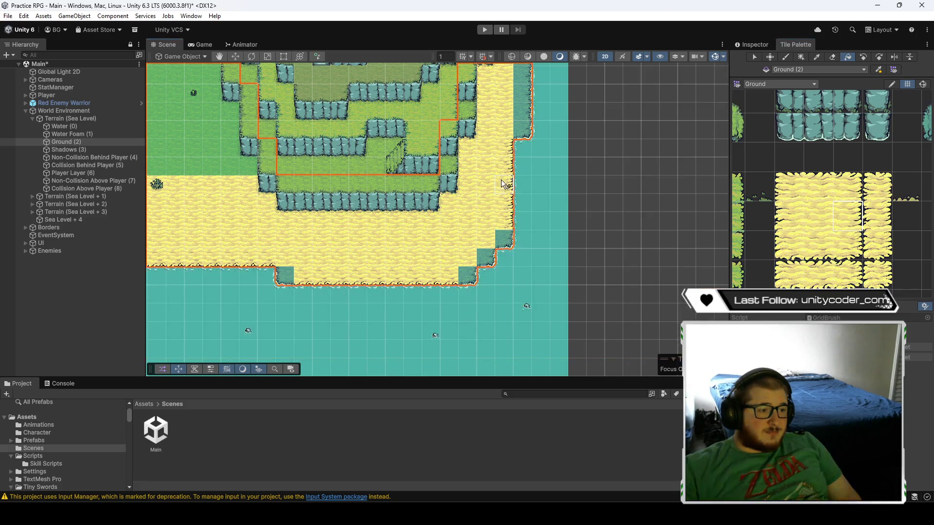
- Near the mushroom house on the diagonal shore, flood-fill the water with sand, then undo it
key(Up)
key(Up)
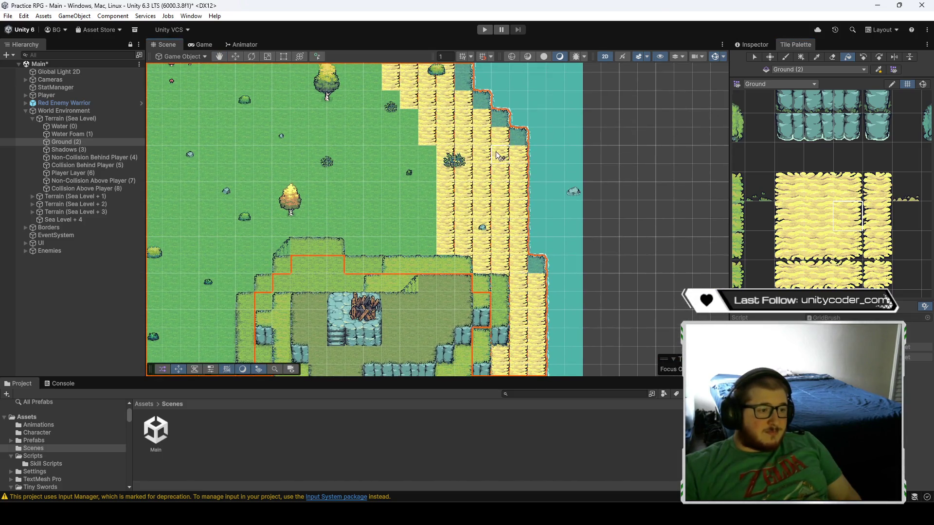
key(Up)
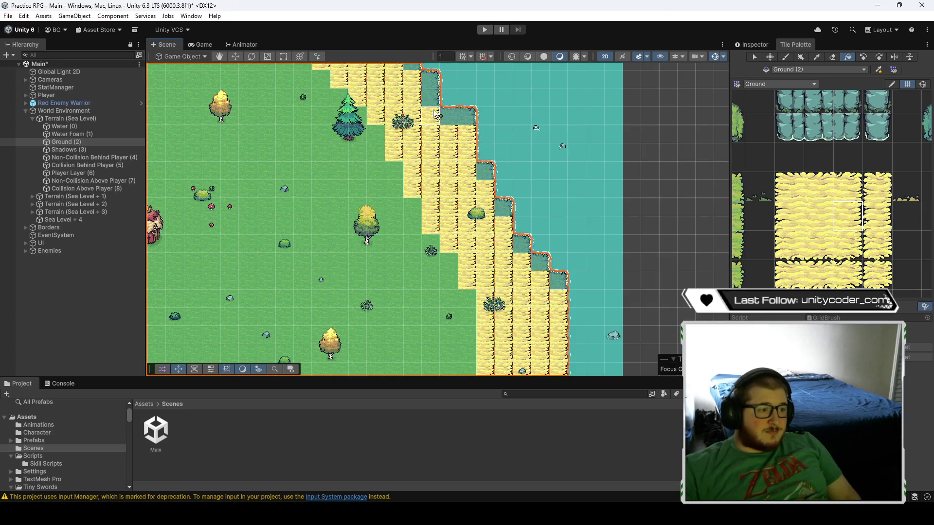
key(Up)
key(Left)
key(Up)
key(Left)
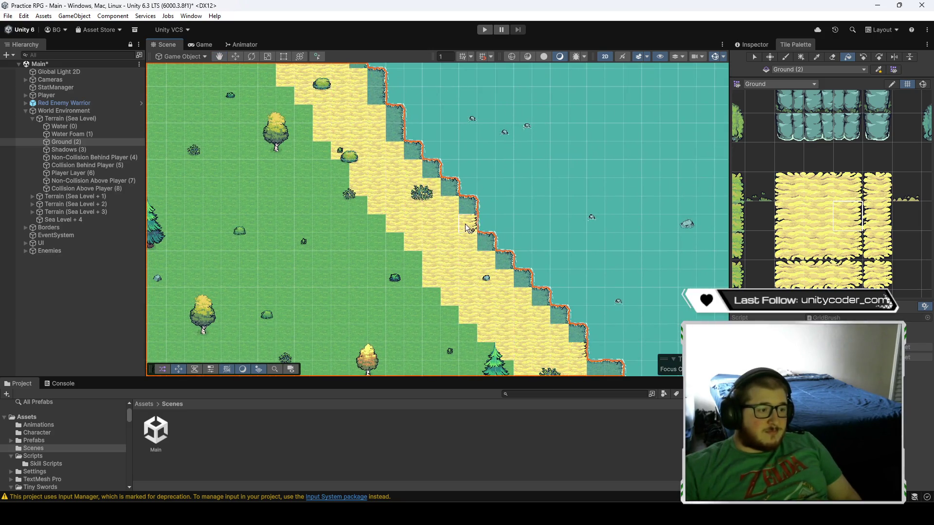
key(Up)
key(Left)
key(Up)
key(Left)
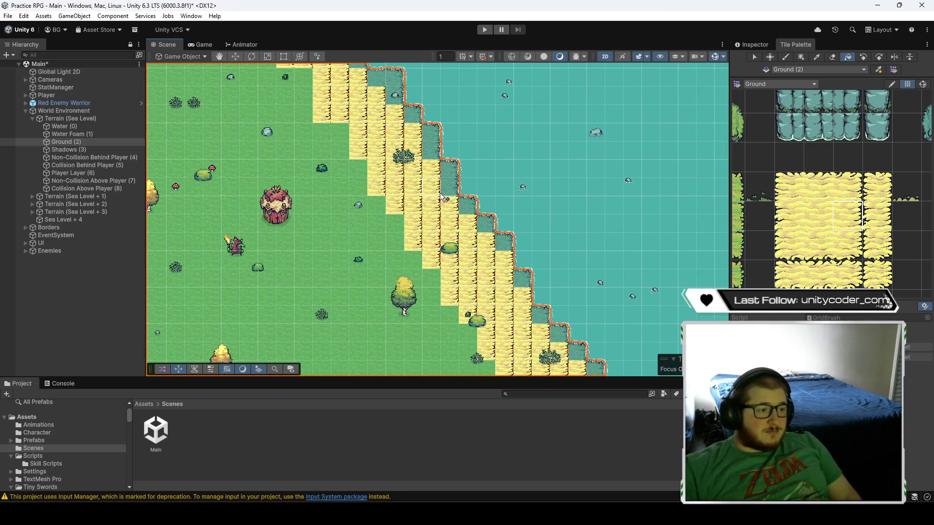
key(Up)
key(Left)
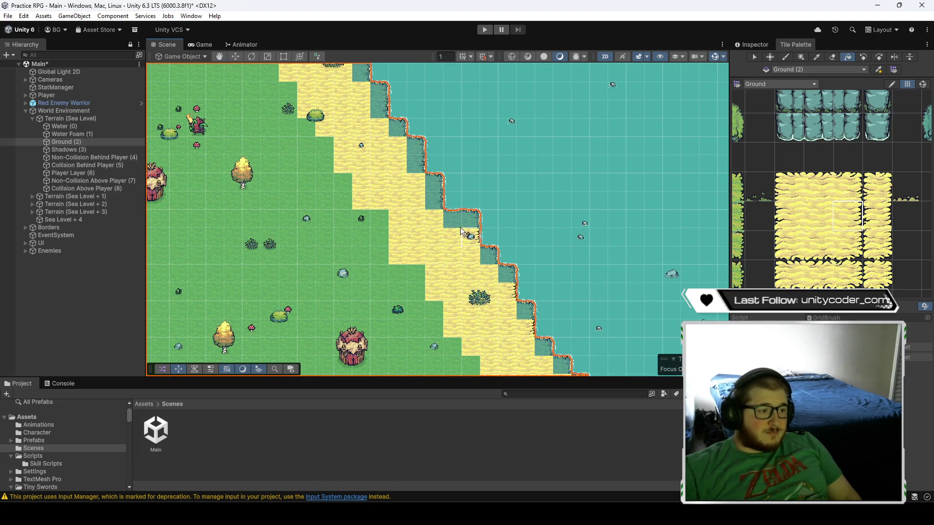
click(490, 243)
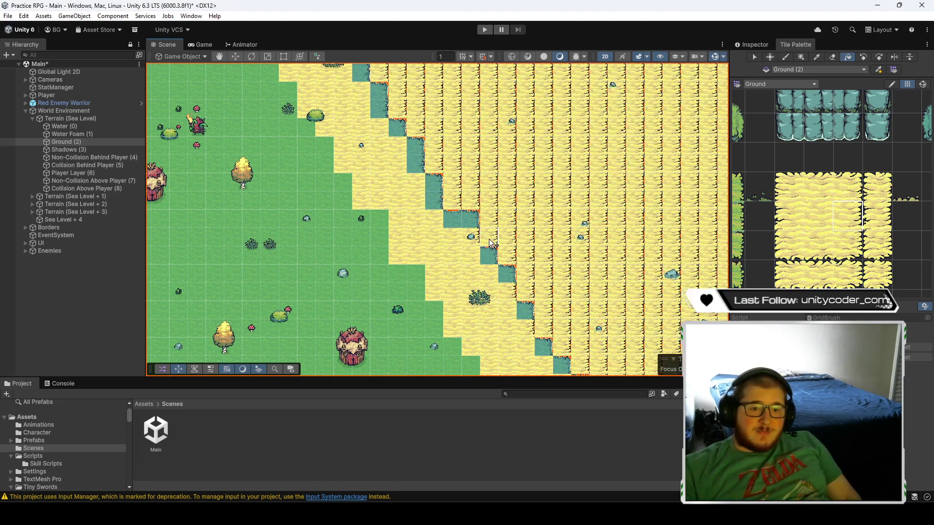
key(ctrl+z)
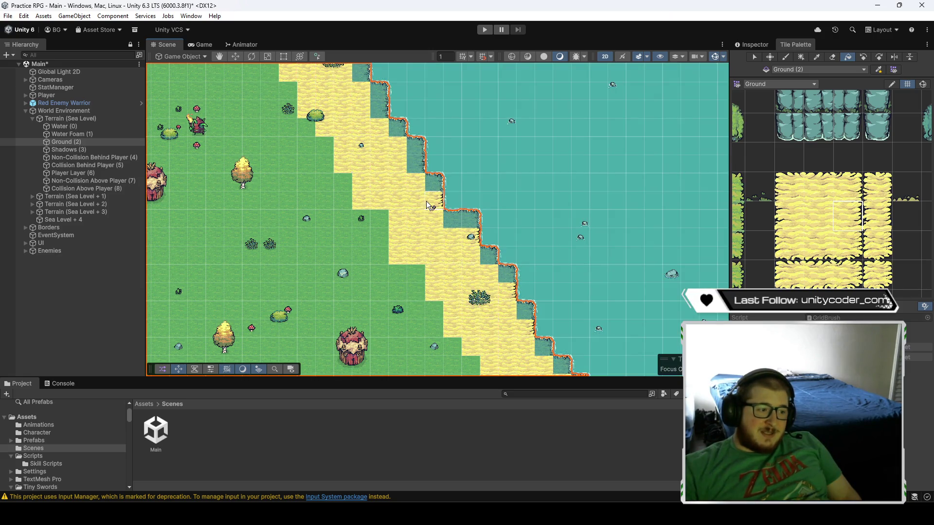
- Flood-fill the water strip by the cliffs with sand, then undo it
drag(416, 188, 493, 196)
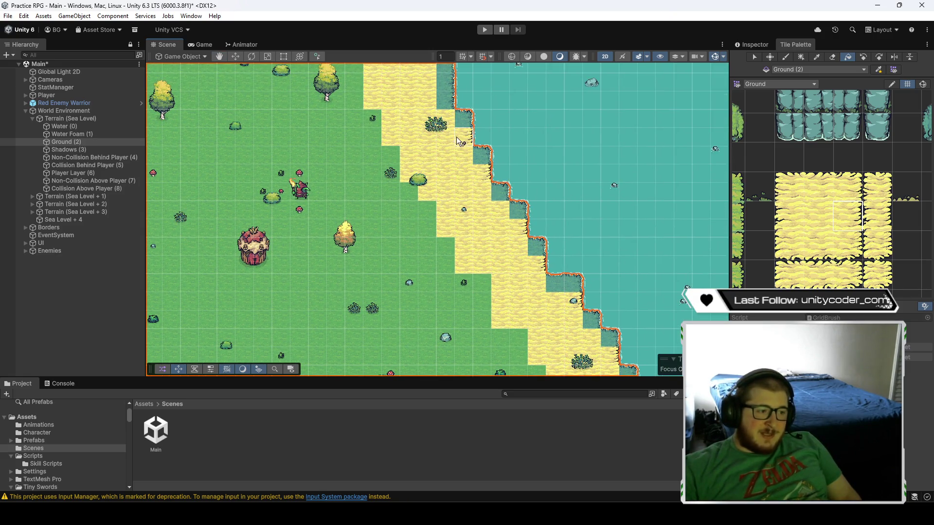
drag(460, 142, 512, 256)
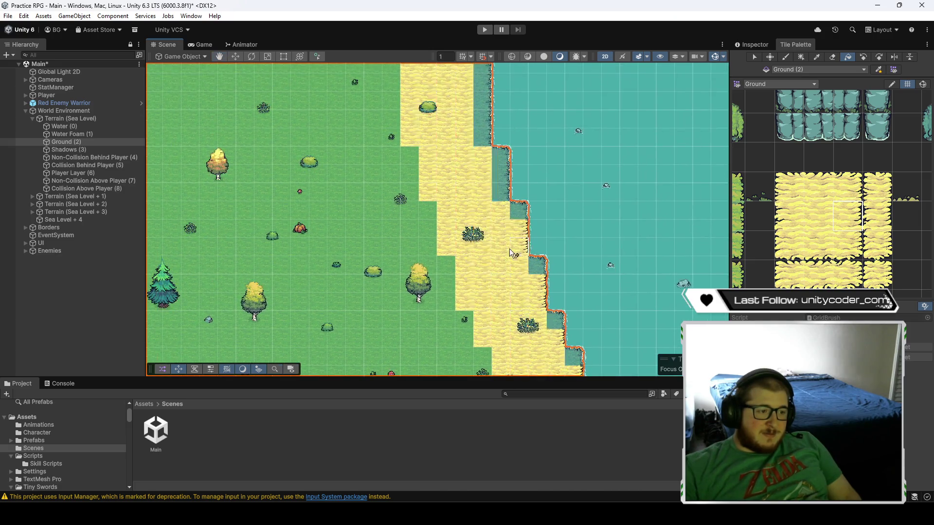
drag(495, 189, 546, 316)
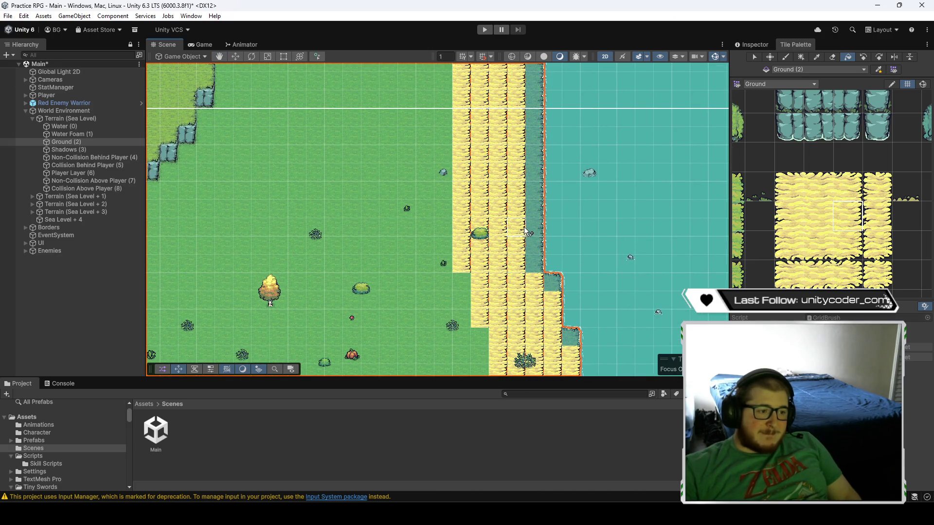
click(577, 255)
key(ctrl+z)
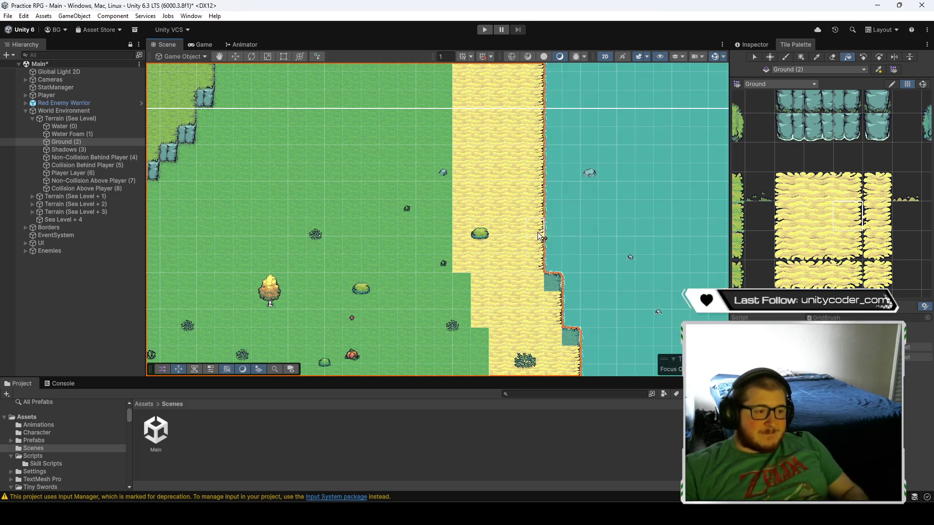
- At the river with sand banks, flood-fill the left sand band with cliff-edge sand
mouse_move(531, 215)
mouse_down()
mouse_move(539, 322)
mouse_move(521, 299)
mouse_move(555, 270)
mouse_up()
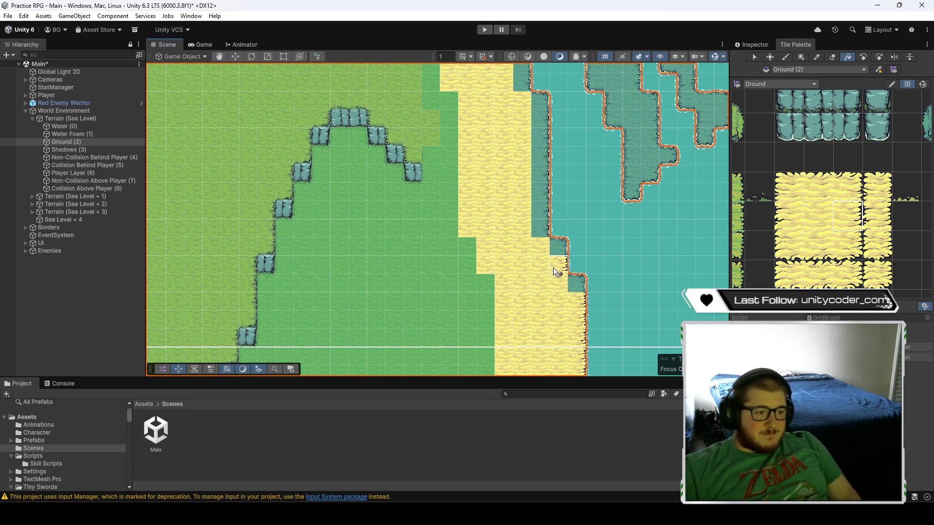
drag(530, 196, 571, 371)
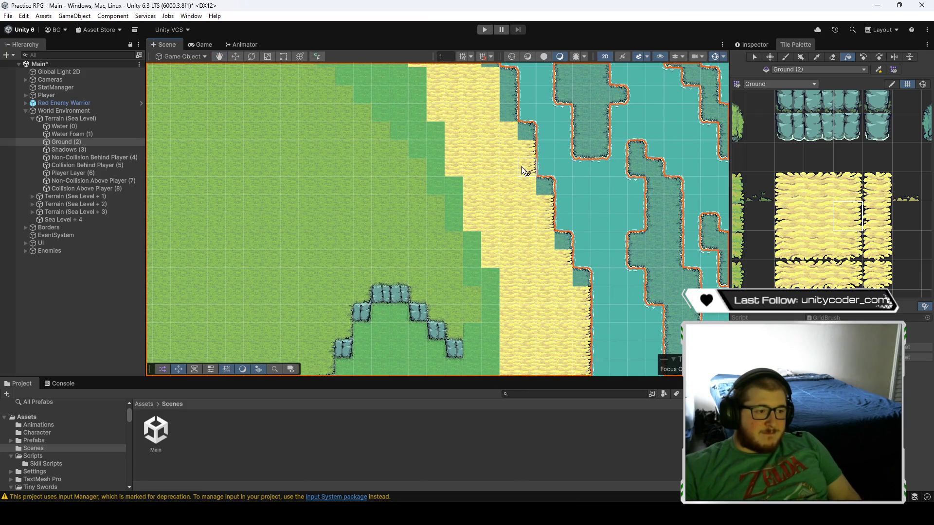
mouse_move(498, 106)
mouse_down()
mouse_move(574, 352)
mouse_move(548, 241)
mouse_move(571, 214)
mouse_move(555, 124)
mouse_move(570, 224)
mouse_move(558, 127)
mouse_move(563, 171)
mouse_move(538, 256)
mouse_move(495, 211)
mouse_move(483, 169)
mouse_up()
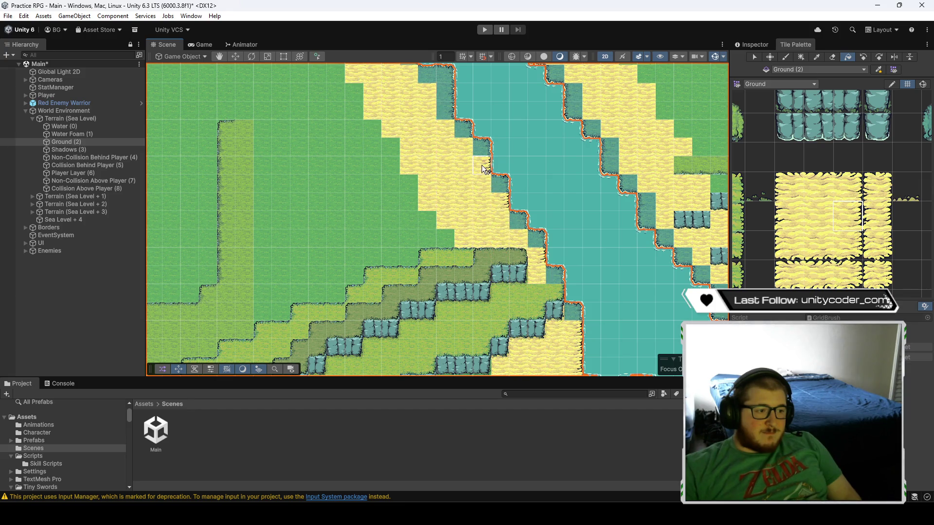
drag(438, 100, 529, 267)
click(491, 221)
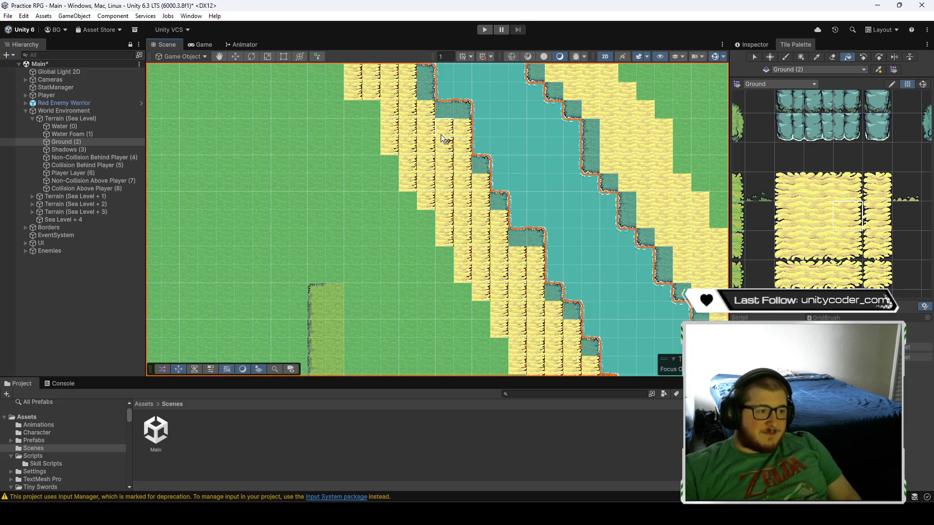
drag(441, 134, 492, 272)
- Undo the cliff-edge fill and earlier tile edits, retrying and reverting the fill once more
key(ctrl+z)
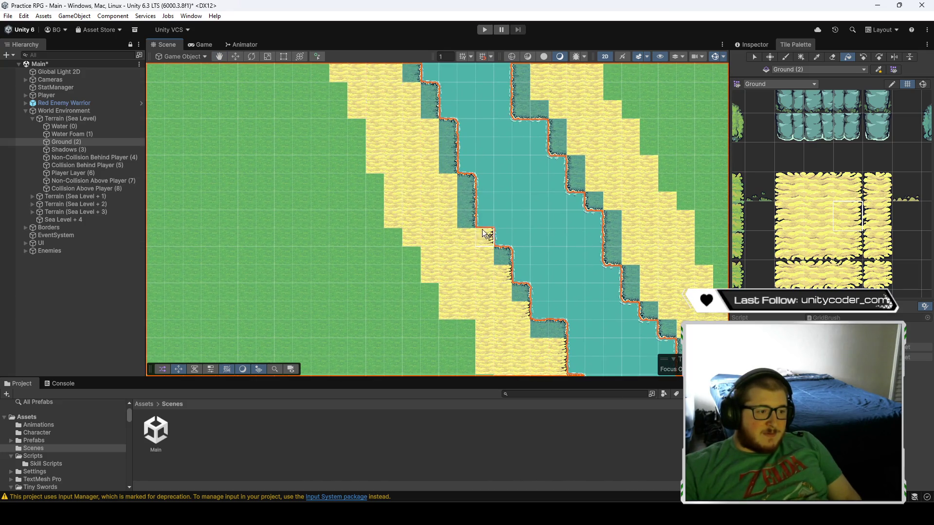
key(ctrl+z)
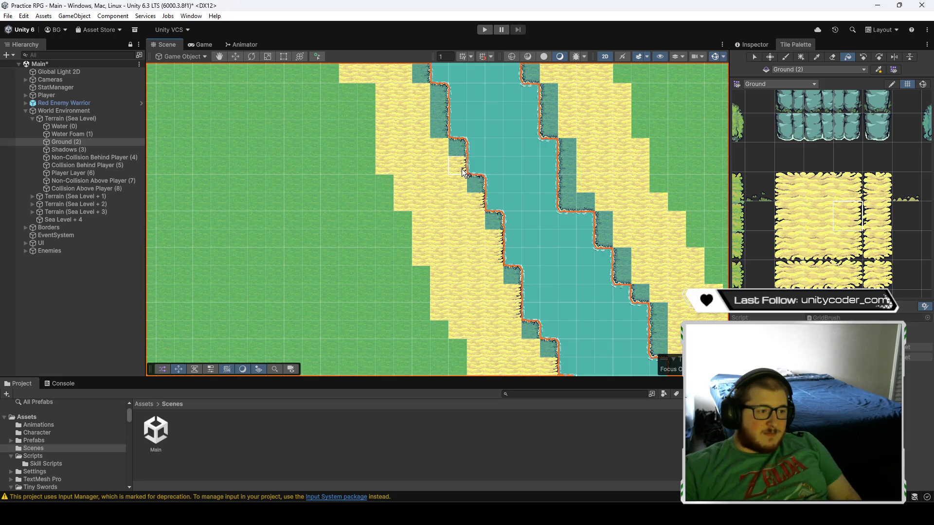
key(ctrl+z)
key(ctrl+z)
key(ctrl+z)
key(ctrl+z)
key(ctrl+z)
key(ctrl+z)
key(ctrl+z)
key(ctrl+z)
key(ctrl+z)
key(ctrl+z)
key(ctrl+z)
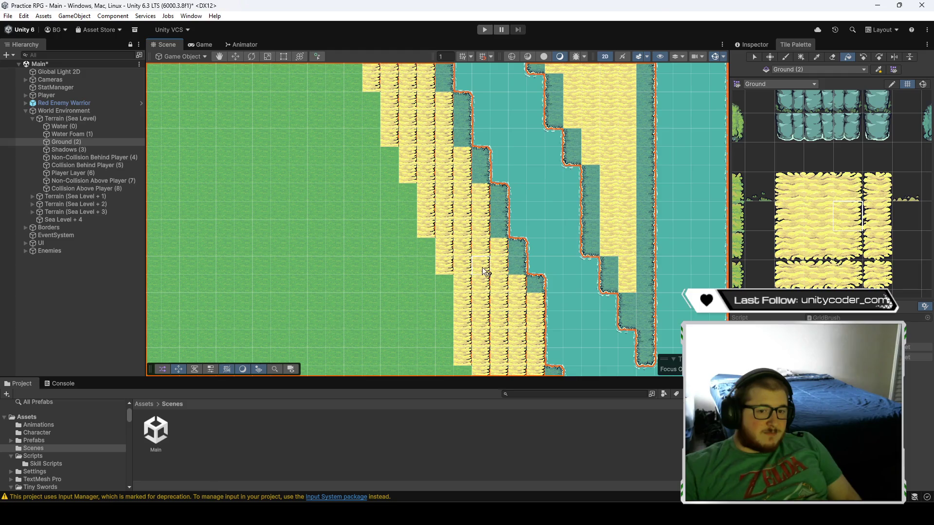
key(ctrl+z)
key(ctrl+z)
key(ctrl+z)
key(ctrl+z)
key(ctrl+z)
key(ctrl+z)
key(ctrl+z)
key(ctrl+z)
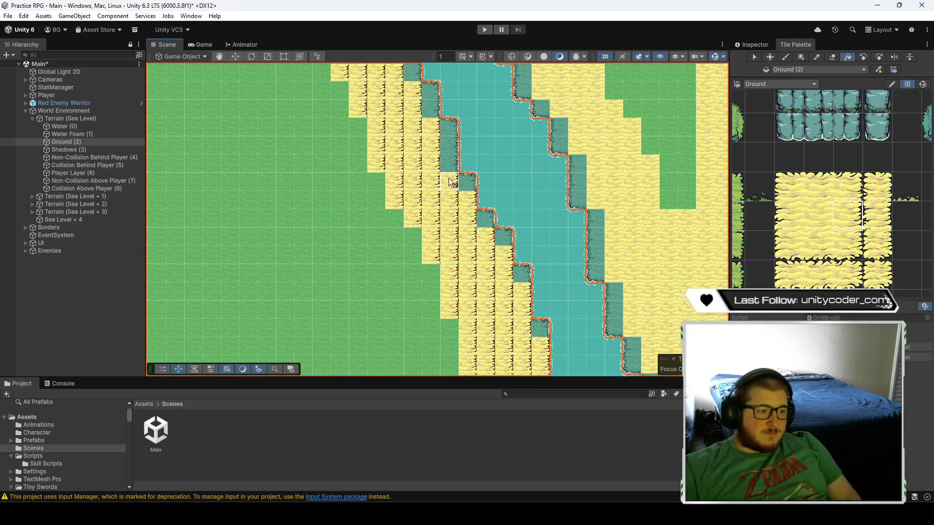
key(ctrl+z)
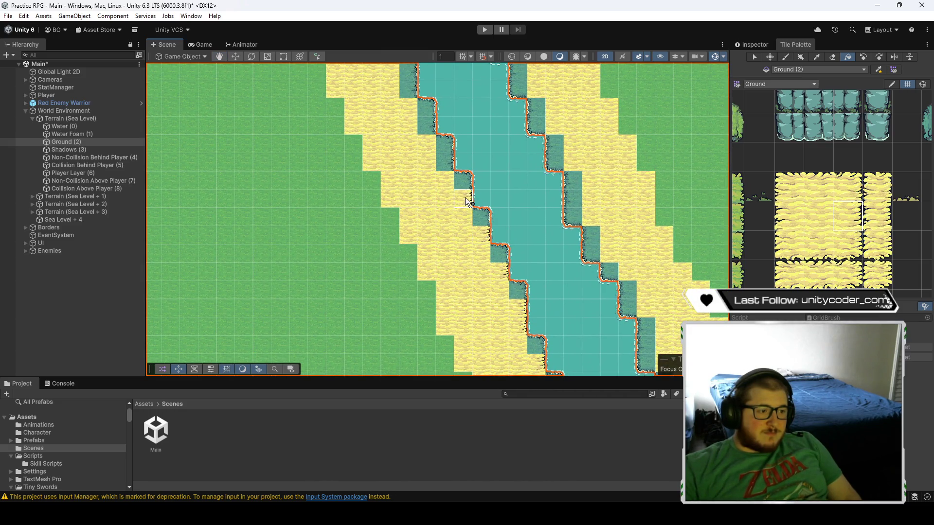
key(ctrl+z)
key(ctrl+z)
click(507, 313)
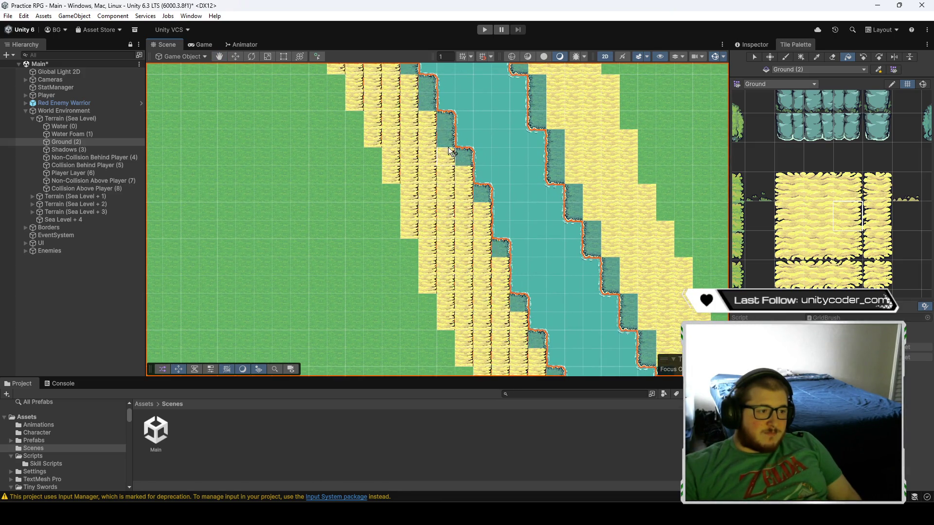
key(ctrl+z)
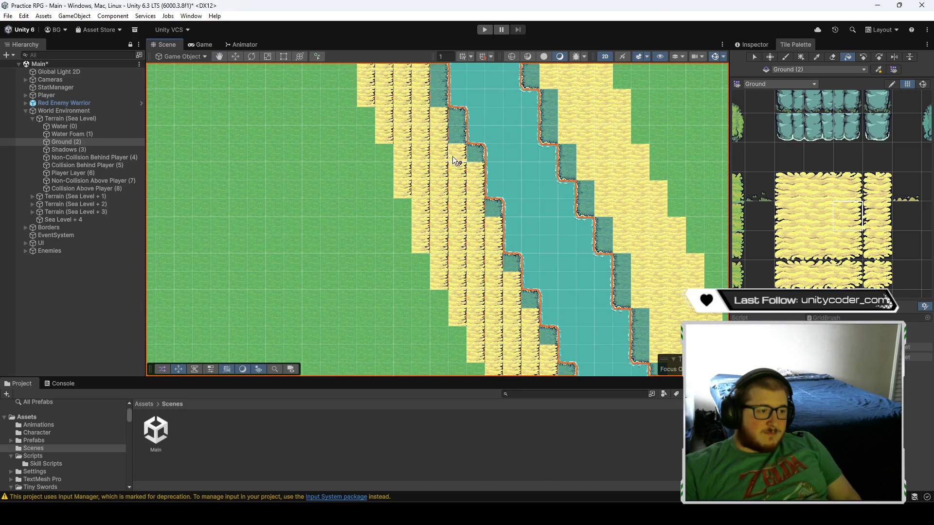
key(ctrl+z)
key(ctrl+z)
key(ctrl+z)
key(ctrl+z)
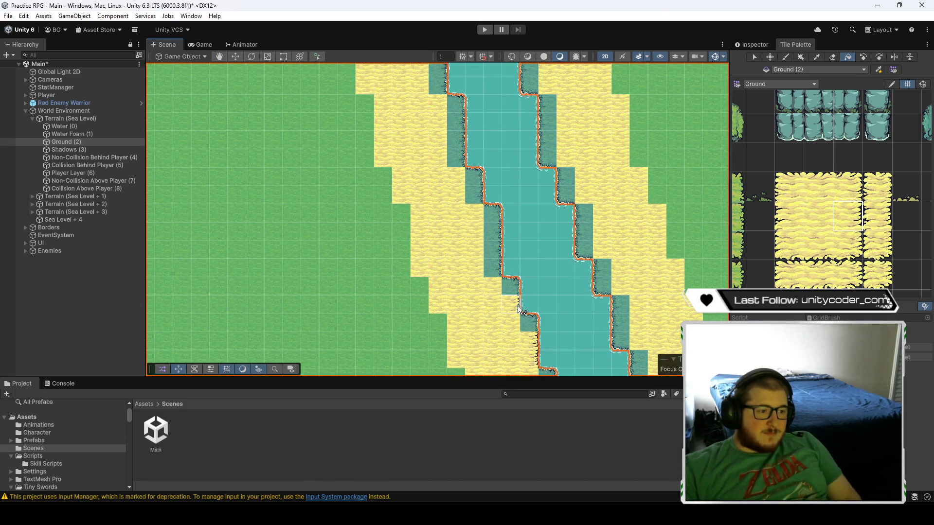
key(ctrl+z)
key(ctrl+z)
key(ctrl+z)
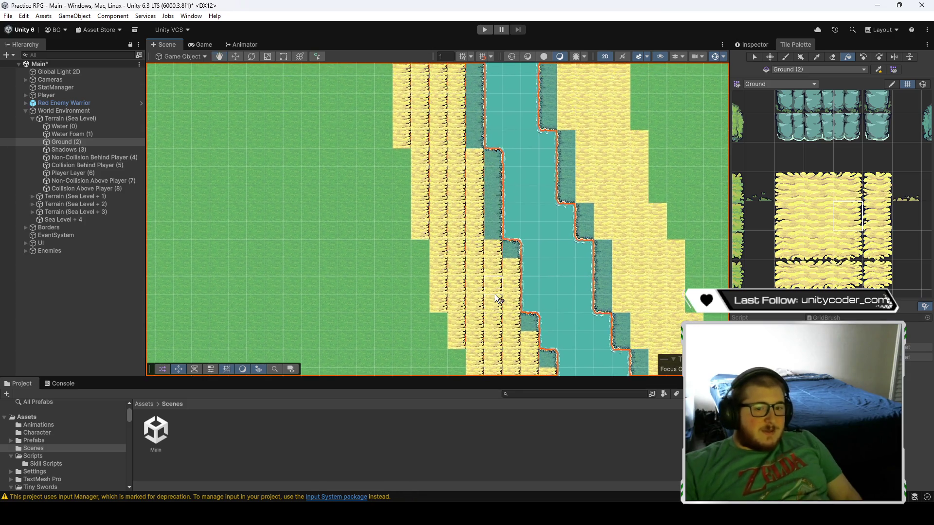
key(ctrl+z)
key(ctrl+z)
key(ctrl+z)
key(ctrl+z)
key(ctrl+z)
key(ctrl+z)
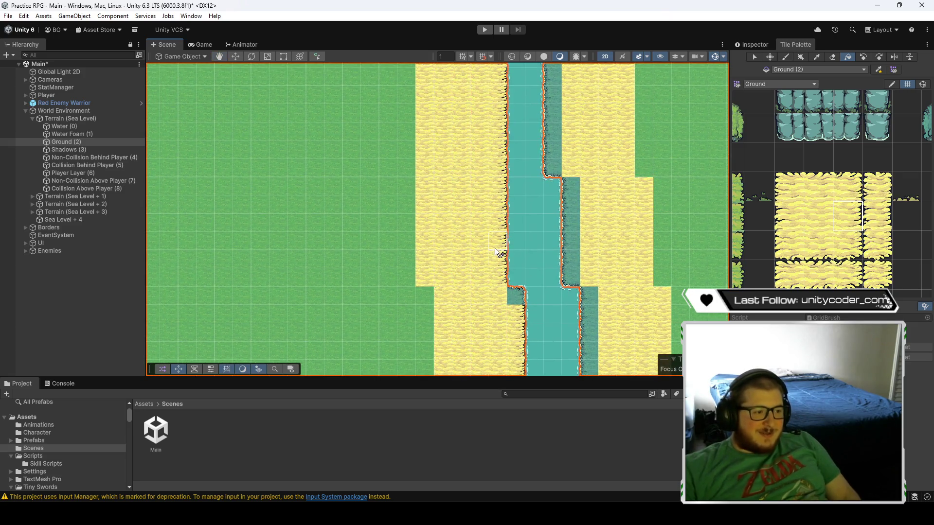
- Step back more edits, then paint sand over two dark teal bank tiles
key(ctrl+z)
key(ctrl+z)
key(ctrl+z)
click(789, 216)
key(ctrl+z)
key(ctrl+z)
key(ctrl+z)
key(ctrl+z)
key(ctrl+z)
key(ctrl+z)
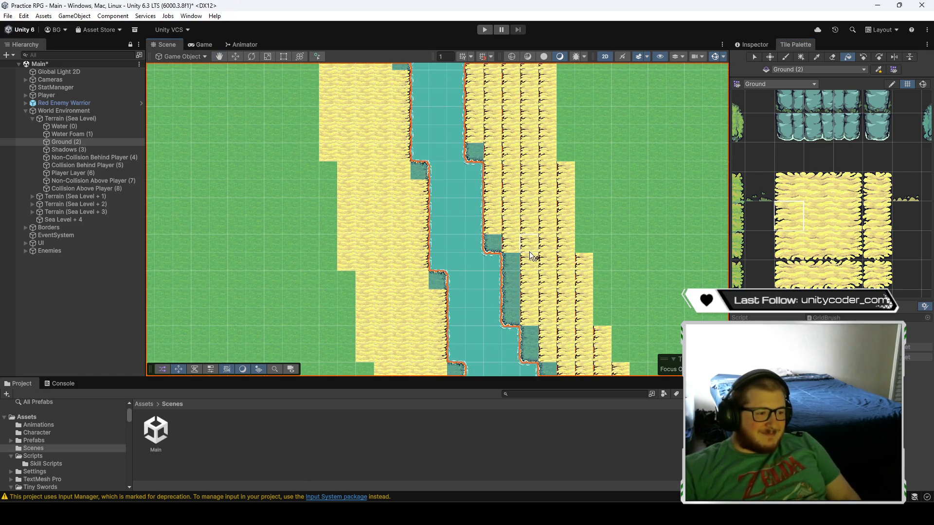
key(ctrl+z)
key(ctrl+z)
key(ctrl+z)
key(ctrl+z)
key(ctrl+z)
key(ctrl+z)
click(776, 247)
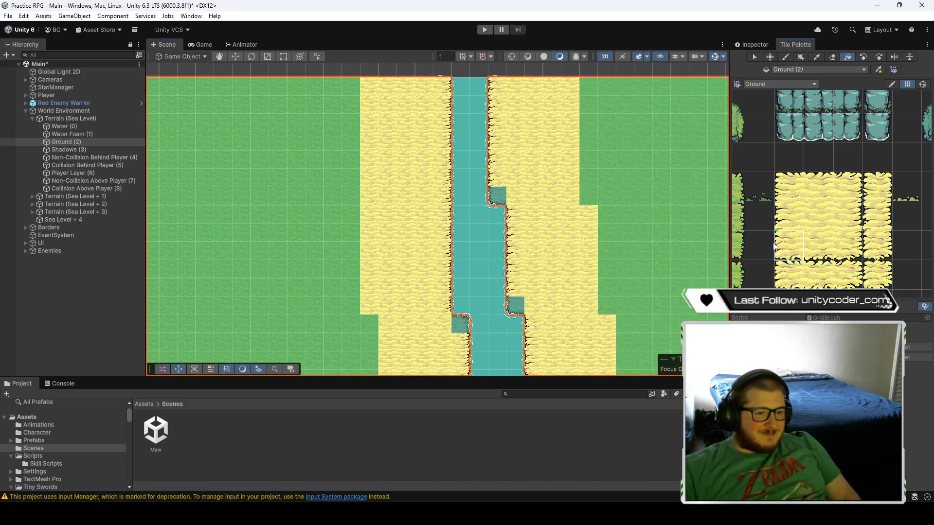
click(501, 191)
click(520, 314)
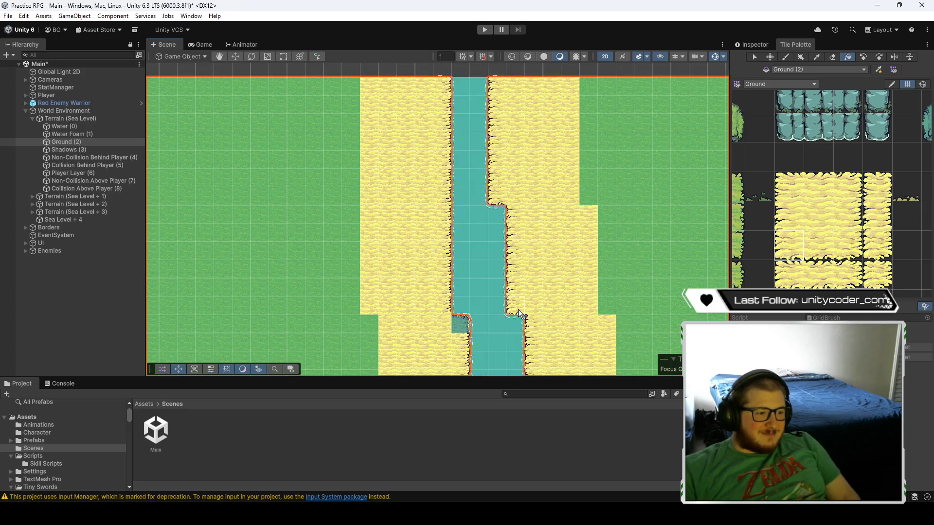
key(ctrl+z)
key(ctrl+y)
- Cover more dark teal riverbank tiles with upper and lower-left sand tiles
click(848, 187)
click(428, 163)
click(447, 271)
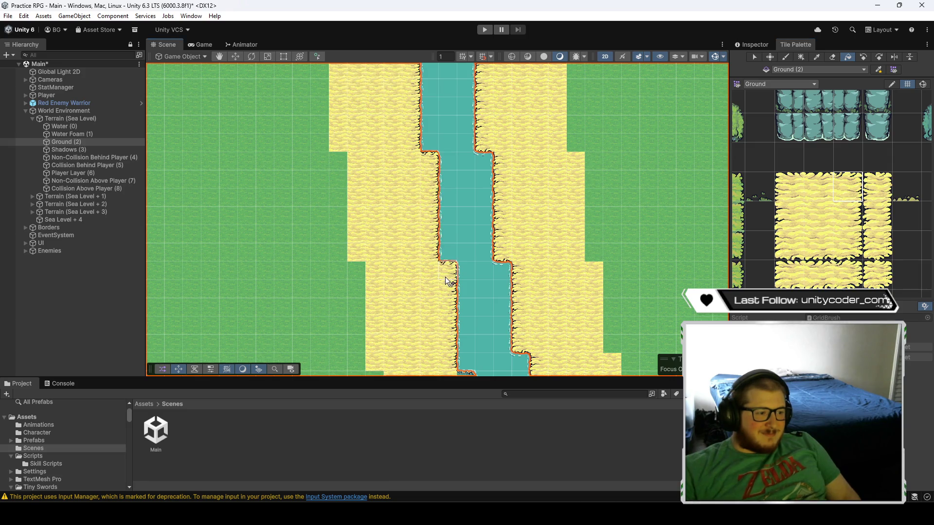
key(ctrl+z)
click(396, 261)
click(414, 297)
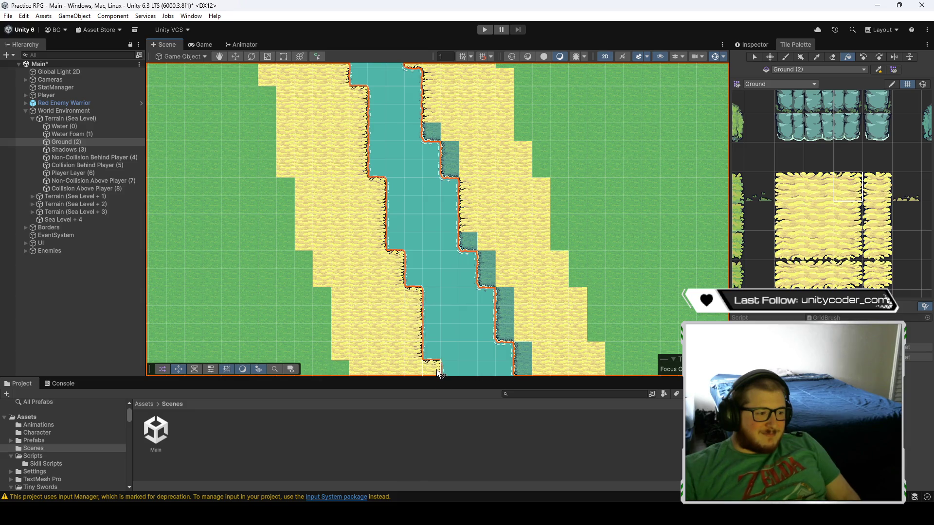
click(789, 245)
click(451, 166)
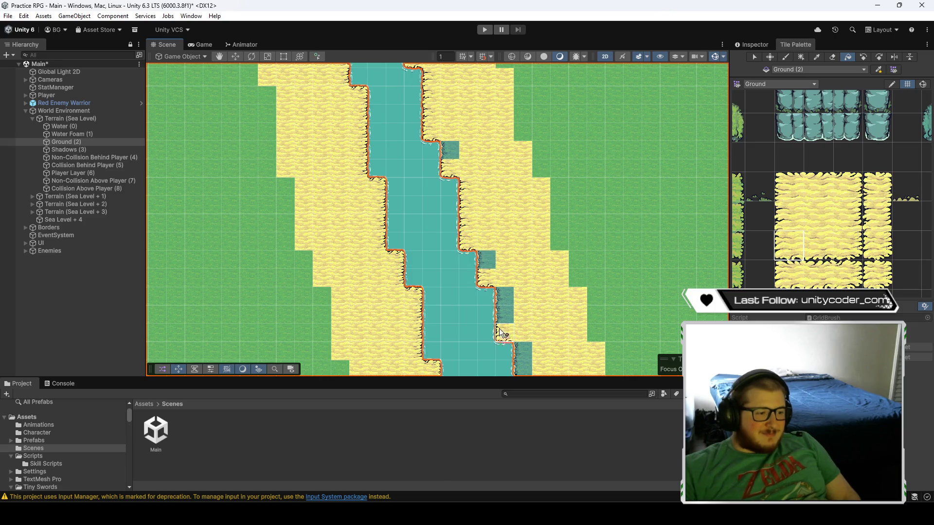
- Paint sand along the river's banks and left edge, turning the isolated water tile into sand
drag(543, 347, 563, 276)
click(789, 216)
click(525, 240)
click(508, 197)
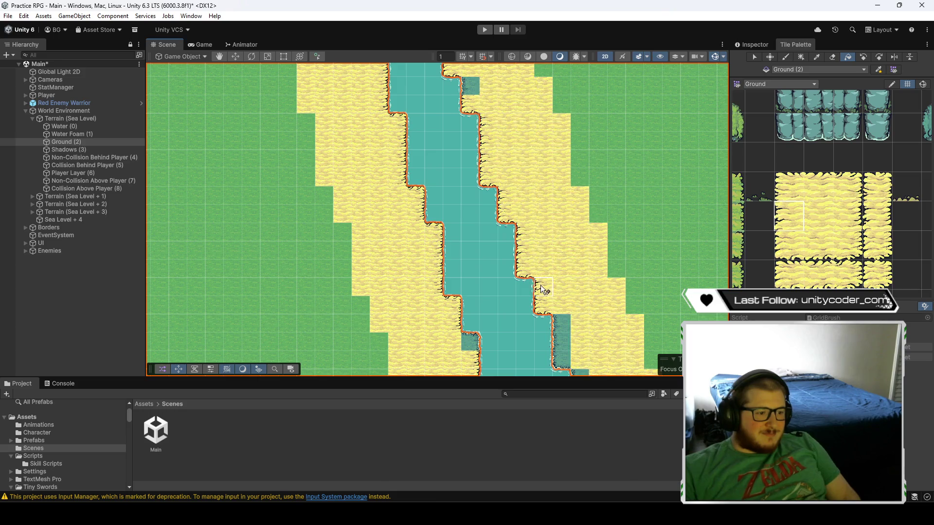
mouse_move(512, 200)
mouse_down()
mouse_move(527, 222)
mouse_move(493, 138)
mouse_up()
click(527, 221)
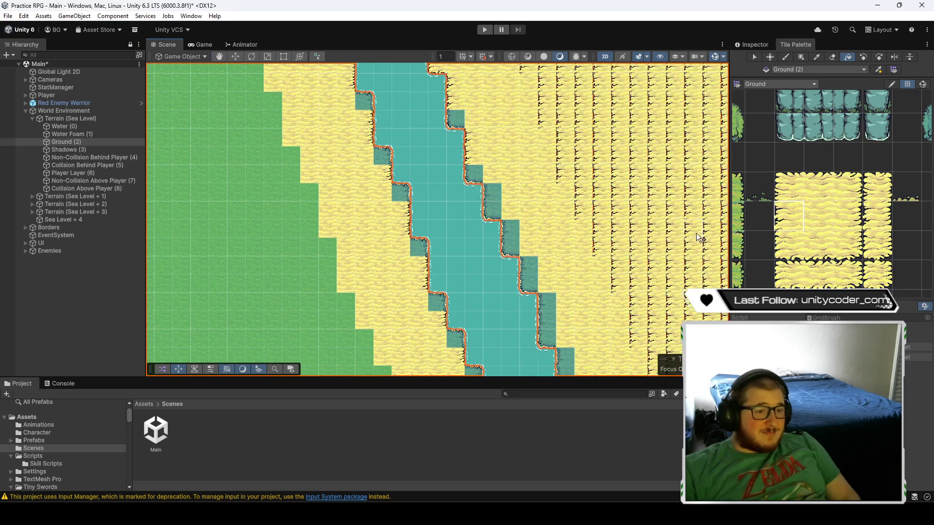
key(ctrl+z)
mouse_move(425, 219)
mouse_down()
mouse_move(424, 188)
mouse_move(443, 247)
mouse_up()
click(781, 246)
click(511, 208)
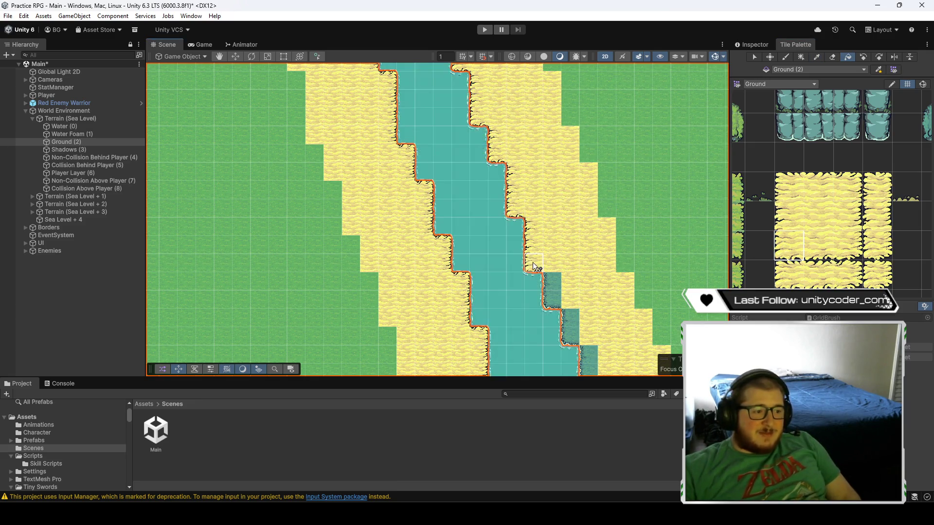
drag(559, 302, 554, 231)
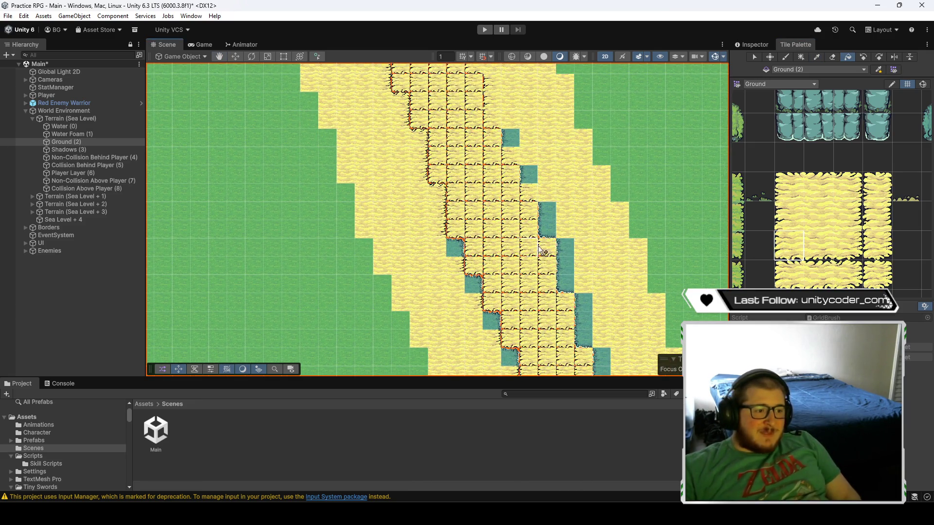
- Paint two dark right-bank cliff tiles with the upper sand-edge tile
click(788, 214)
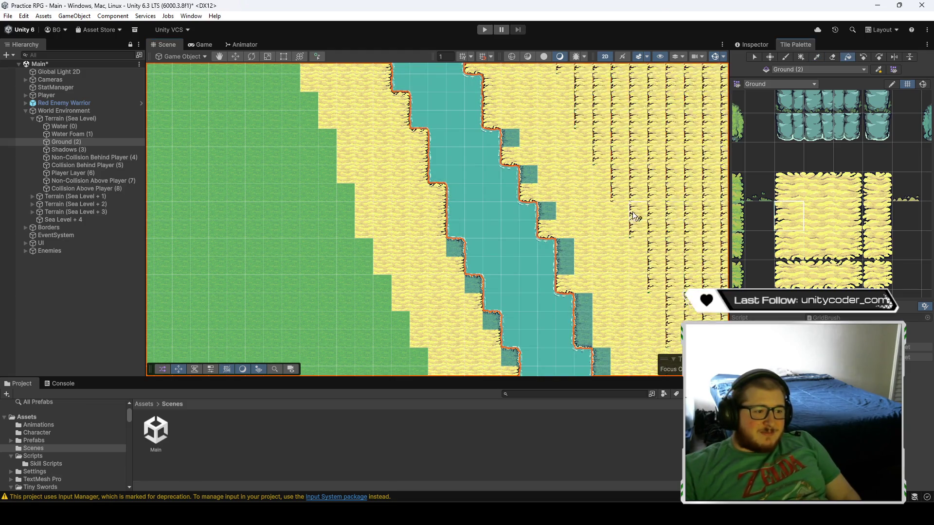
click(530, 179)
click(507, 136)
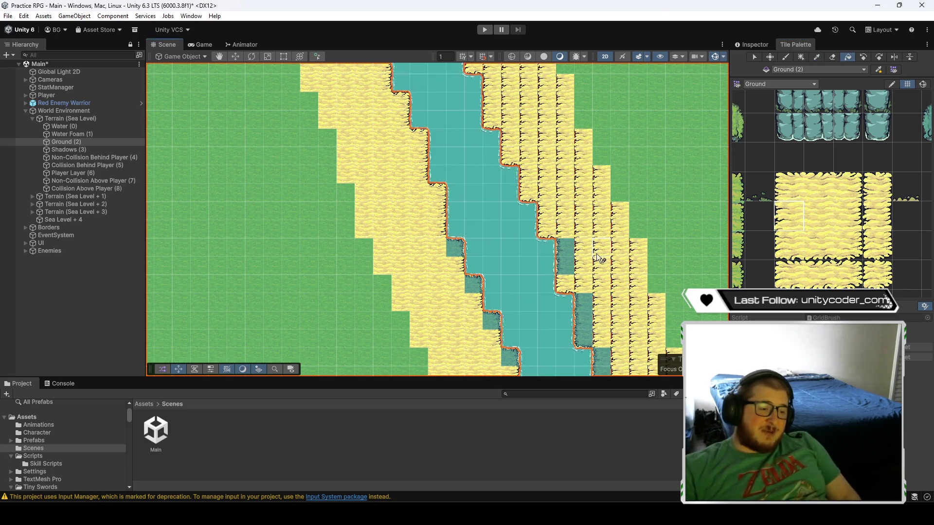
drag(582, 226, 579, 189)
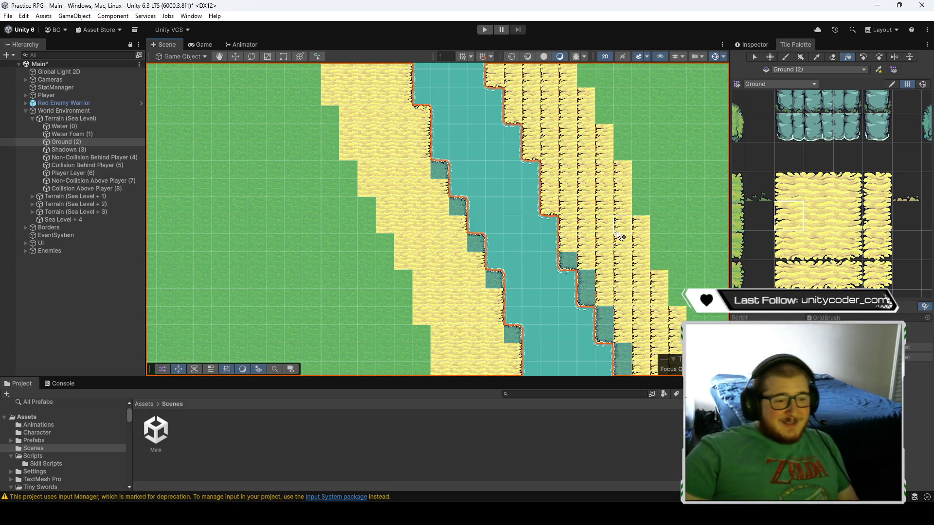
- Paint sand-edge tiles along the riverbank over more right-bank cliff tiles
click(844, 177)
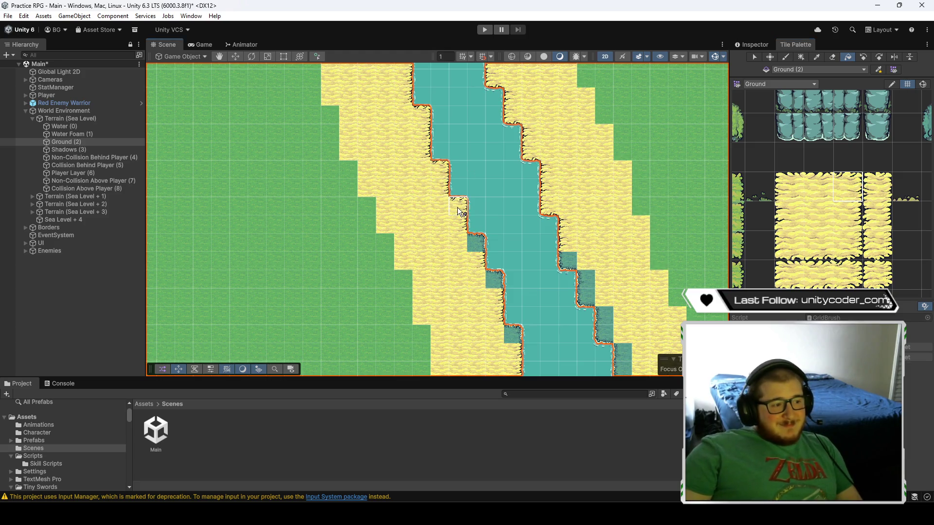
drag(474, 244, 502, 327)
click(788, 245)
click(568, 261)
click(590, 297)
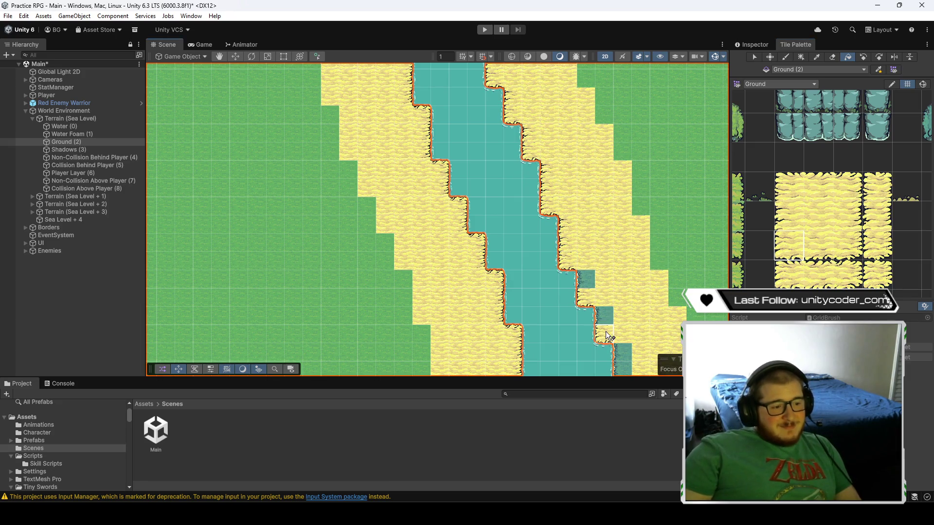
drag(621, 370, 595, 341)
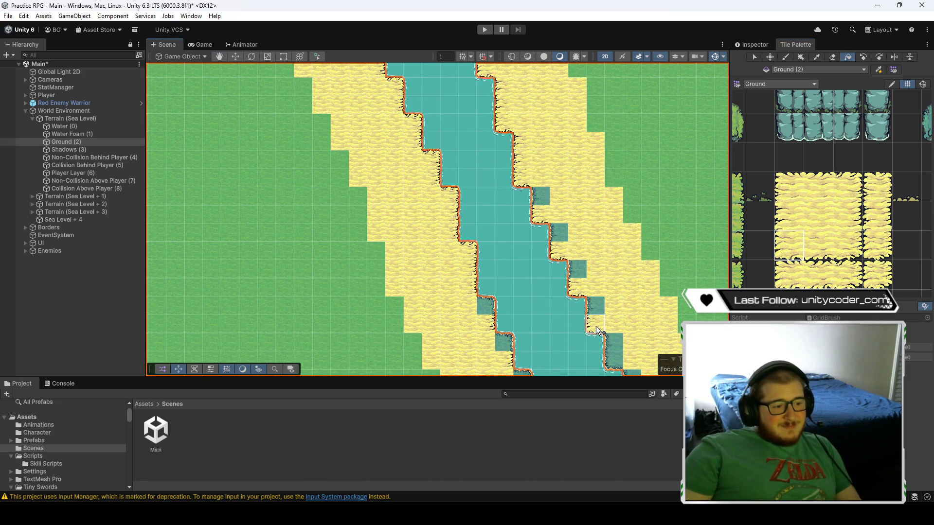
- Paint two more right-bank cliff tiles, undo them, then paint sand over the left-bank cliffs
click(789, 216)
click(578, 269)
click(559, 233)
key(ctrl+z)
key(ctrl+z)
key(ctrl+z)
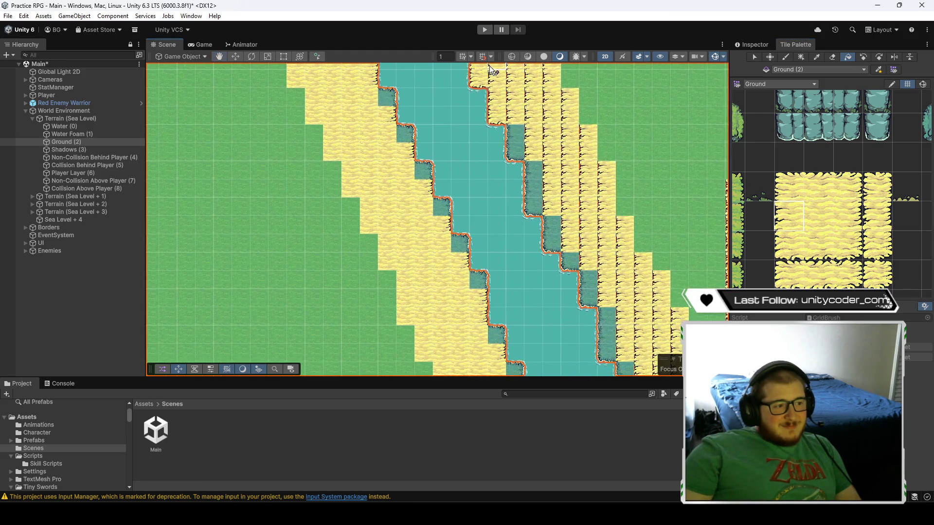
click(851, 195)
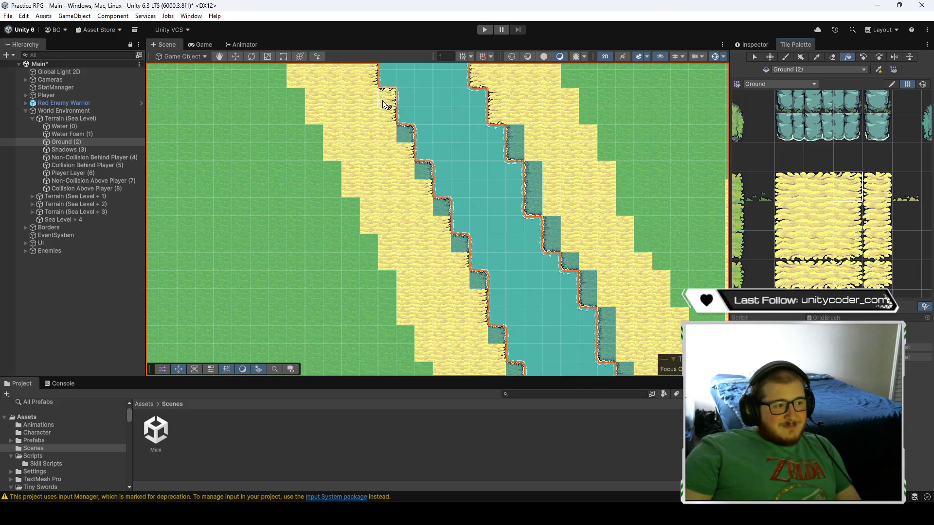
mouse_move(402, 135)
mouse_down()
mouse_move(442, 202)
mouse_move(455, 249)
mouse_move(485, 288)
mouse_up()
- Replace five right-bank cliff tiles in a row with the lower-left sand-edge tile
click(790, 245)
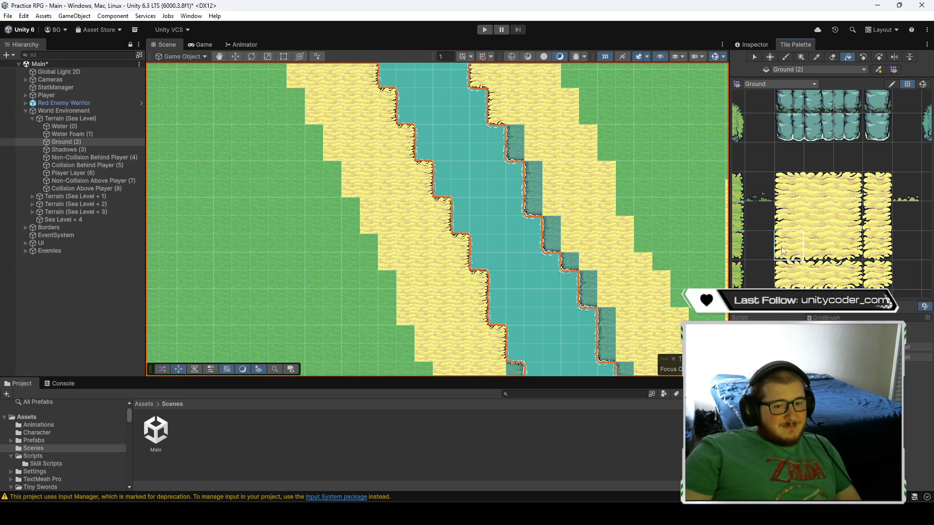
click(515, 151)
click(534, 207)
click(552, 243)
click(572, 262)
click(589, 297)
- Flood-fill the right-bank sand with the edge tile, then undo the fill
click(605, 336)
click(787, 219)
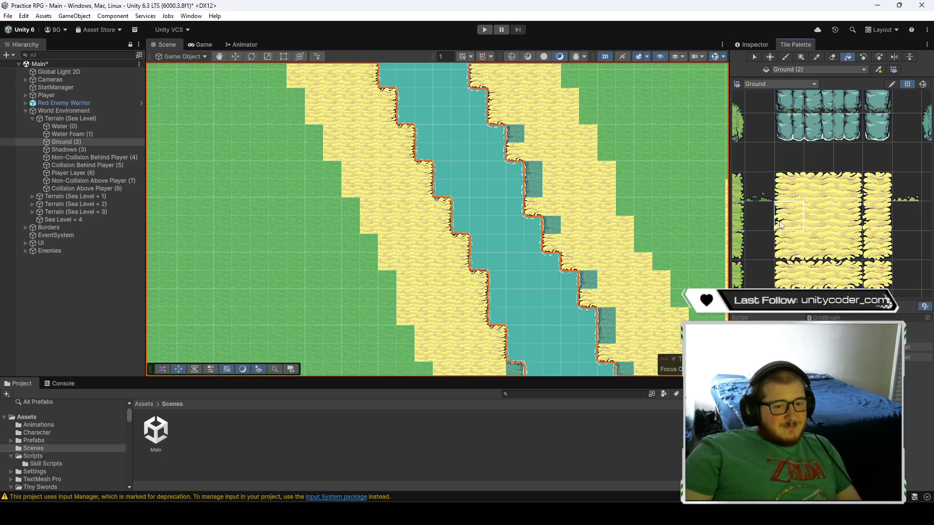
click(590, 281)
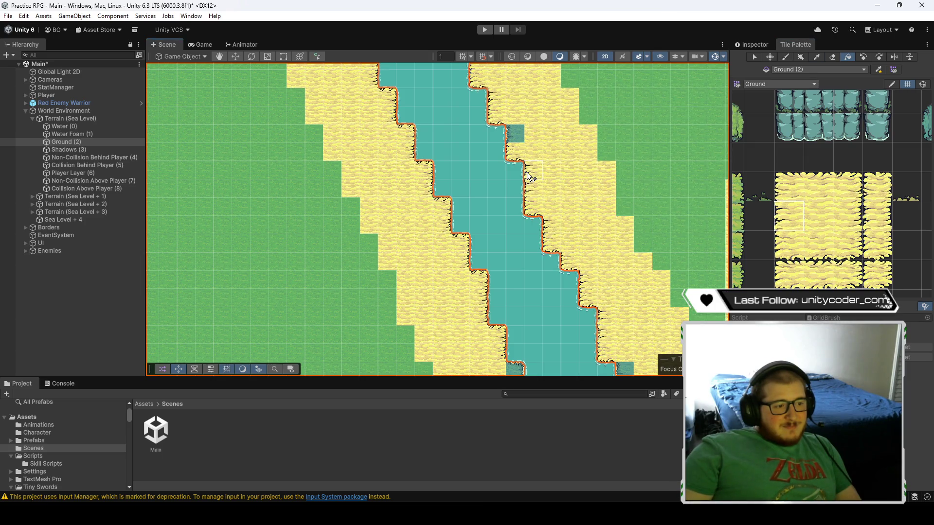
key(ctrl+z)
key(ctrl+z)
key(ctrl+z)
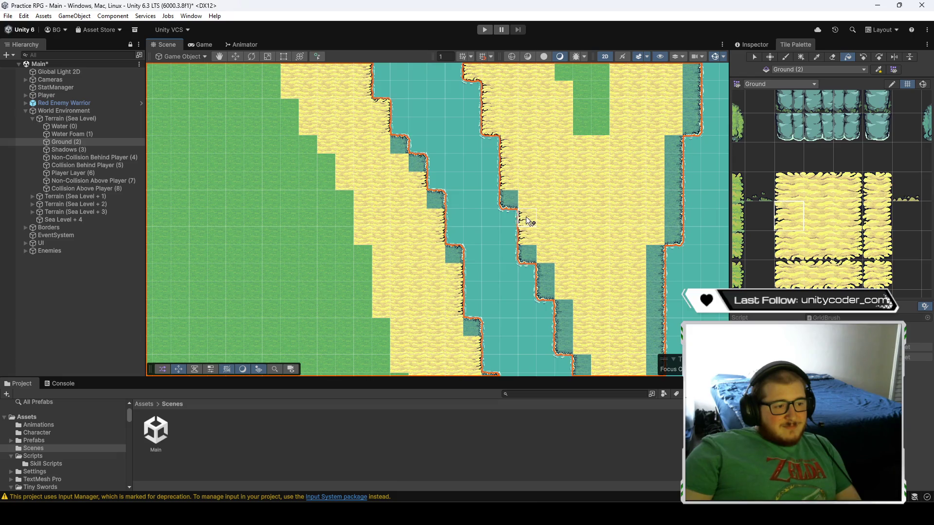
- Cover the upper-left bank tiles and a left-bank cliff tile with the top-right sand tile
scroll(592, 252, down, 2)
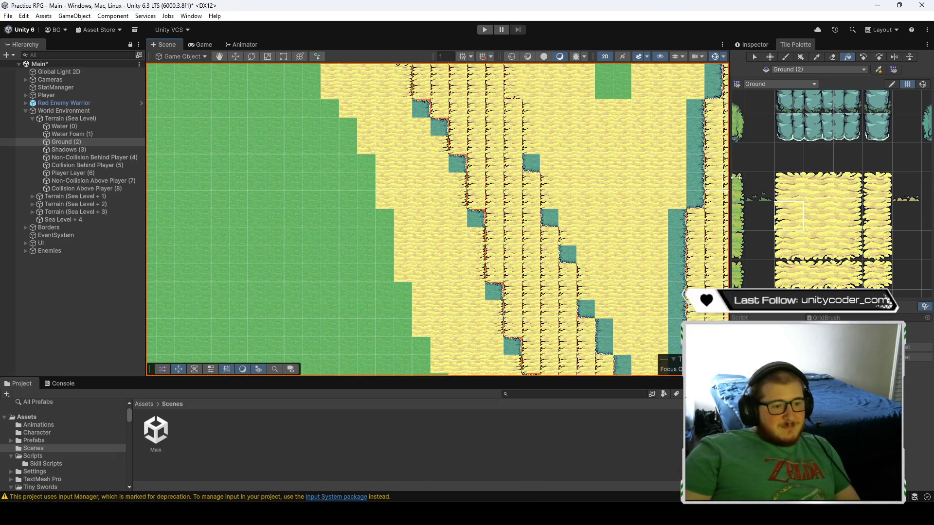
click(847, 188)
click(421, 108)
click(439, 128)
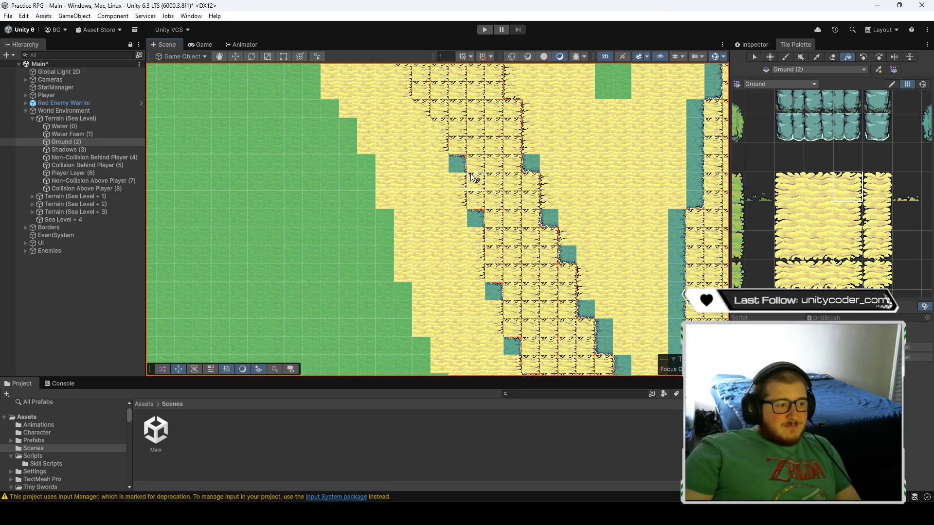
click(458, 165)
click(498, 288)
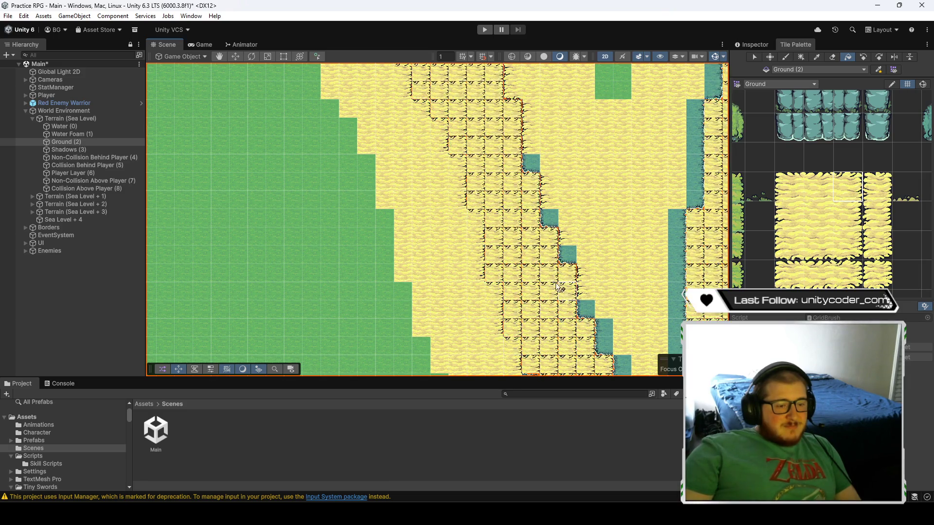
- Paint five left-bank cliff tiles with the lower-left sand-edge tile
scroll(561, 287, right, 3)
click(789, 246)
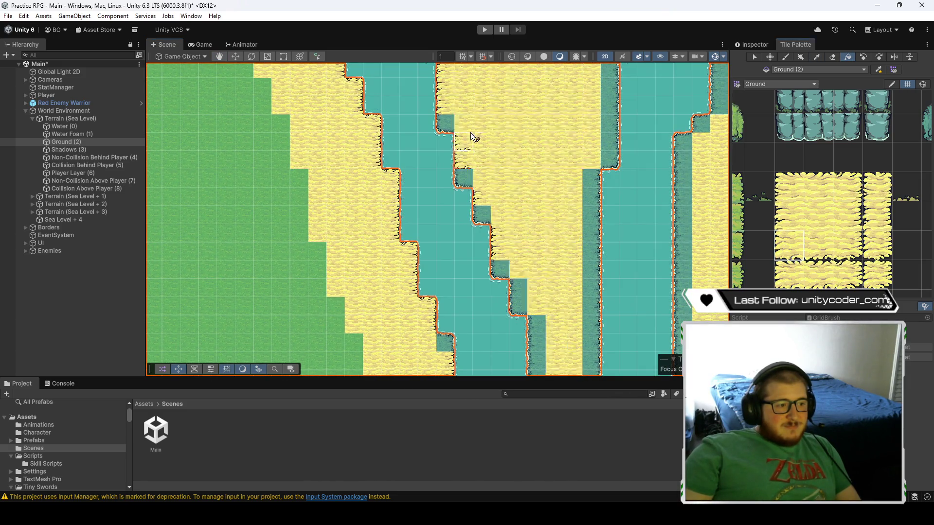
click(445, 125)
click(463, 178)
click(482, 214)
click(500, 270)
click(518, 307)
- Fill the sand strip right of the river with left-edge tiles and the shore column with right-edge sand
click(848, 187)
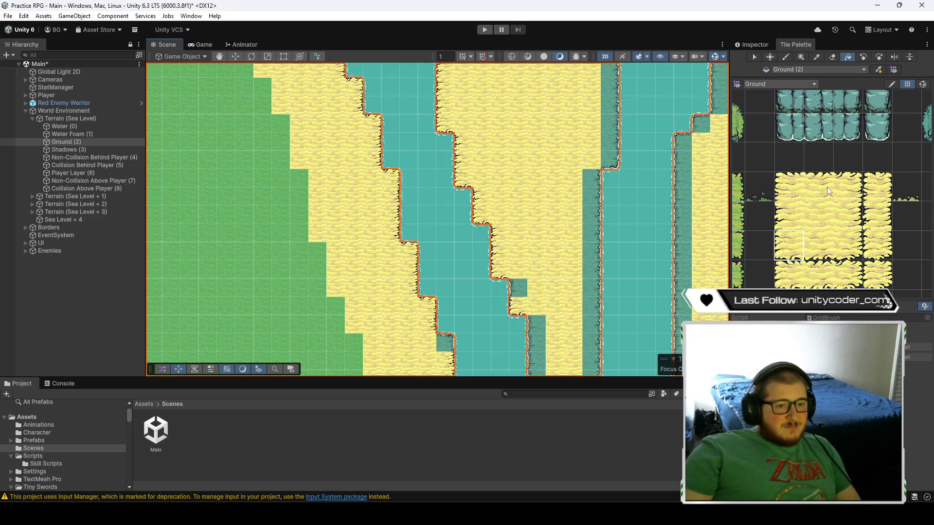
click(786, 218)
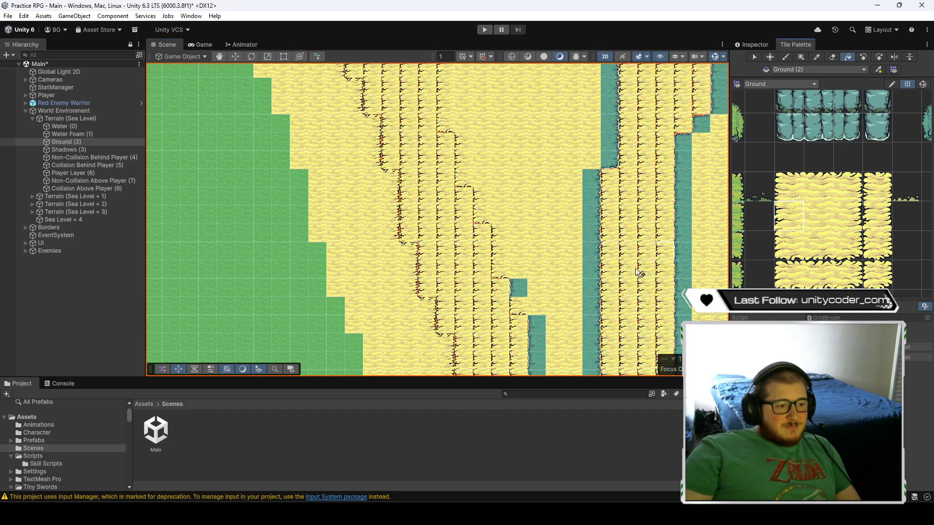
click(547, 206)
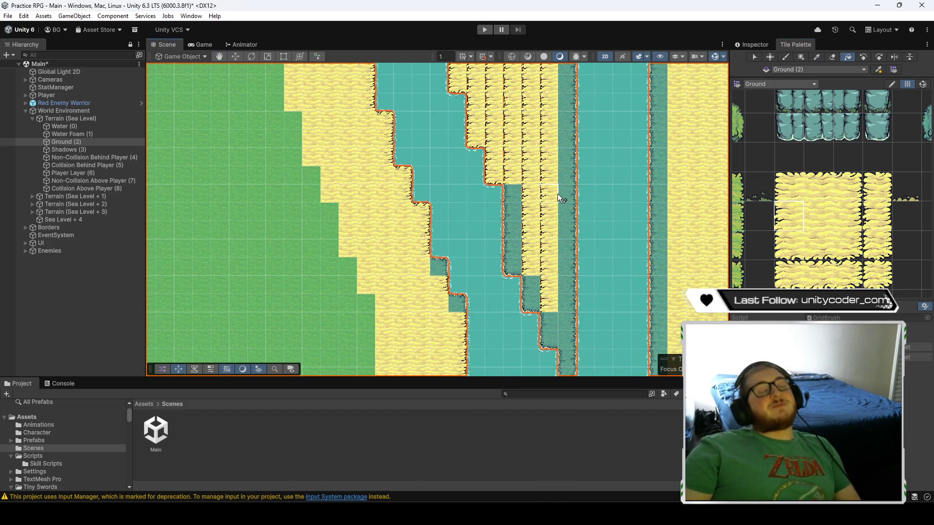
click(840, 209)
click(567, 226)
- Paint two more dark shore tiles with the left-edge sand tile
click(788, 245)
click(530, 305)
click(550, 335)
drag(550, 334, 551, 273)
- Turn the water cell at the river's bottom into right-column sand
click(847, 190)
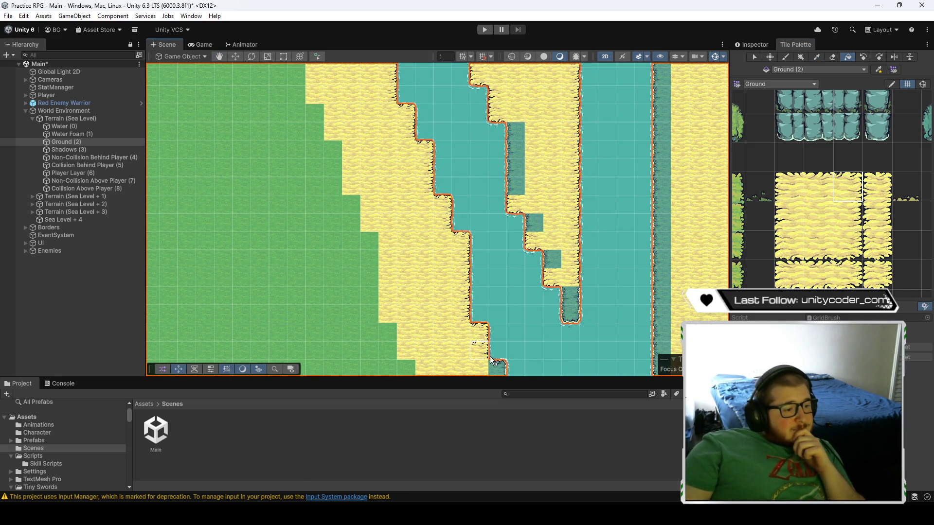
click(800, 206)
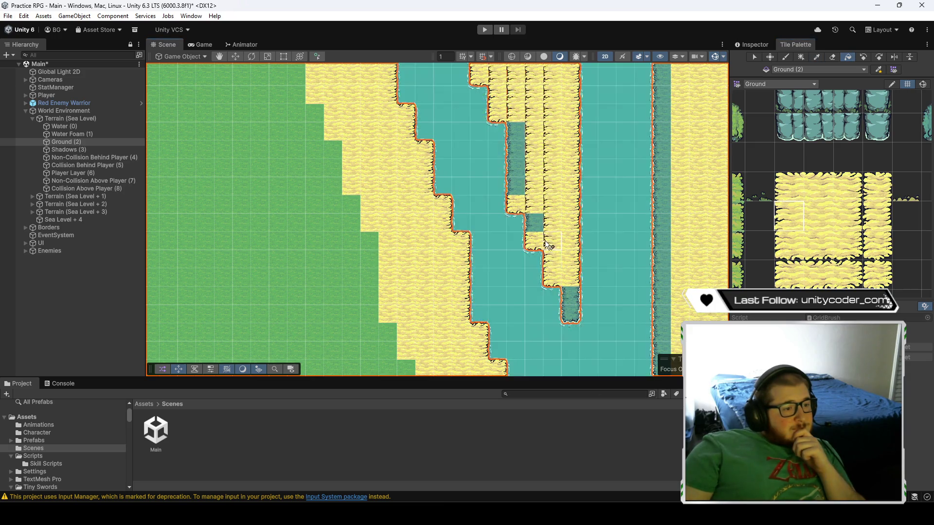
click(876, 244)
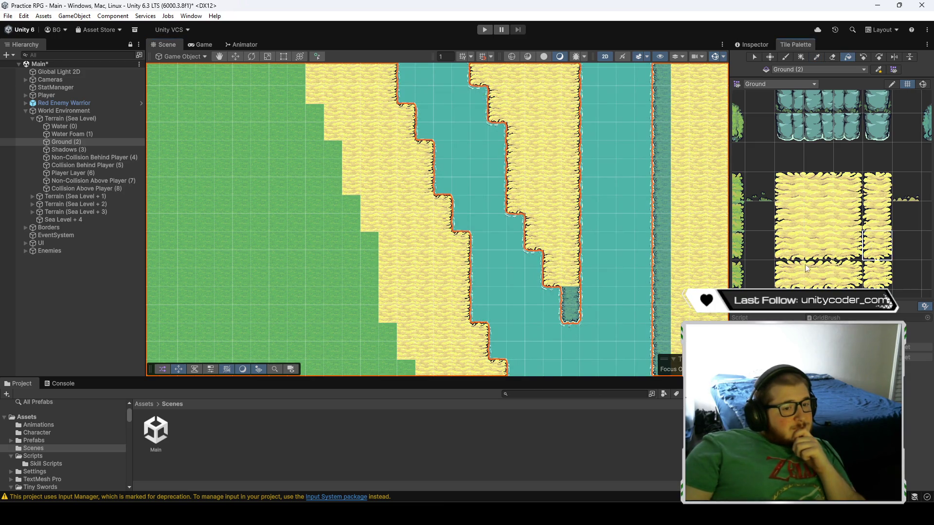
click(572, 314)
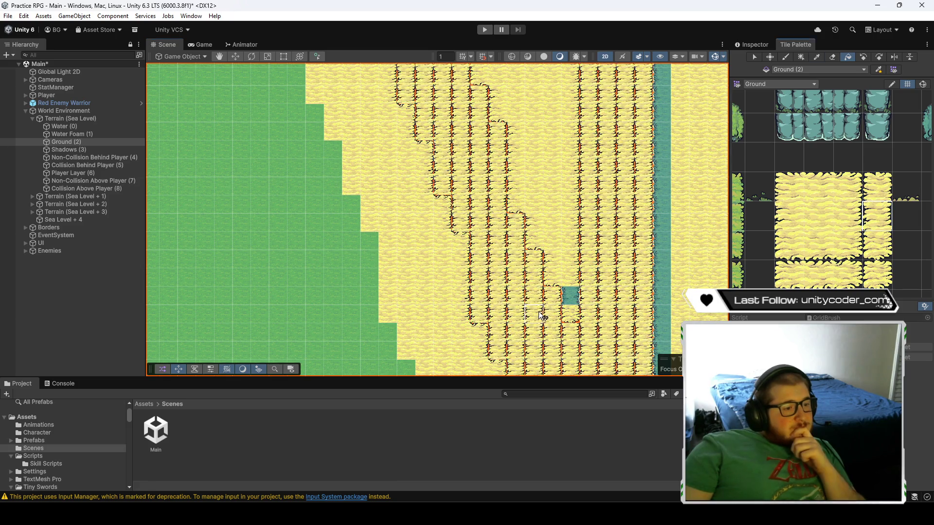
- Flood-fill the left sand region with fringed edge tiles, then undo it and earlier edits
mouse_move(633, 234)
mouse_down()
mouse_move(500, 225)
mouse_move(456, 210)
mouse_move(429, 262)
mouse_up()
click(854, 222)
mouse_move(489, 209)
mouse_down()
mouse_move(486, 124)
mouse_move(425, 261)
mouse_up()
drag(481, 157, 465, 242)
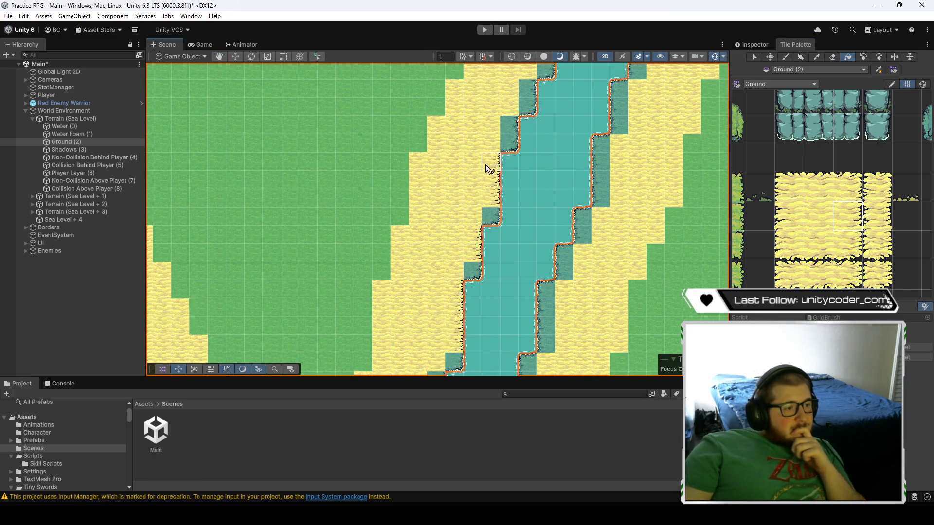
drag(485, 166, 443, 239)
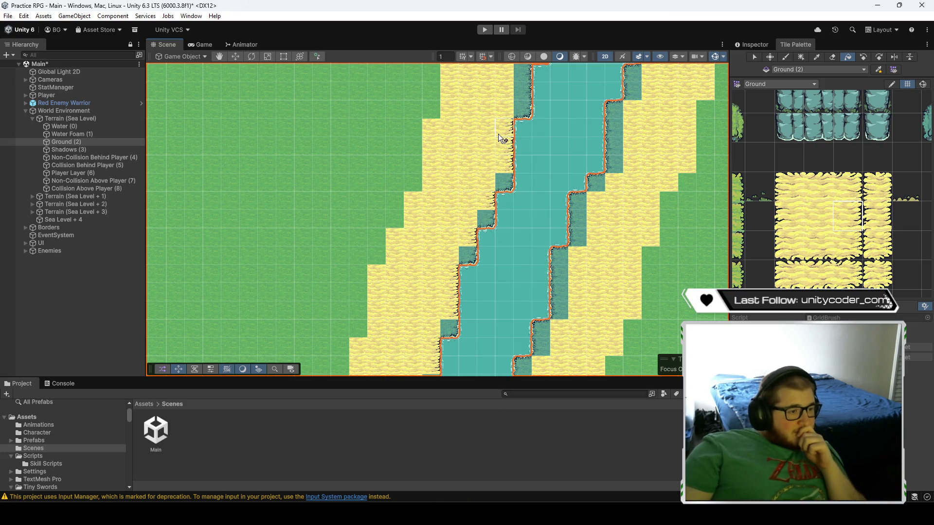
drag(498, 134, 480, 211)
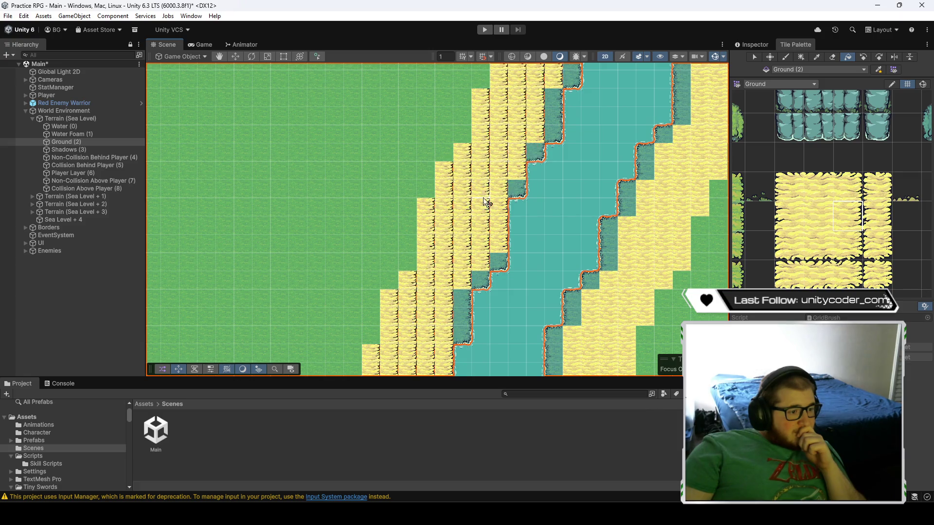
drag(461, 287, 475, 297)
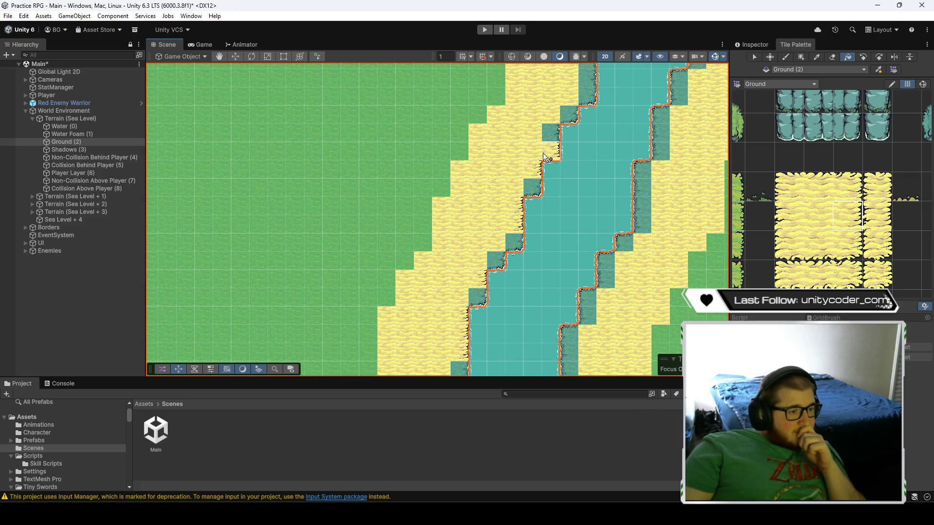
click(513, 205)
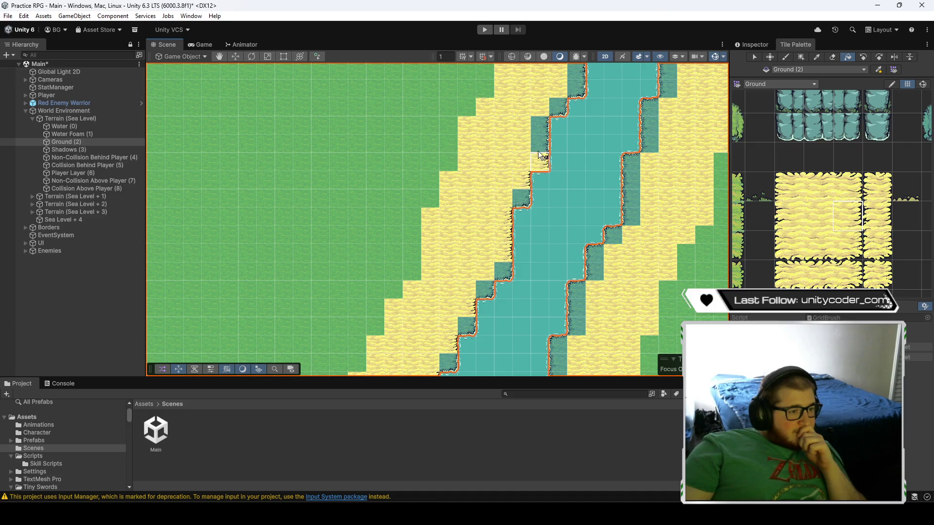
key(ctrl+z)
key(ctrl+z)
key(ctrl+z)
key(ctrl+z)
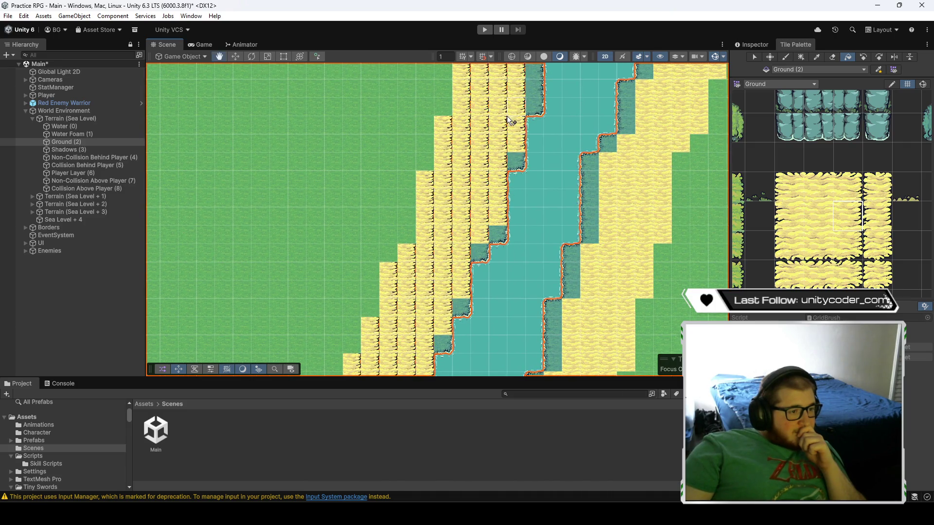
- Try flood-filling an area with plain centre sand and undo the fill over the river
key(ctrl+z)
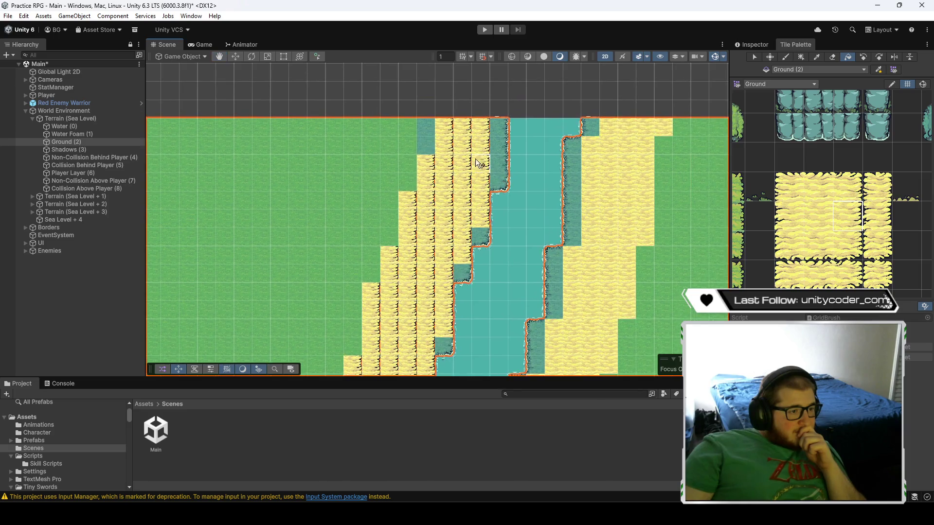
click(511, 218)
key(ctrl+z)
click(818, 216)
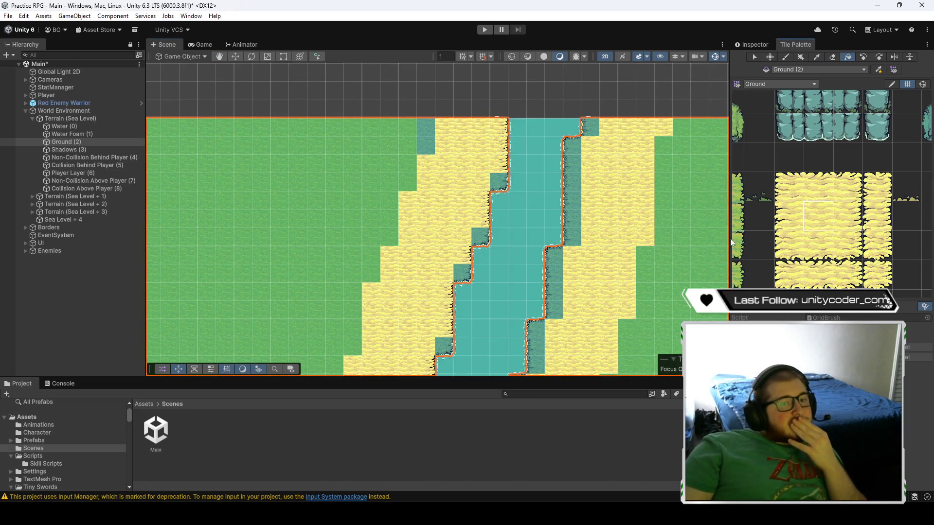
click(544, 225)
key(ctrl+z)
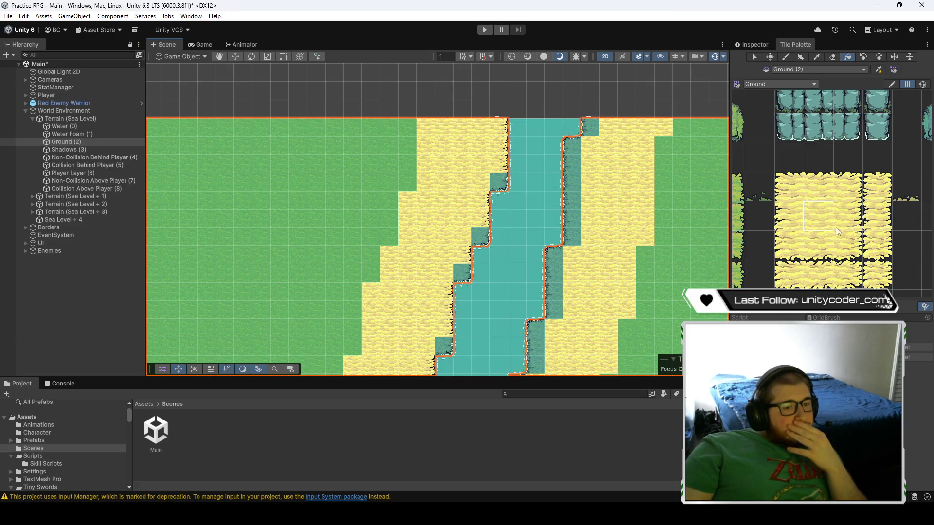
click(798, 215)
key(ctrl+z)
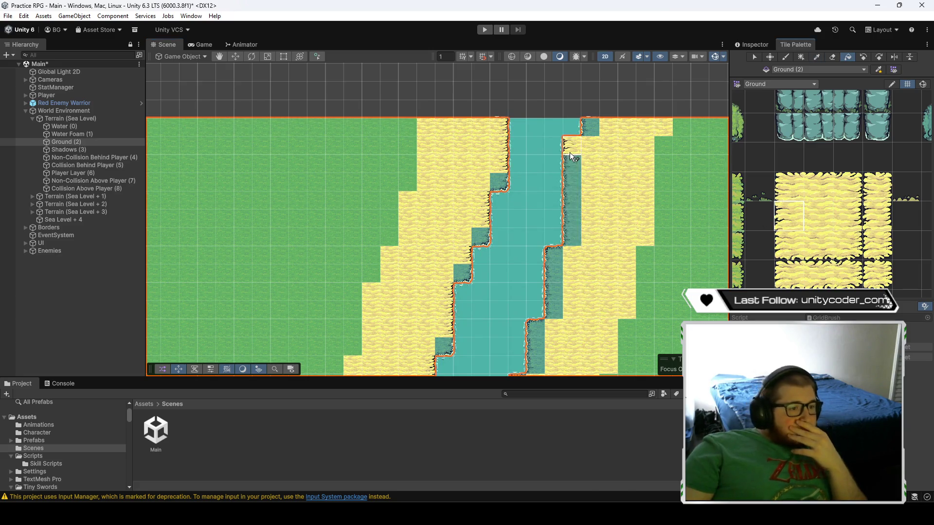
- Turn the right dark shore column into fringed sand and flood-fill the right shore with the top-left corner tile
click(568, 173)
click(591, 129)
click(789, 187)
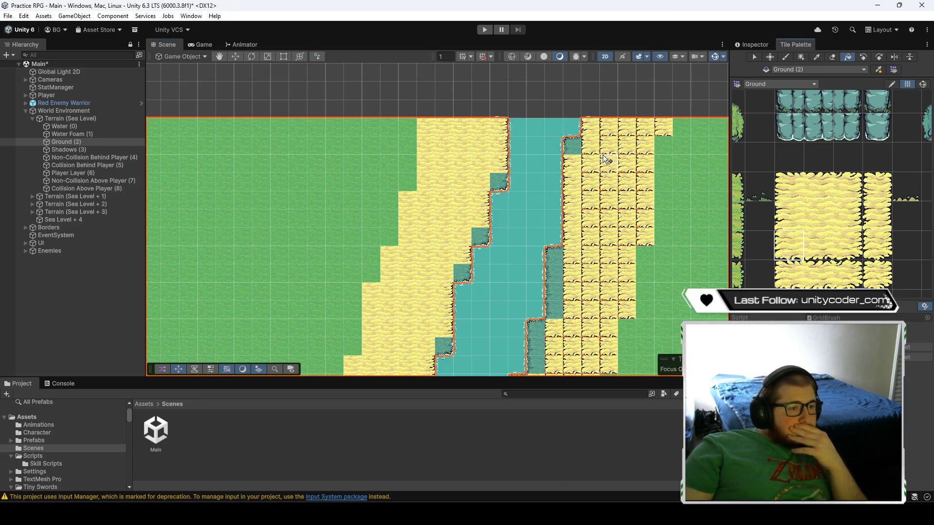
click(616, 170)
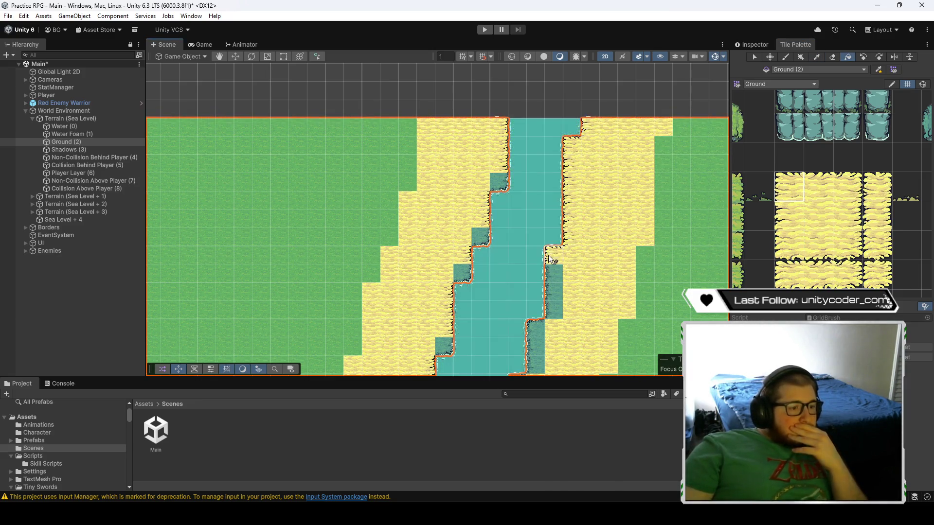
- Paint sand over a dark shore tile and the dark shore strip further down
key(Down)
click(838, 236)
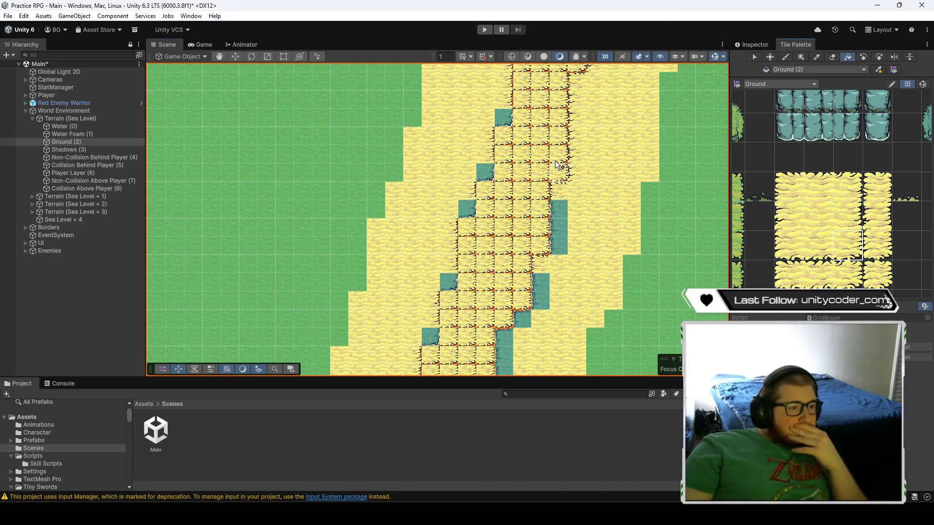
click(487, 174)
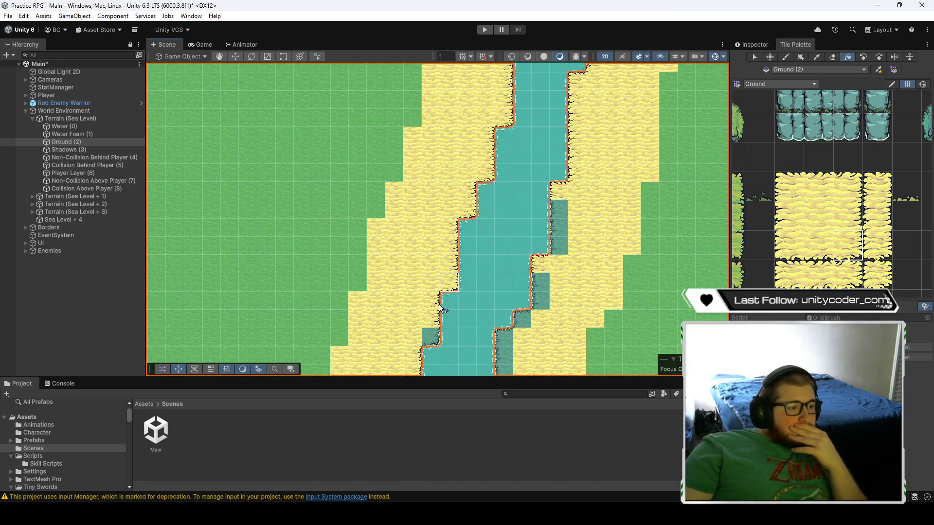
click(789, 216)
drag(559, 207, 561, 231)
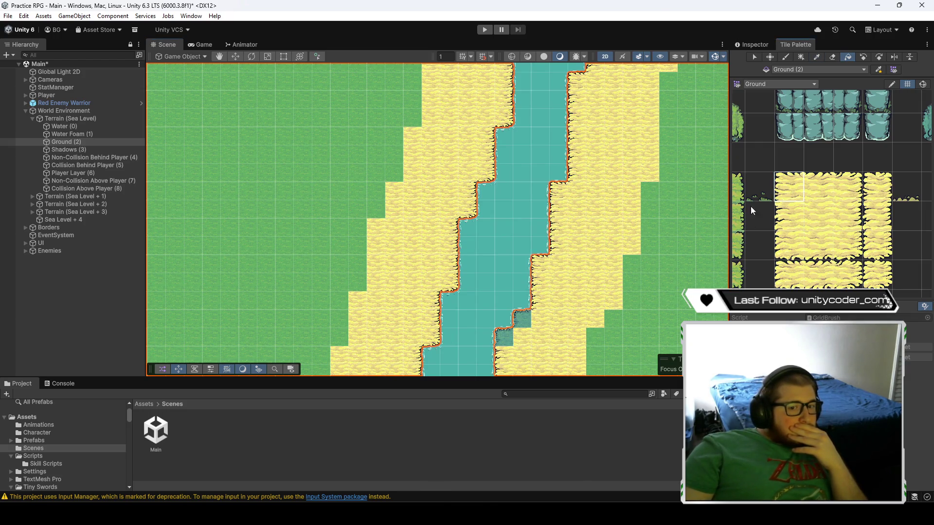
- Undo the painted bank sand and cover the top dark tile of the right bank
key(ctrl+z)
key(ctrl+z)
key(ctrl+z)
key(Down)
key(Left)
key(Down)
click(573, 127)
- Paint sand down the lower right bank and over dark bank tiles, undoing the last column fill
drag(556, 189, 483, 375)
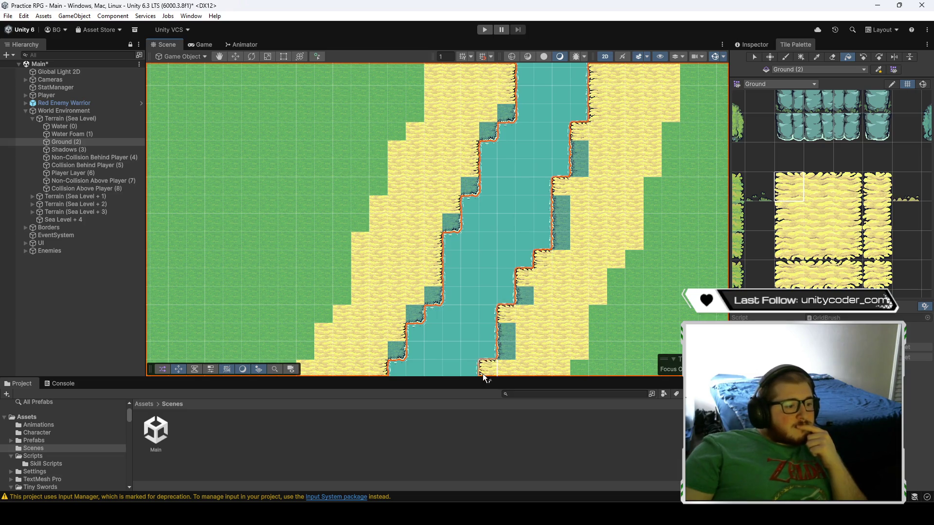
click(836, 241)
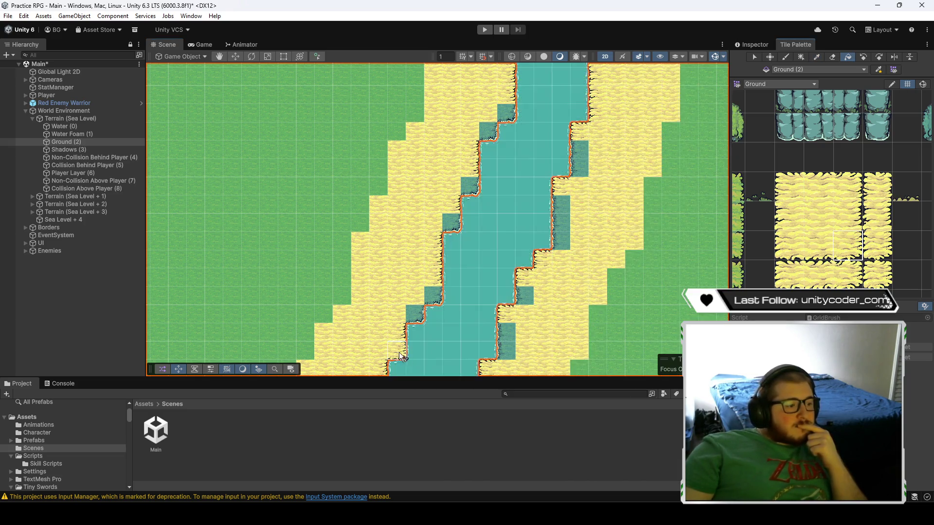
click(488, 132)
click(506, 113)
click(578, 163)
click(559, 227)
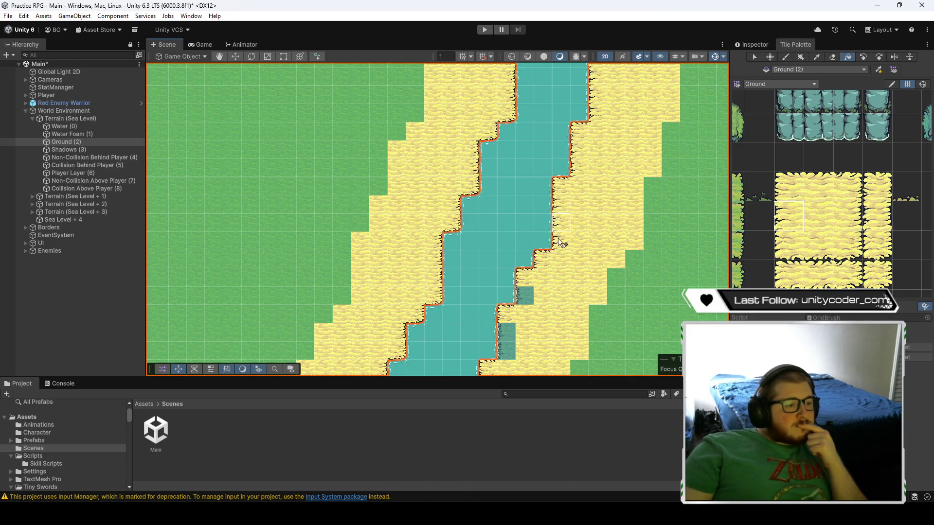
key(ctrl+z)
key(ctrl+z)
key(ctrl+z)
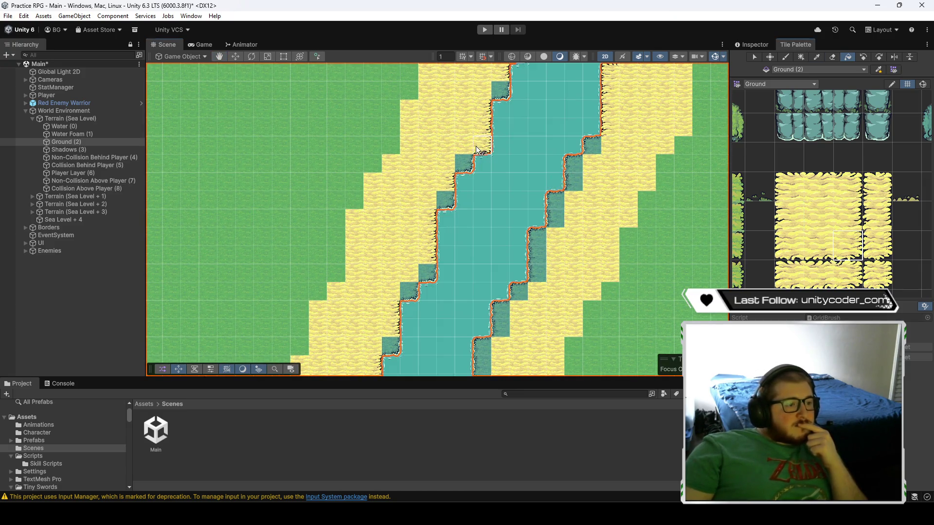
- Repaint two dark left-bank tiles as sand and try a left-bank flood fill, undoing the refill
click(428, 272)
click(409, 292)
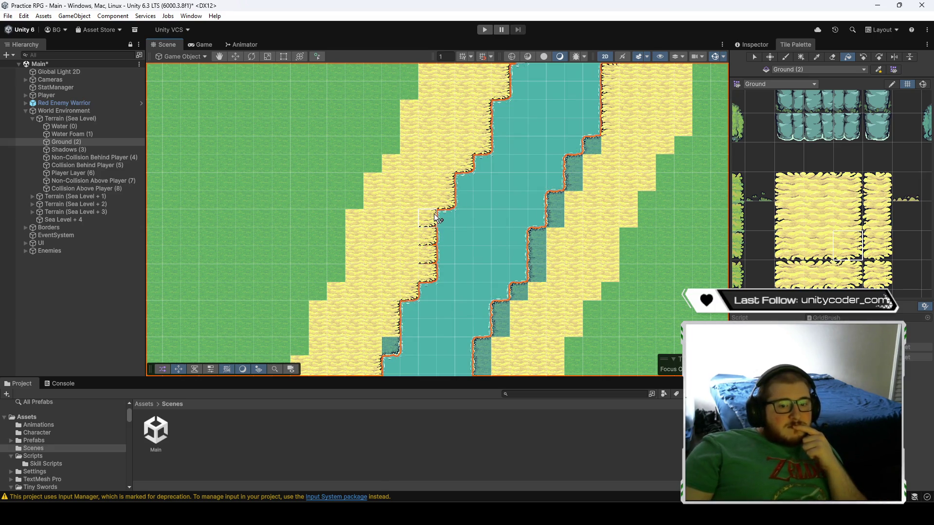
click(370, 205)
click(387, 229)
key(ctrl+z)
key(ctrl+z)
- Cover dark right-bank tiles with shoreline sand, undoing the unsuccessful right-bank fills
click(593, 147)
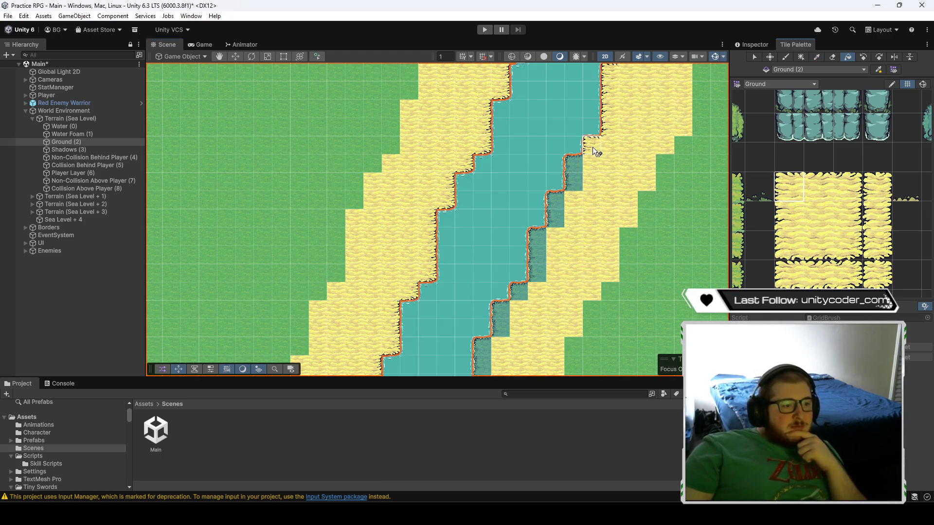
click(552, 202)
click(519, 294)
key(ctrl+z)
click(650, 271)
click(788, 214)
click(584, 188)
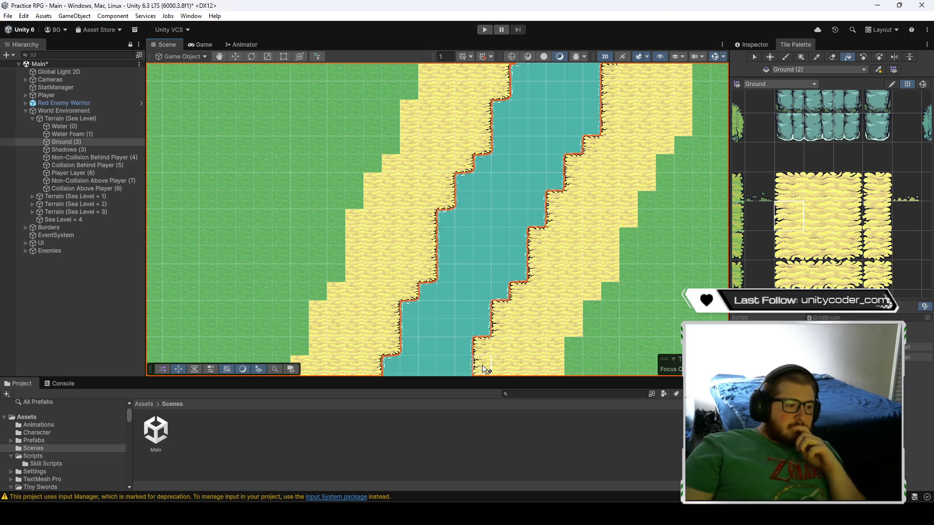
key(ctrl+z)
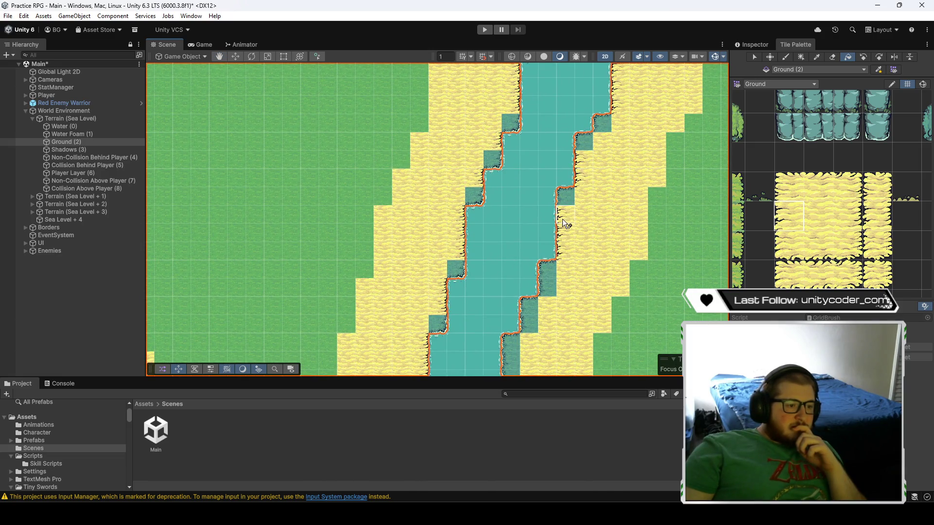
- Turn the remaining dark riverbank and corner tiles into shoreline sand and flood-fill the shore
click(529, 321)
click(514, 361)
click(793, 181)
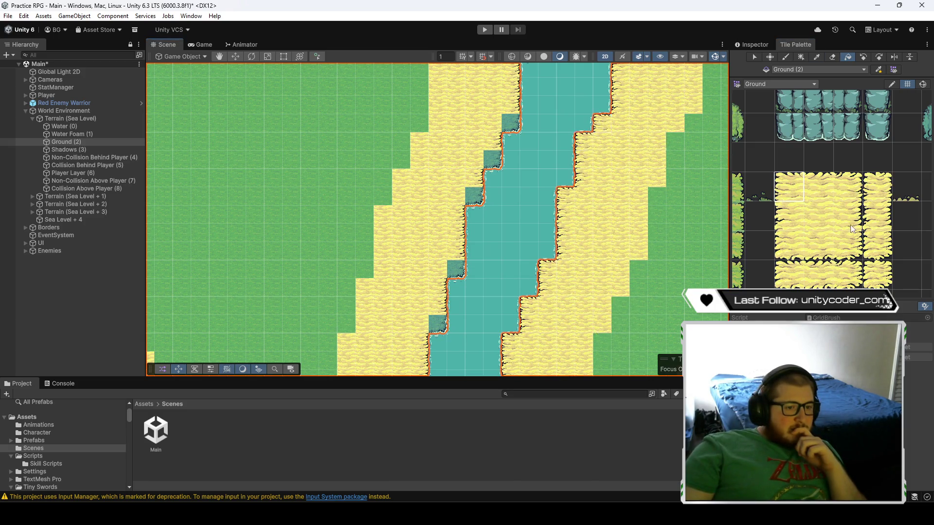
click(499, 160)
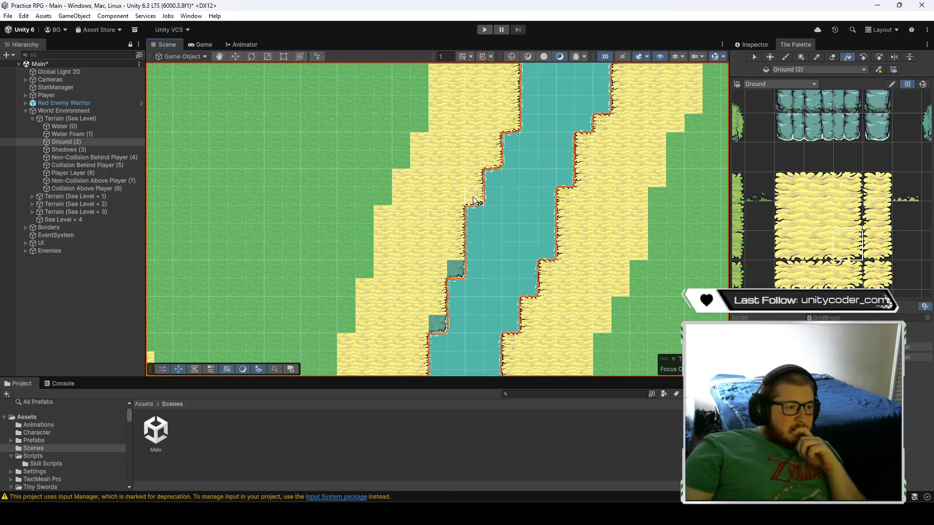
click(494, 327)
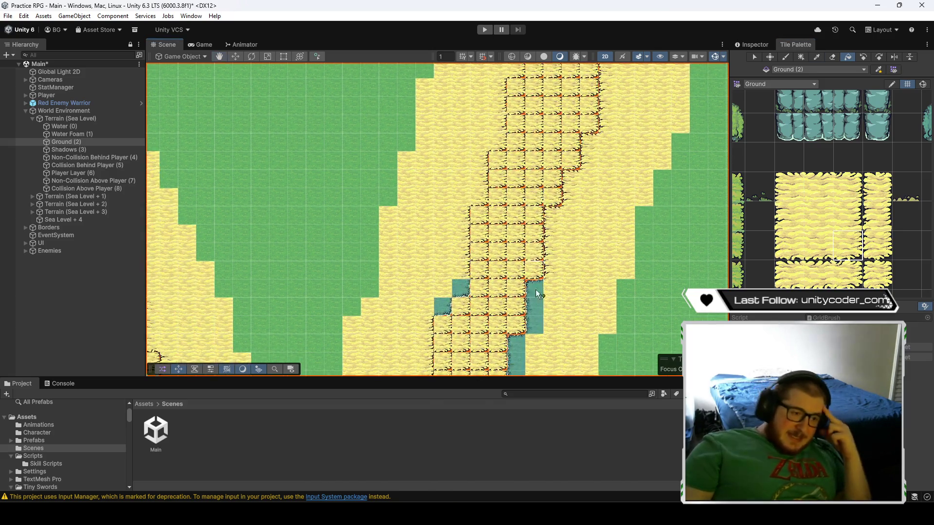
- Fill the water gap cells on the shore with the sand corner tile
click(789, 187)
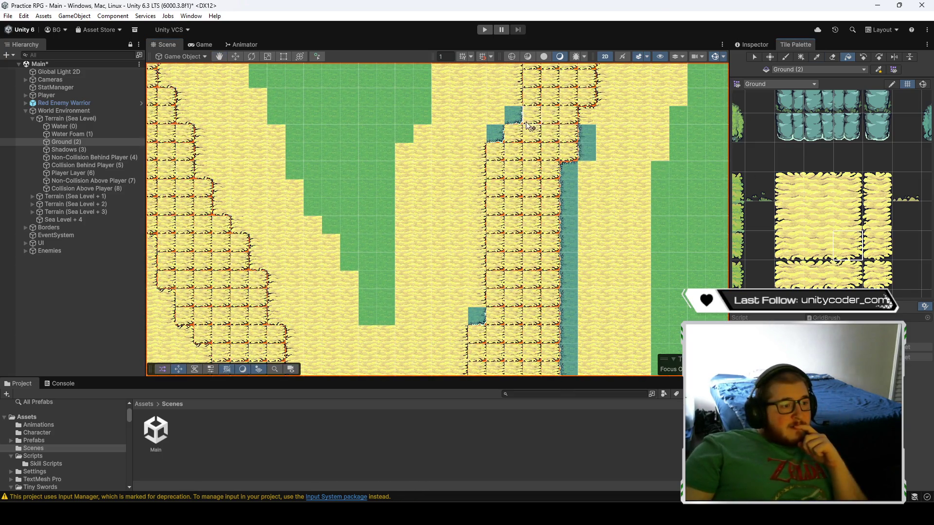
click(501, 133)
click(788, 187)
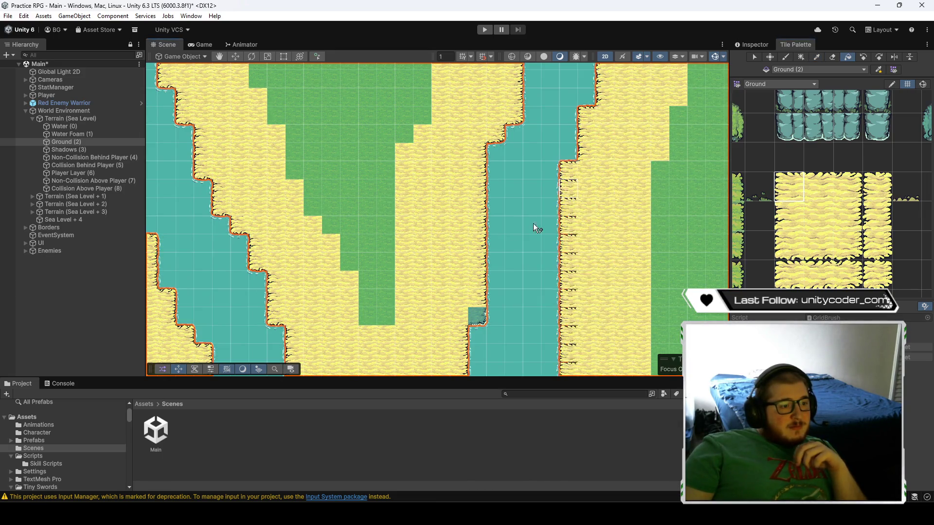
key(Down)
key(Down)
key(Down)
click(850, 251)
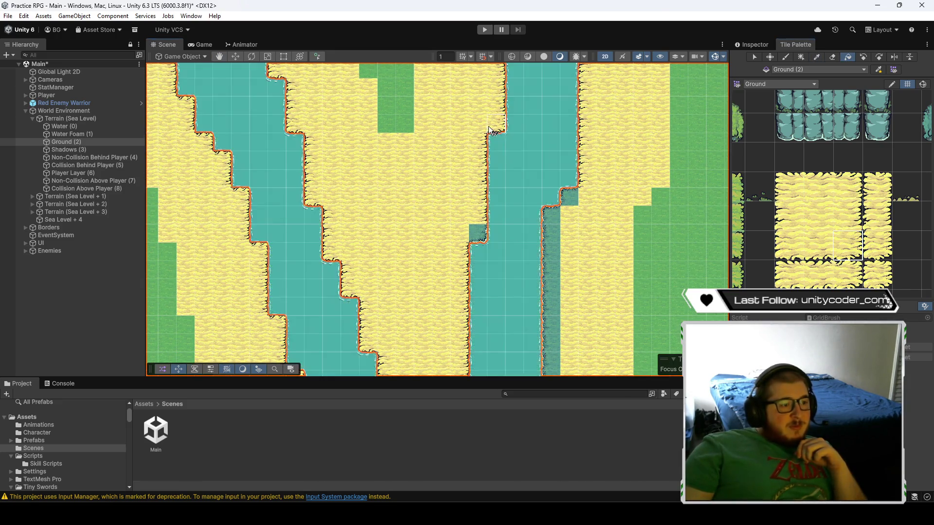
click(789, 187)
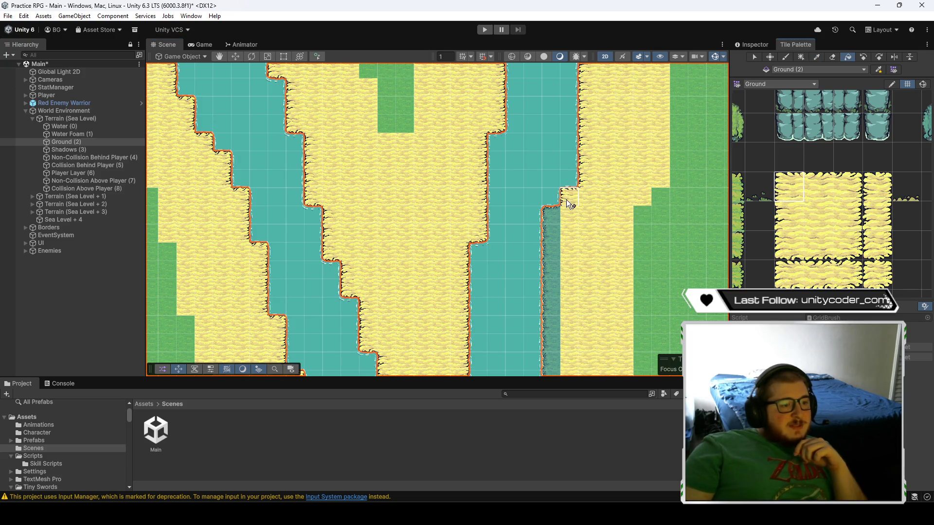
- Move down the river and undo an accidental sand fill on the right-hand grass
key(Down)
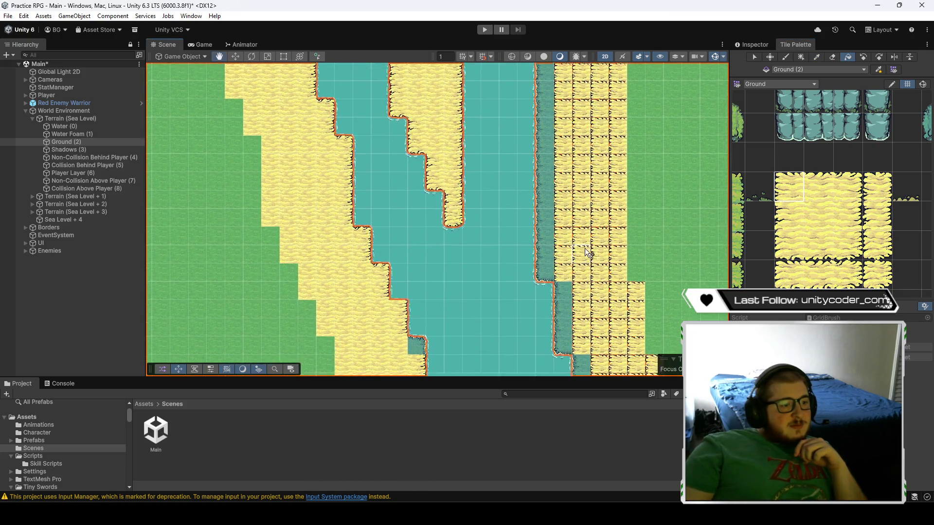
key(Down)
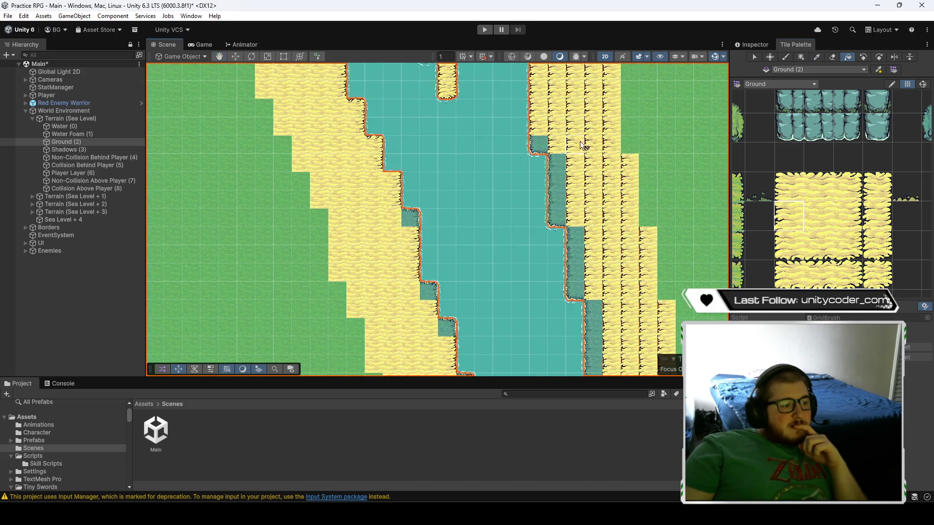
key(Down)
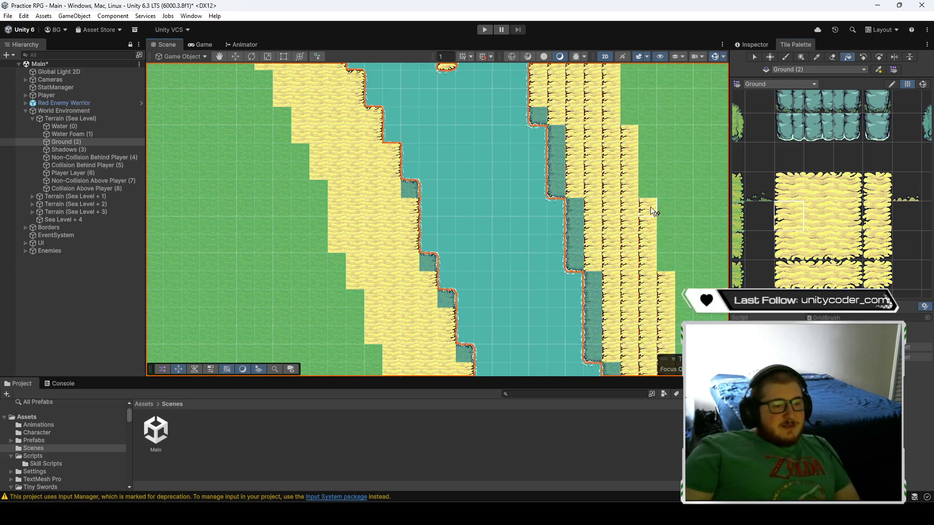
click(713, 272)
key(ctrl+z)
- Flood-fill two dark notches on the left bank with the lower sand tile
click(781, 240)
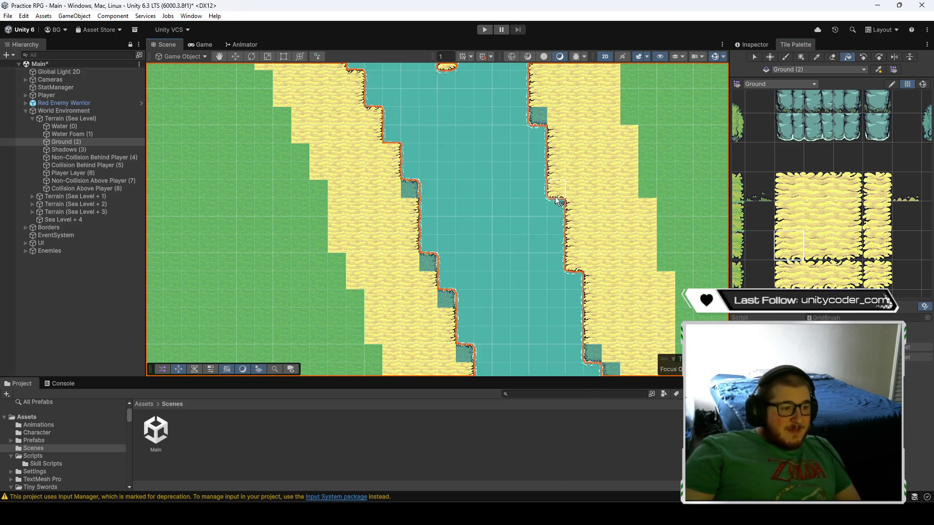
key(g)
click(411, 189)
click(428, 261)
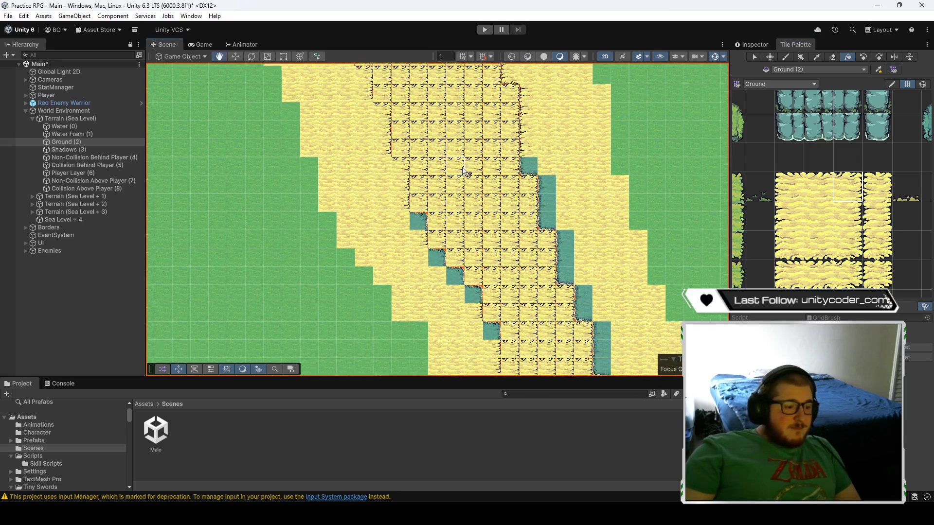
- Fill the notch cells on both river banks with the lower-left sand edge tile
click(784, 256)
click(483, 77)
click(502, 132)
click(558, 280)
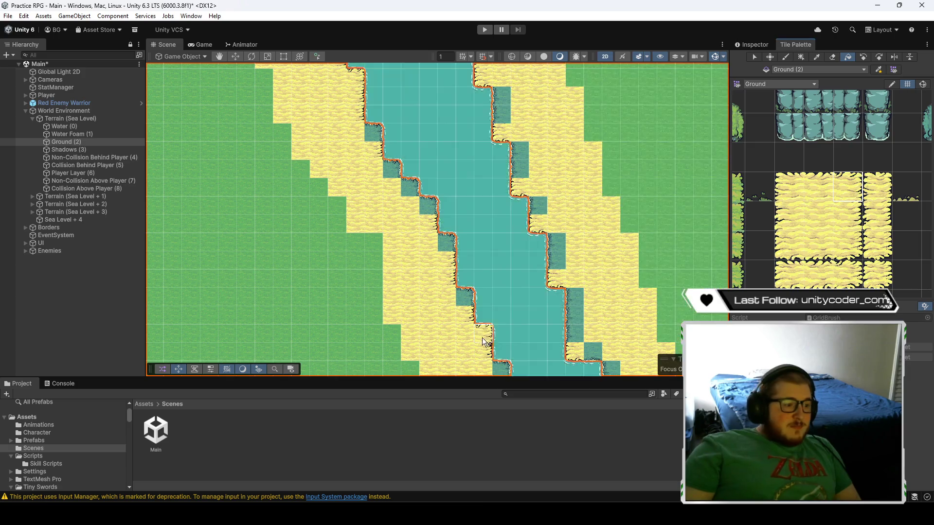
click(466, 297)
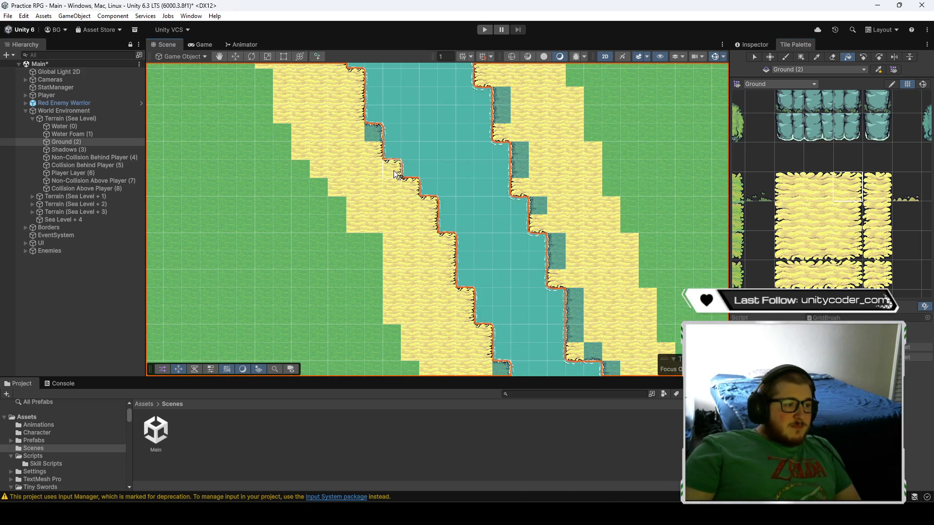
- Paint two more right-bank notches with the left-edge sand tile, undoing a stray grass fill
click(790, 214)
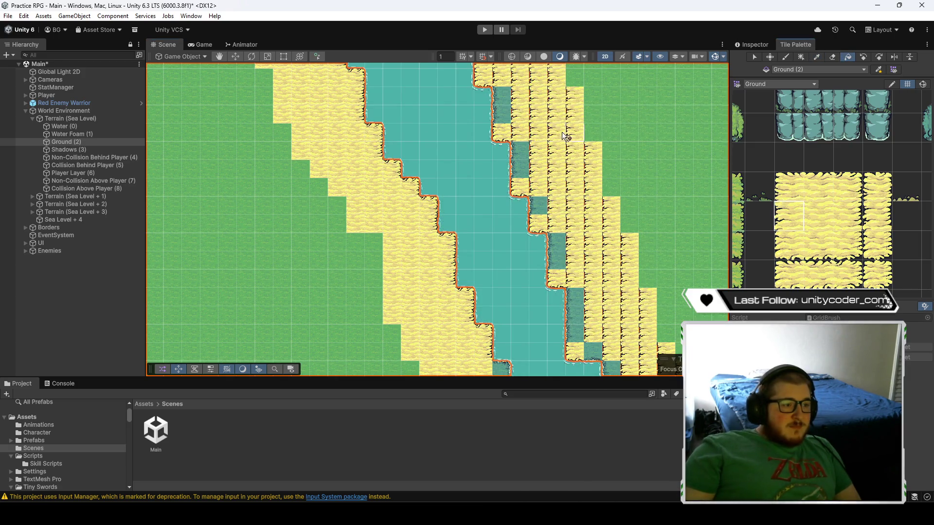
click(501, 102)
click(521, 155)
drag(582, 339, 508, 177)
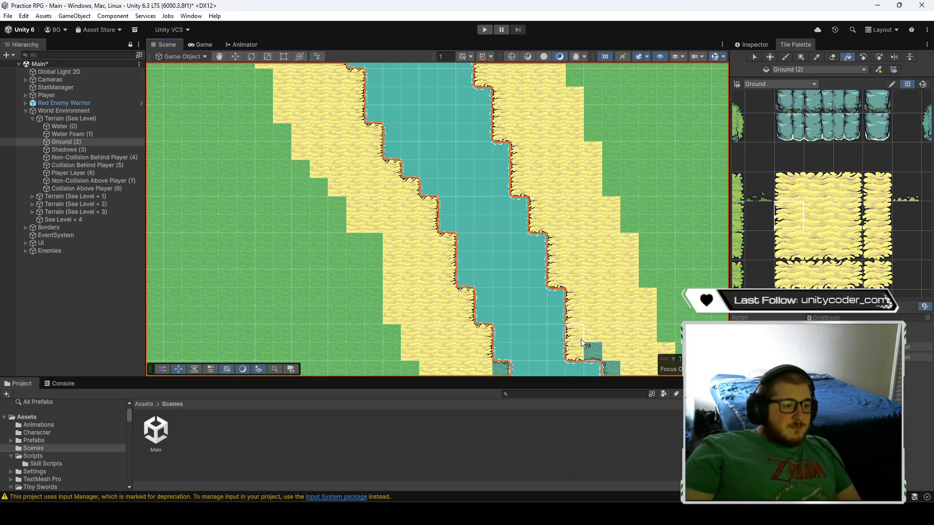
click(639, 239)
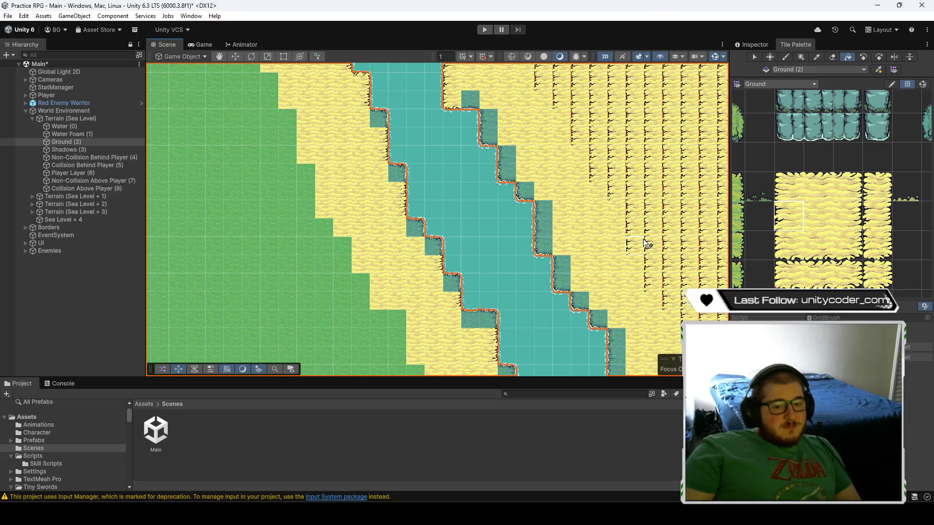
key(ctrl+z)
- Try flood-filling the right-hand area with sand, then undo back to the earlier river banks
click(825, 258)
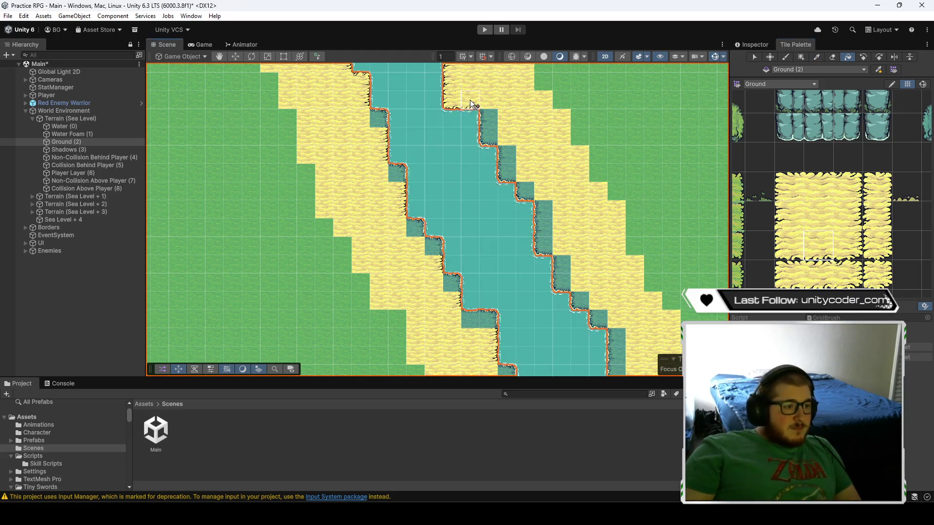
click(848, 197)
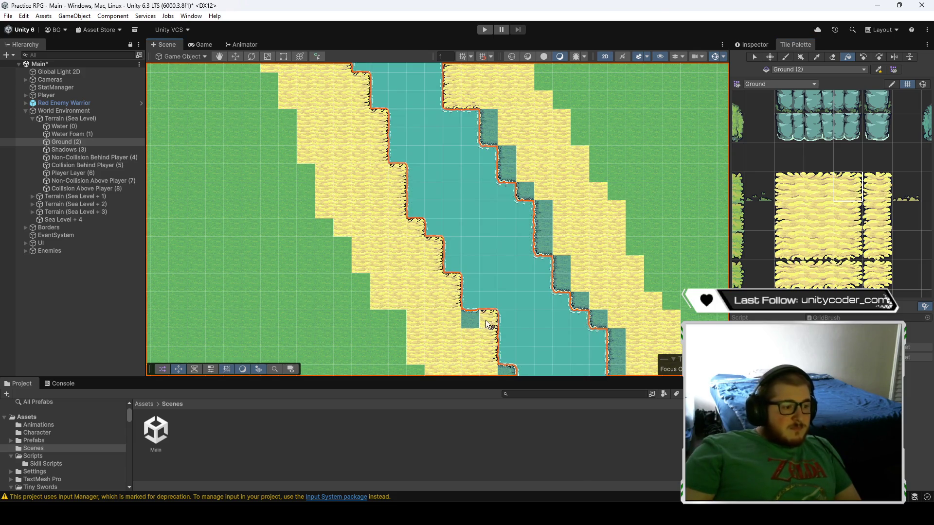
click(789, 246)
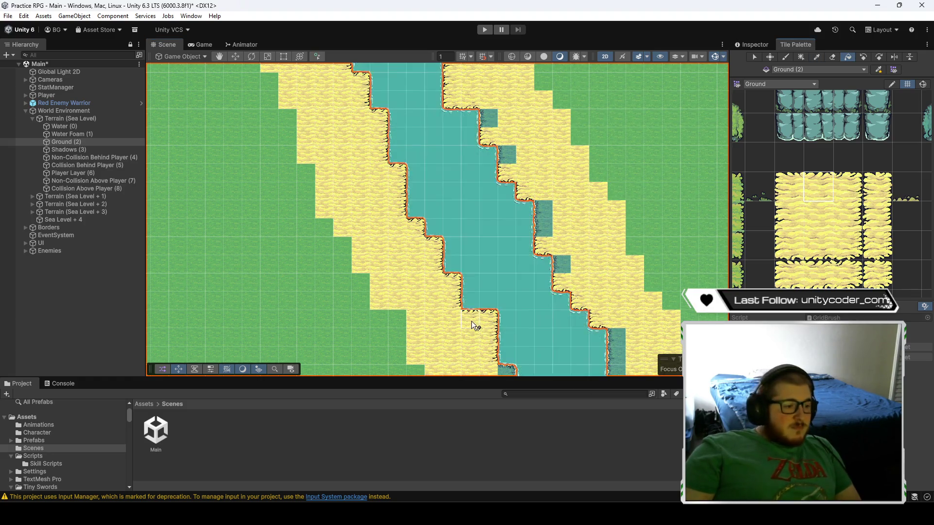
click(554, 260)
click(667, 261)
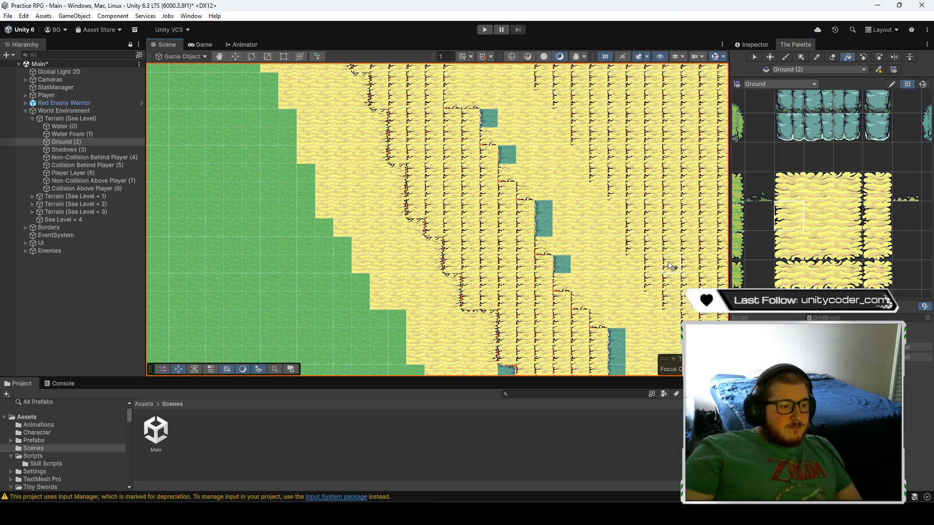
key(ctrl+z)
key(ctrl+z)
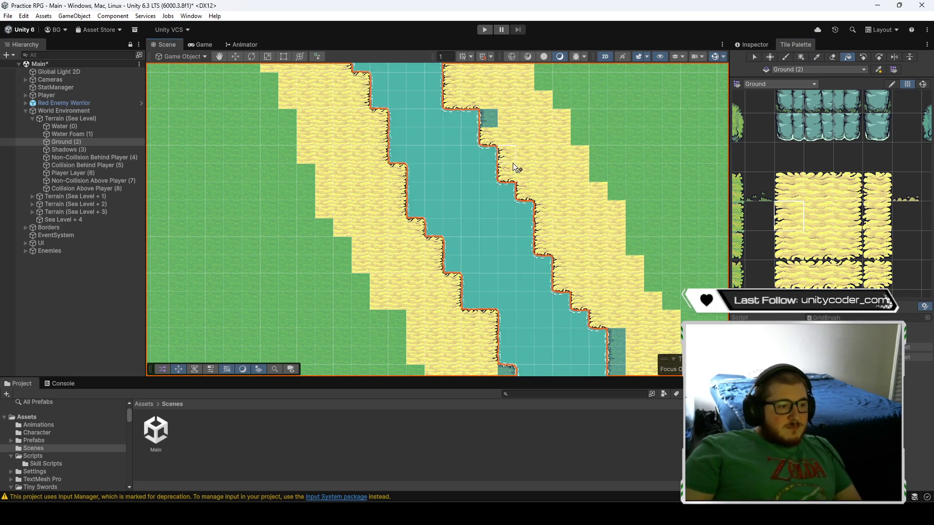
key(ctrl+z)
key(ctrl+z)
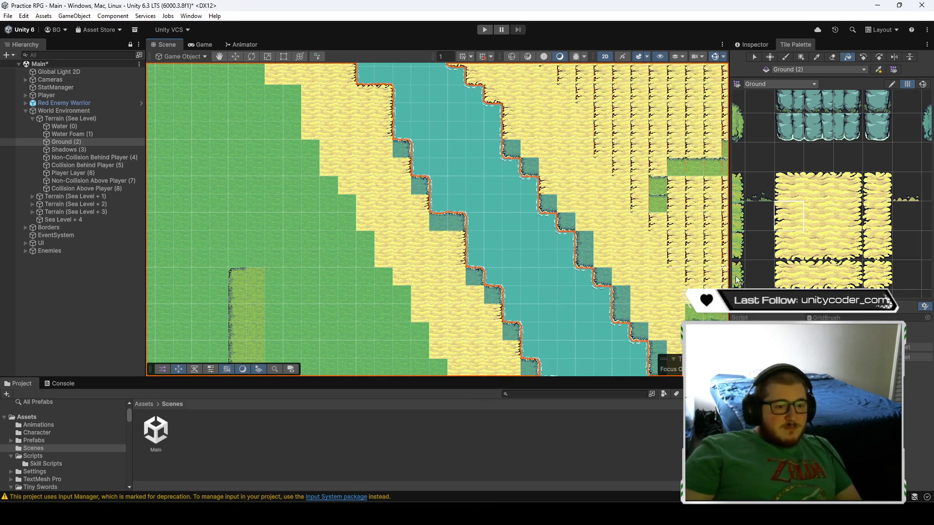
- Turn the five dark right-bank shoreline tiles into sand using the lower sand tile
click(783, 252)
click(511, 148)
click(584, 258)
click(601, 277)
click(619, 312)
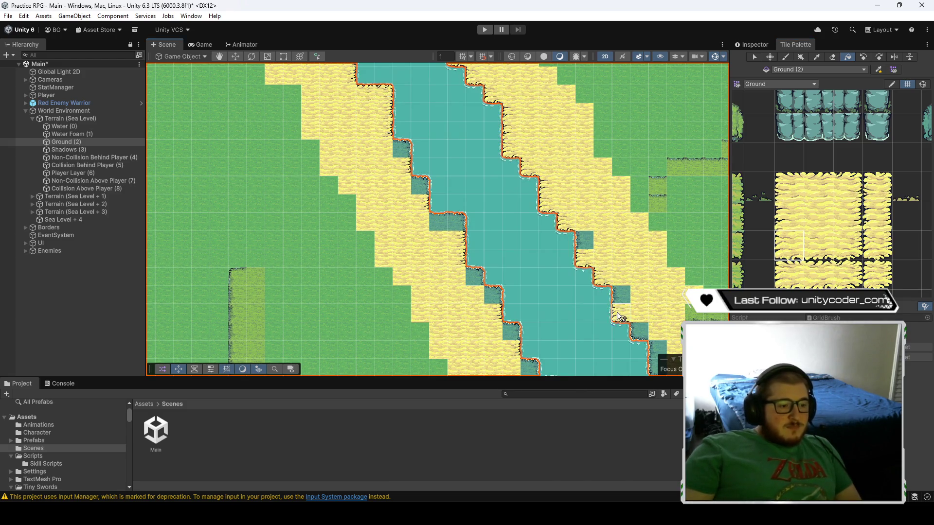
click(637, 330)
- Replace the cliff tiles along the river bank with edge sand tiles
click(842, 180)
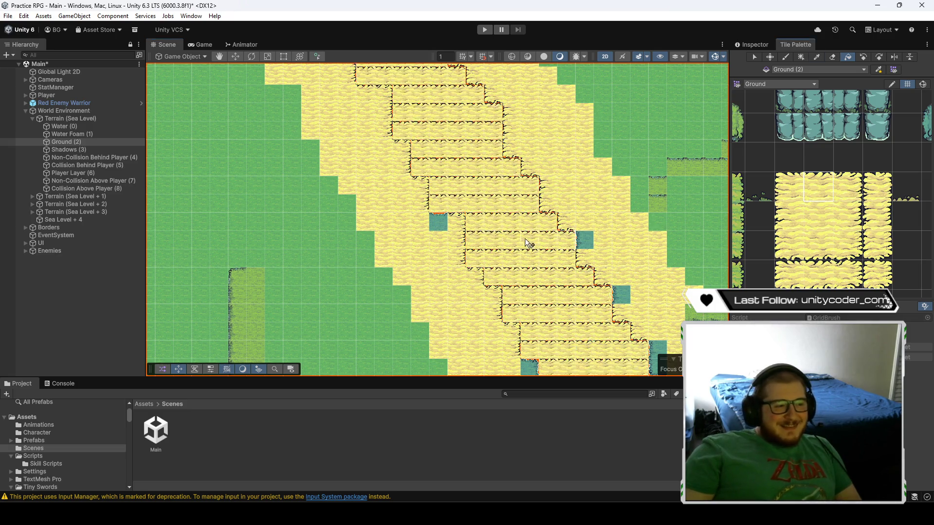
click(789, 215)
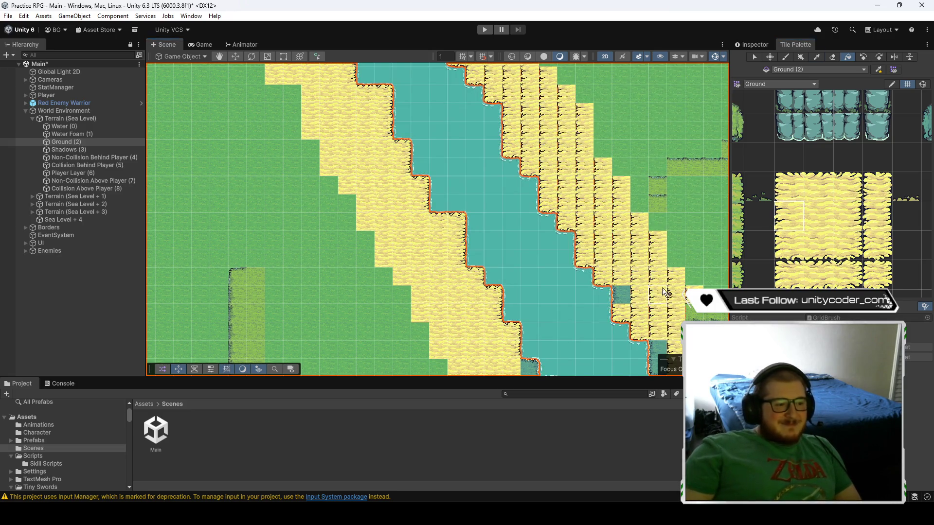
click(547, 164)
click(842, 186)
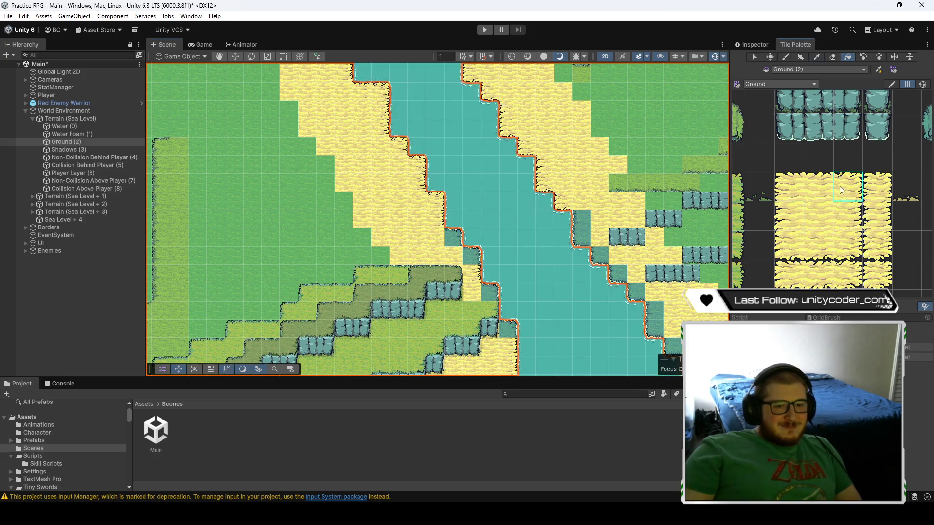
click(790, 245)
click(584, 239)
mouse_move(588, 235)
mouse_down()
mouse_move(573, 148)
mouse_move(549, 152)
mouse_up()
click(786, 241)
click(566, 195)
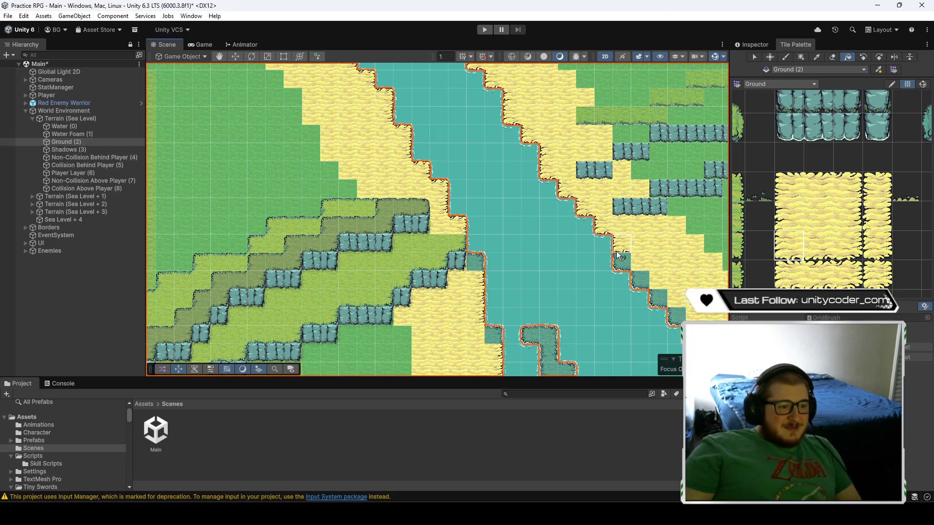
- Move down to the sea coast and refill the coastal sand with the smooth sand tile
drag(658, 262, 631, 202)
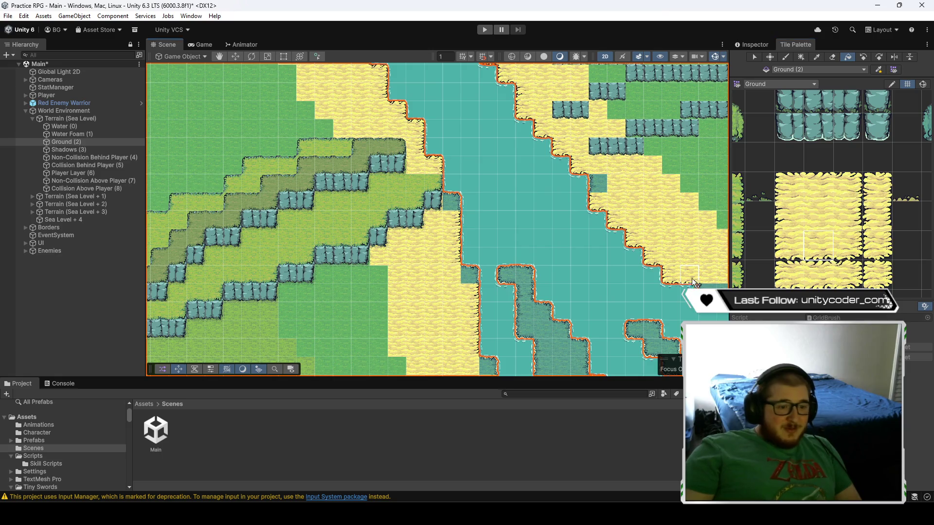
drag(600, 182, 530, 136)
click(789, 216)
click(847, 192)
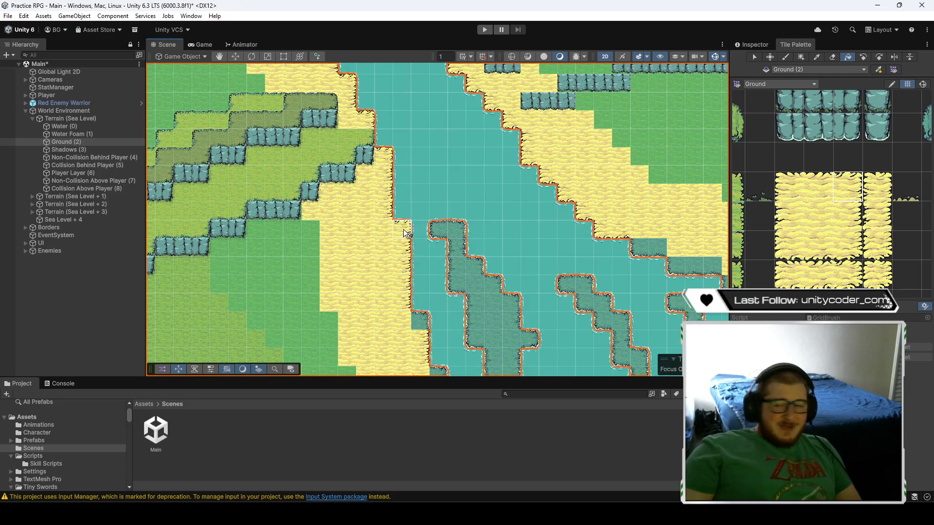
click(423, 302)
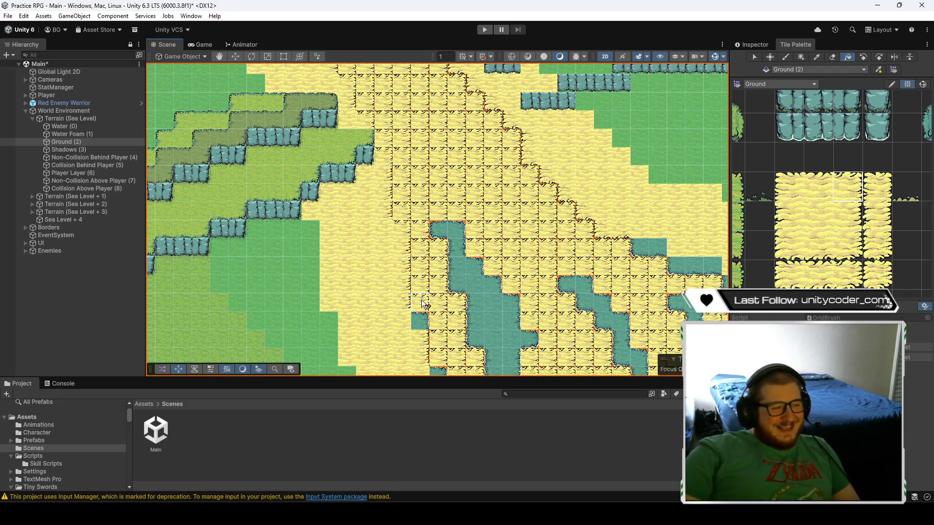
key(Right)
key(Down)
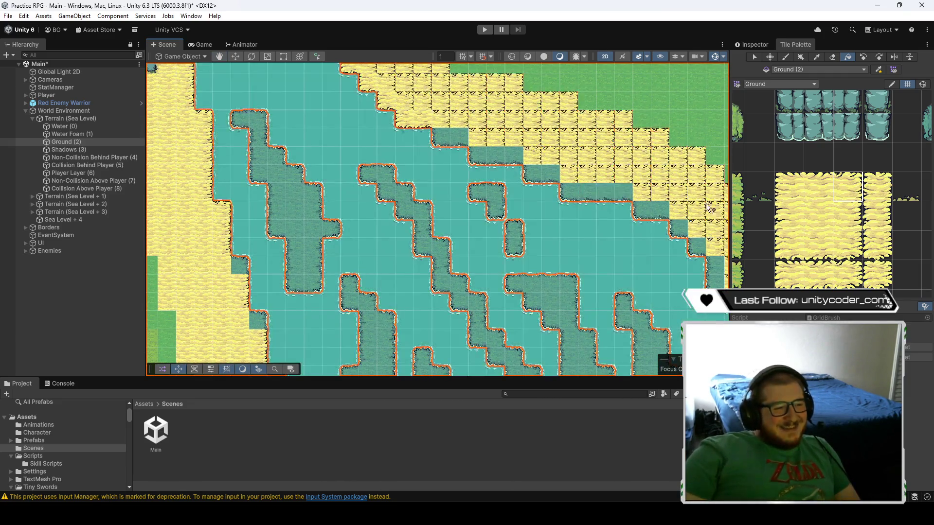
click(703, 206)
- Turn eight dark and diagonal shoreline tiles into smooth sand
click(785, 246)
click(441, 137)
click(478, 156)
click(533, 174)
click(569, 192)
click(642, 210)
click(679, 229)
click(697, 247)
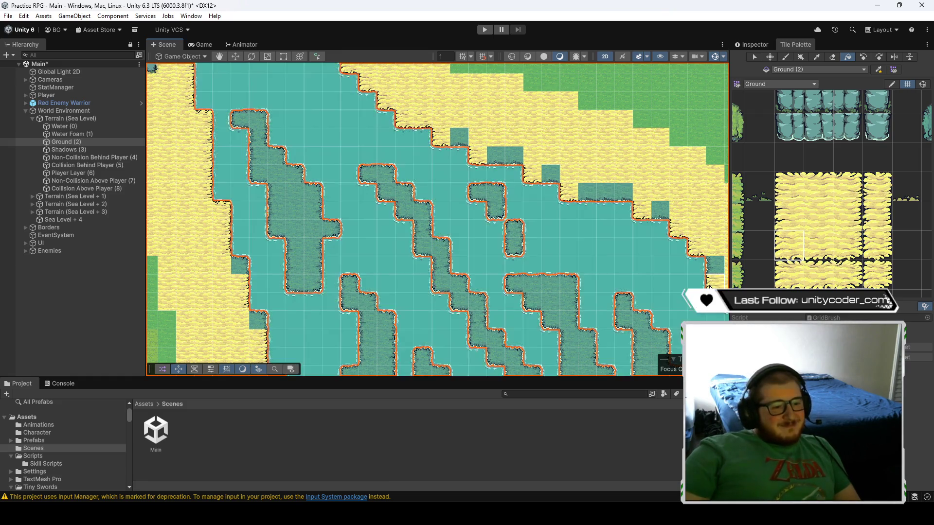
- Paint the remaining dark shoreline blocks with the sand tile one row up
click(789, 216)
click(818, 246)
drag(660, 210, 460, 137)
- Paint sand over the dark shoreline water cells, undoing an accidental flood beyond the coast
scroll(437, 185, down, 3)
scroll(488, 155, up, 3)
scroll(489, 155, down, 2)
scroll(487, 179, up, 2)
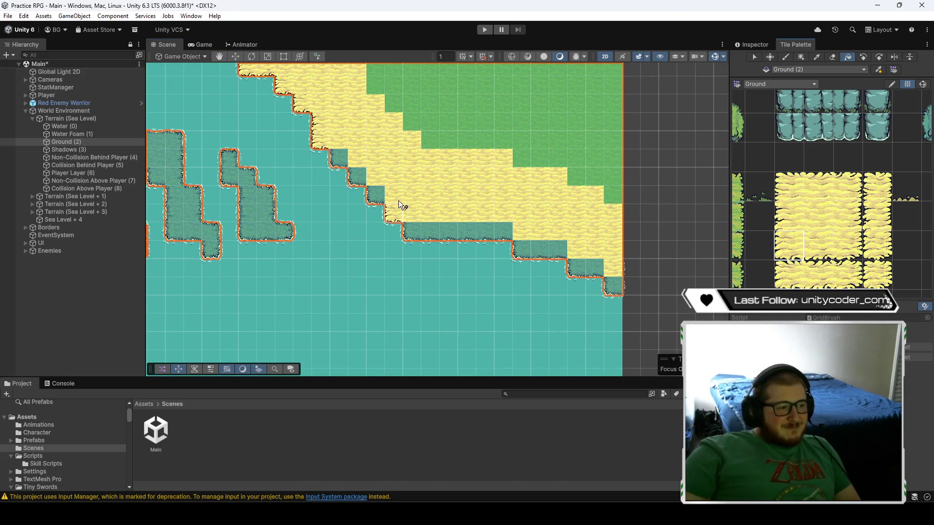
mouse_move(346, 159)
mouse_down()
mouse_move(391, 212)
mouse_move(538, 252)
mouse_up()
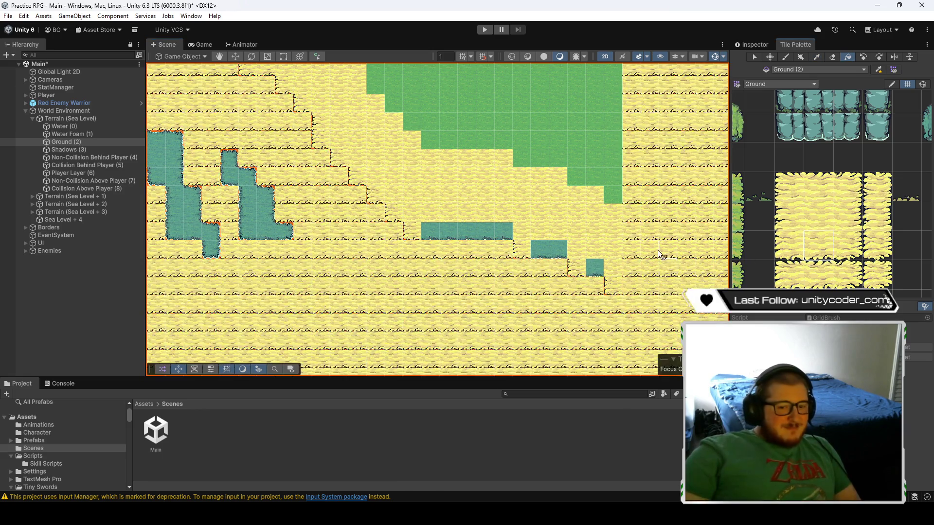
click(549, 245)
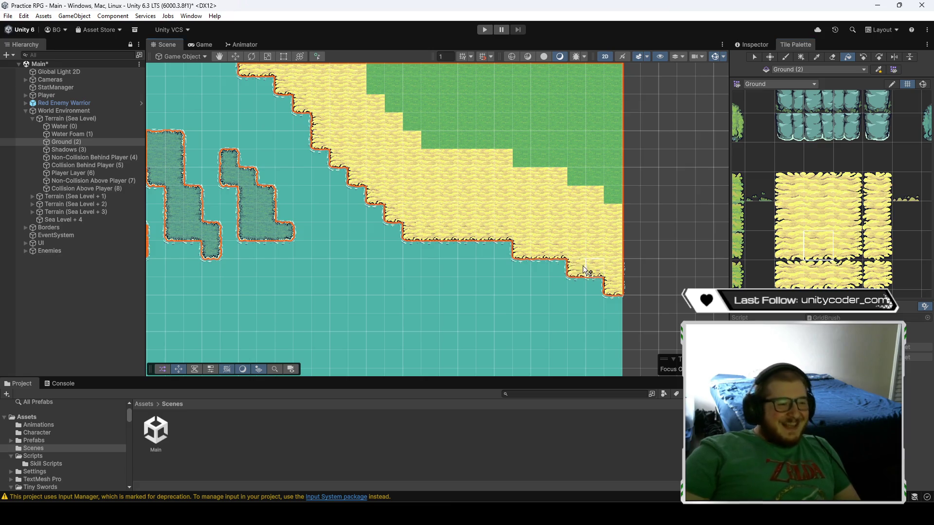
click(588, 267)
scroll(529, 244, down, 5)
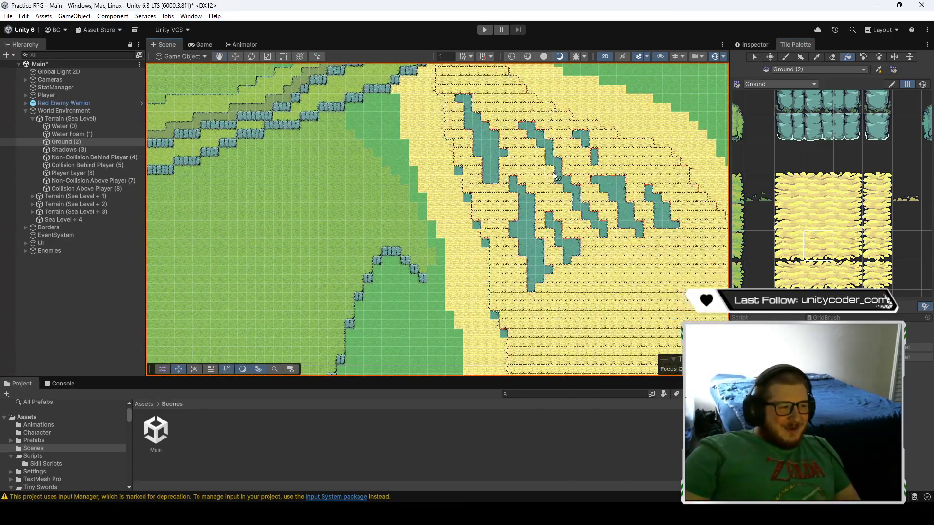
key(ctrl+z)
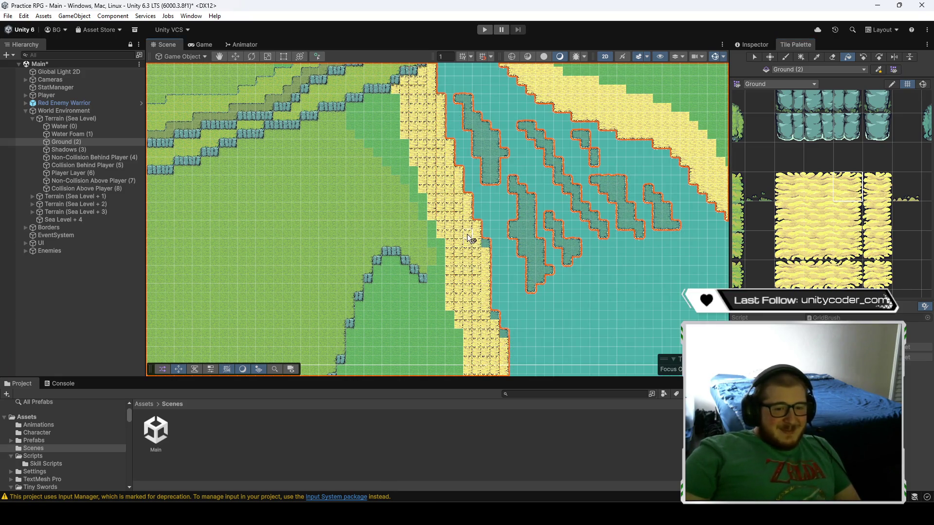
- Paint sand over more dark shoreline tiles and along the diagonal edge with another sand tile
mouse_move(489, 341)
mouse_down()
mouse_move(506, 252)
mouse_move(494, 174)
mouse_up()
scroll(492, 195, up, 5)
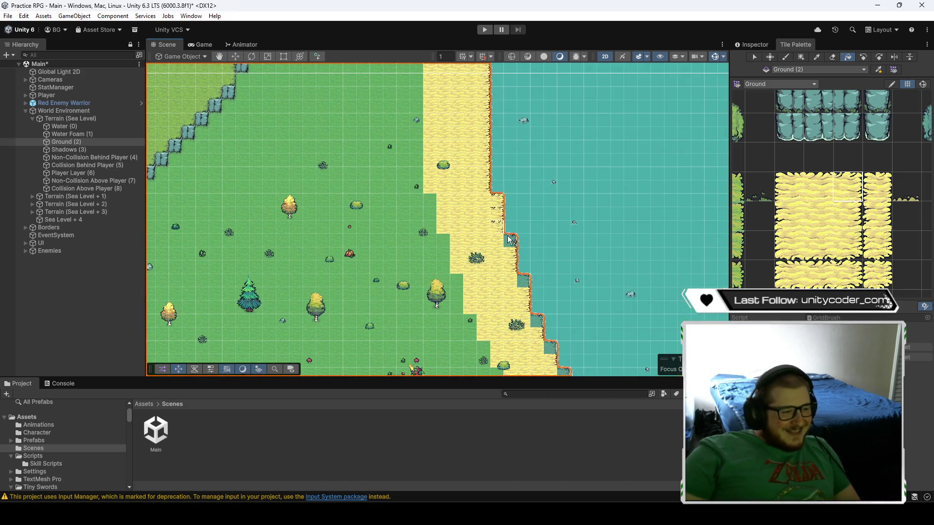
scroll(472, 189, up, 1)
mouse_move(509, 253)
mouse_down()
mouse_move(426, 77)
mouse_move(442, 121)
mouse_move(543, 266)
mouse_up()
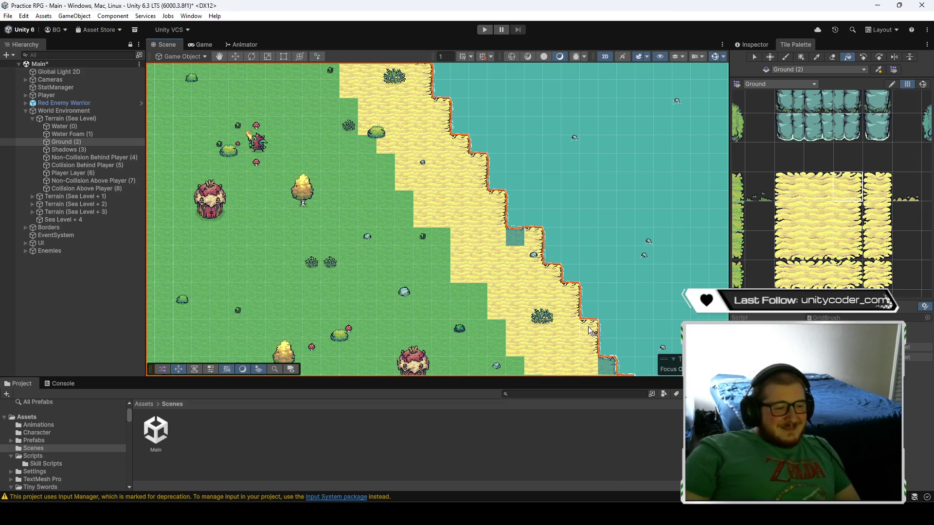
key(Down)
key(Right)
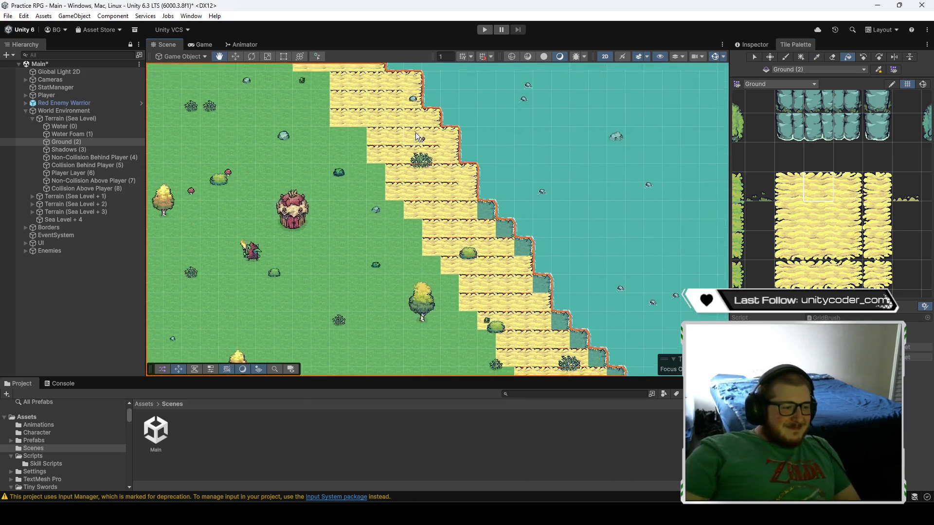
click(848, 188)
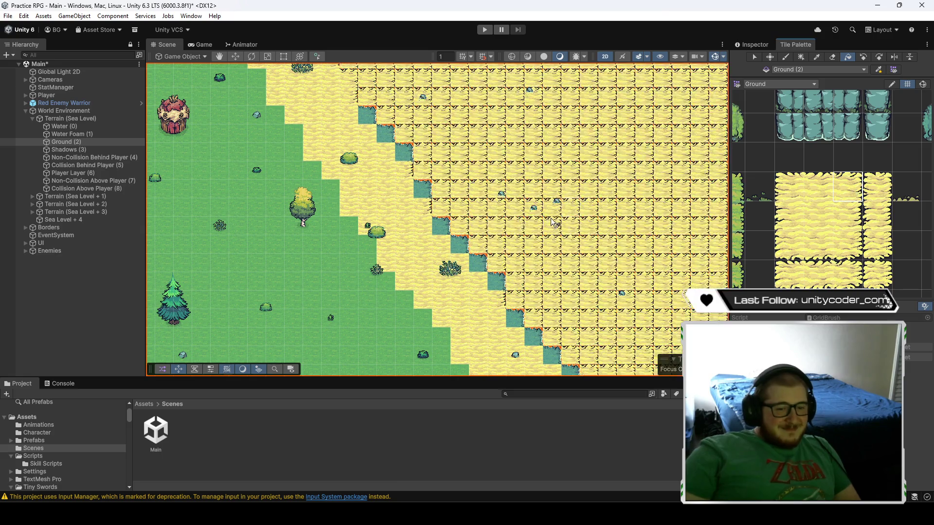
drag(422, 195, 481, 270)
- Fill a dark shoreline gap with sand, undoing stray flood fills over the water
drag(507, 320, 404, 151)
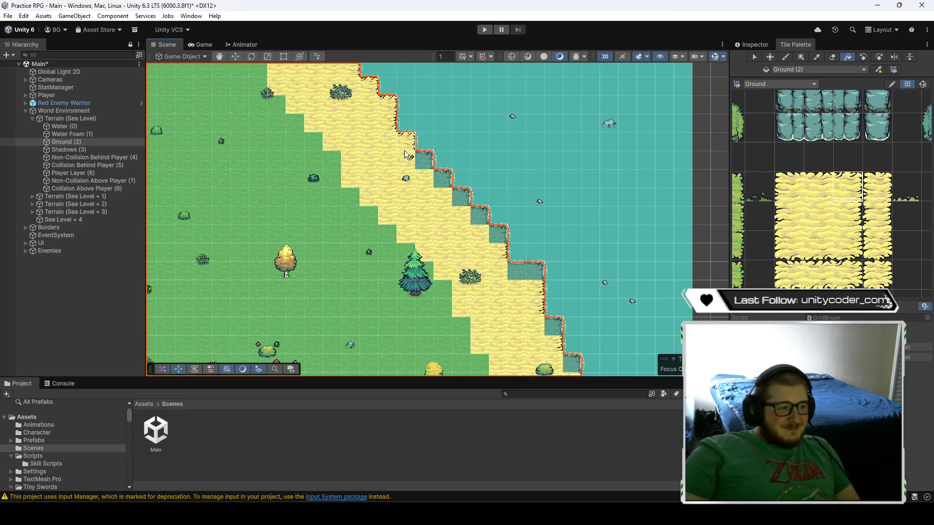
click(471, 201)
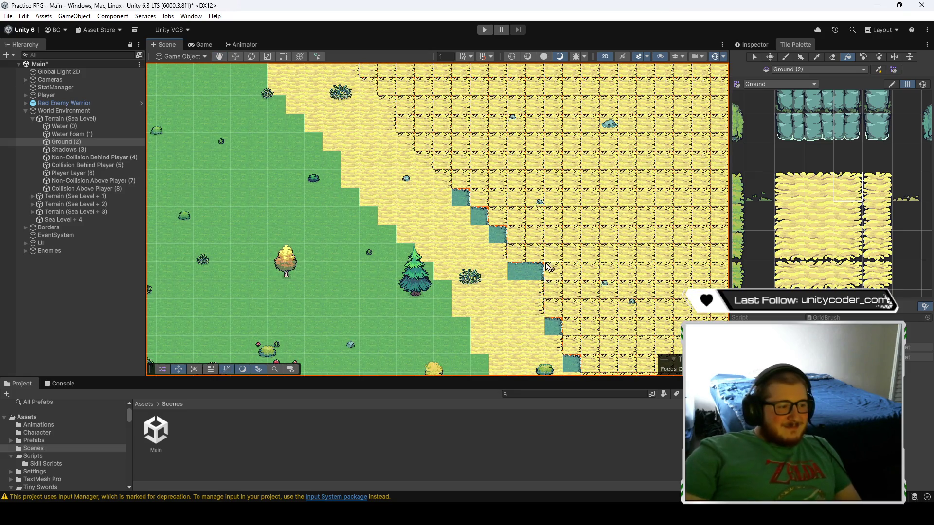
key(ctrl+z)
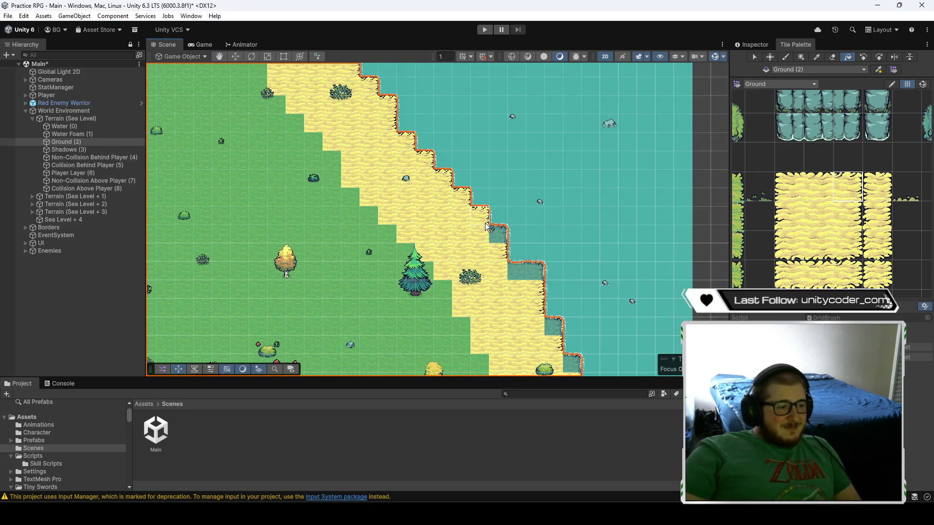
click(530, 273)
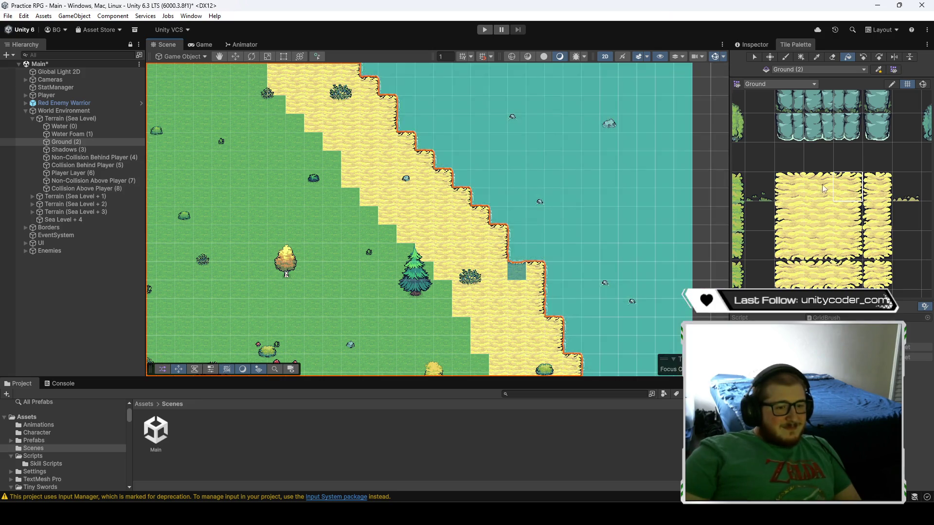
click(818, 187)
mouse_move(515, 268)
mouse_down()
mouse_move(501, 223)
mouse_move(442, 137)
mouse_up()
click(531, 148)
key(ctrl+z)
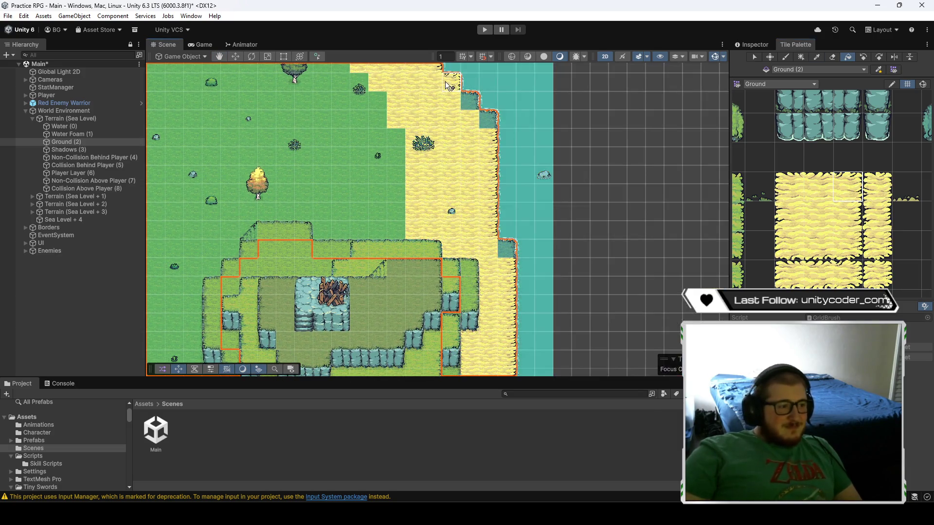
- Test flood-filling the beach with several patterned sand tiles, undoing each attempt
scroll(506, 250, down, 5)
click(596, 181)
key(ctrl+z)
click(836, 243)
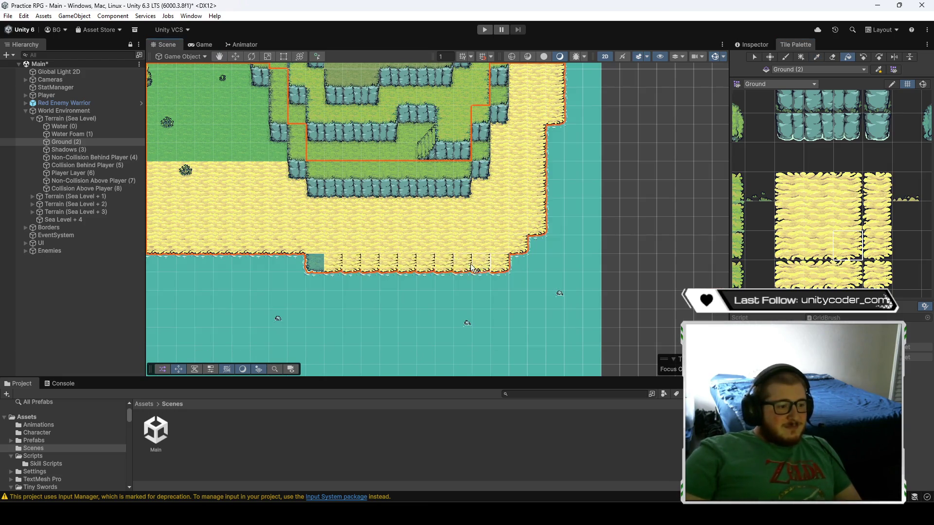
scroll(595, 247, left, 5)
click(596, 246)
key(ctrl+z)
scroll(596, 247, left, 3)
click(790, 246)
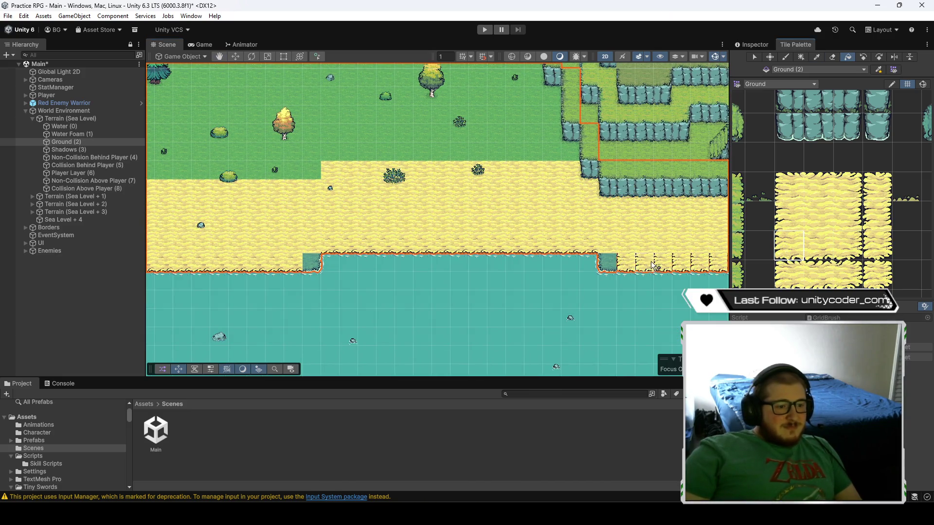
click(592, 270)
scroll(592, 270, left, 8)
key(ctrl+z)
- Try the next sand tile to the right on the beach, then revert to plain sand
click(847, 246)
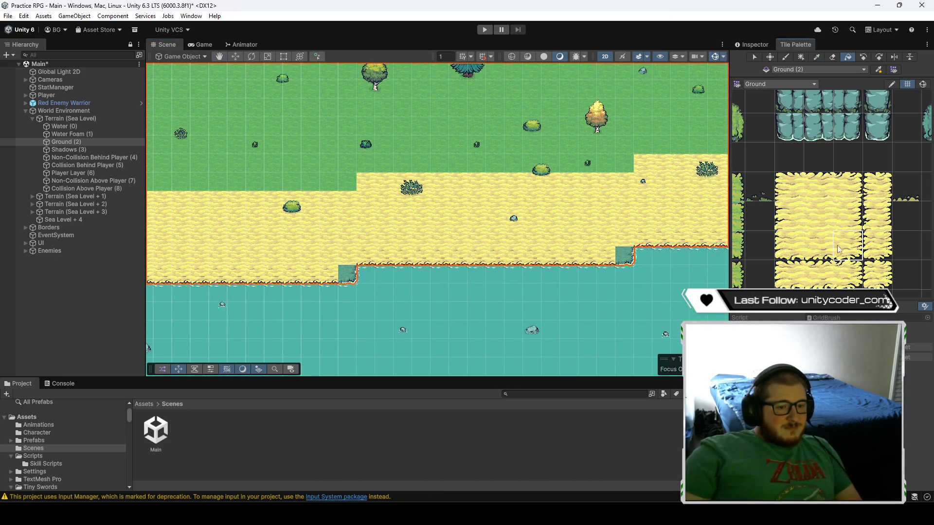
click(629, 255)
key(ctrl+z)
click(624, 249)
scroll(621, 248, right, 8)
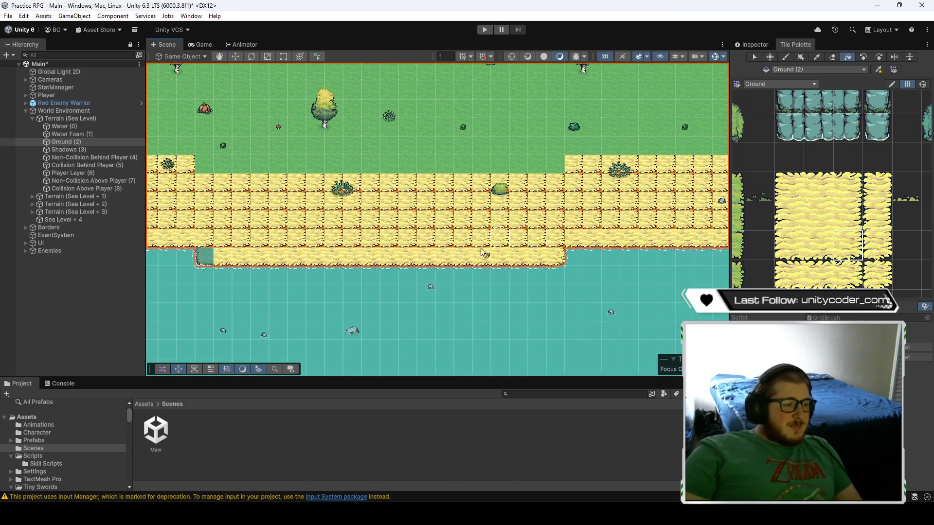
scroll(613, 267, left, 4)
key(ctrl+z)
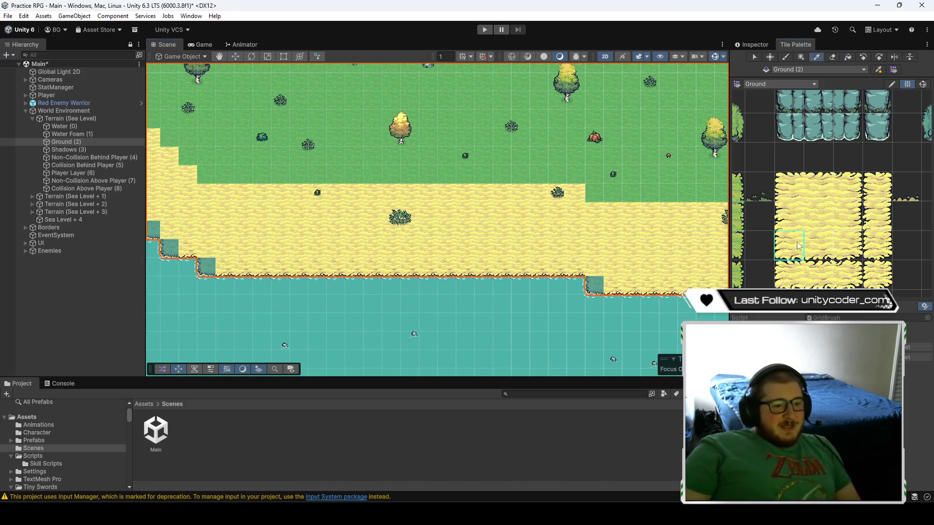
click(606, 288)
scroll(535, 277, left, 6)
key(ctrl+z)
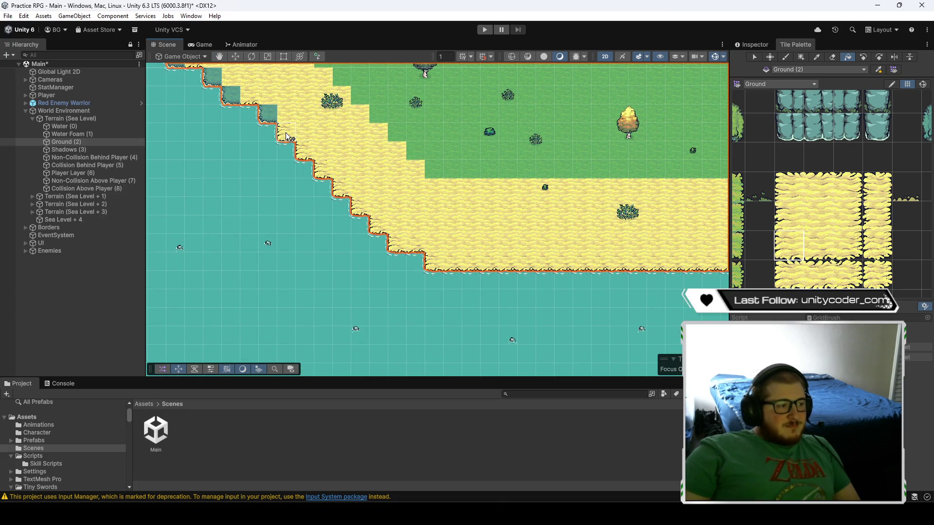
- Flood-fill the coastline sand by the piers with patterned tiles, undoing the fill beyond the shore
scroll(489, 262, up, 4)
click(445, 246)
key(ctrl+z)
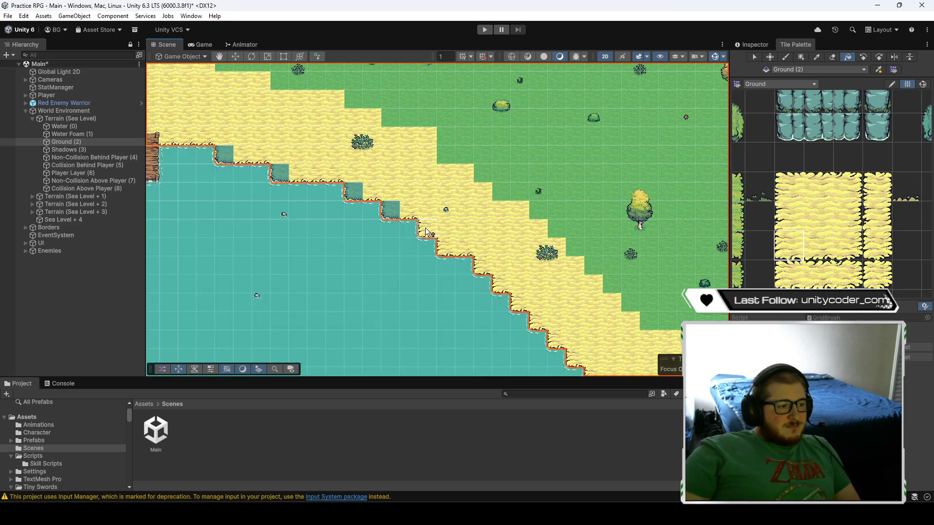
click(394, 206)
key(ctrl+z)
scroll(486, 223, left, 4)
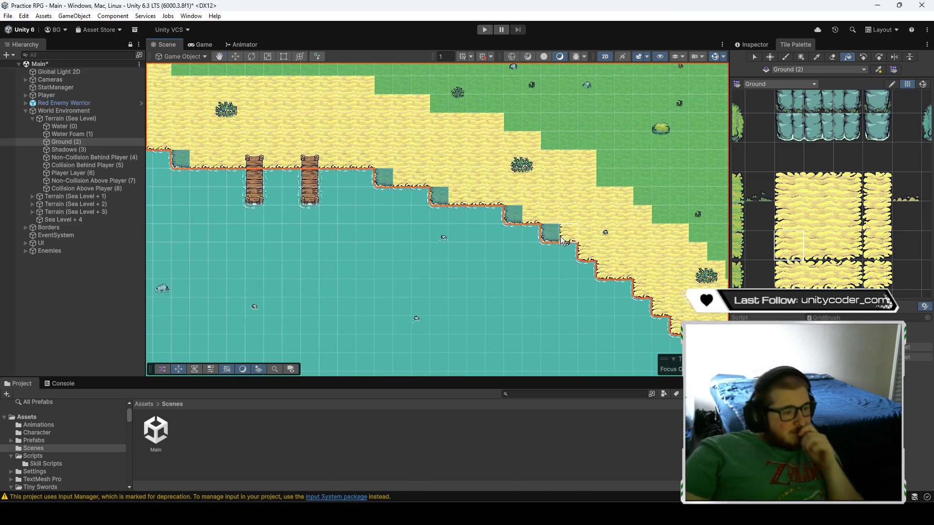
click(397, 176)
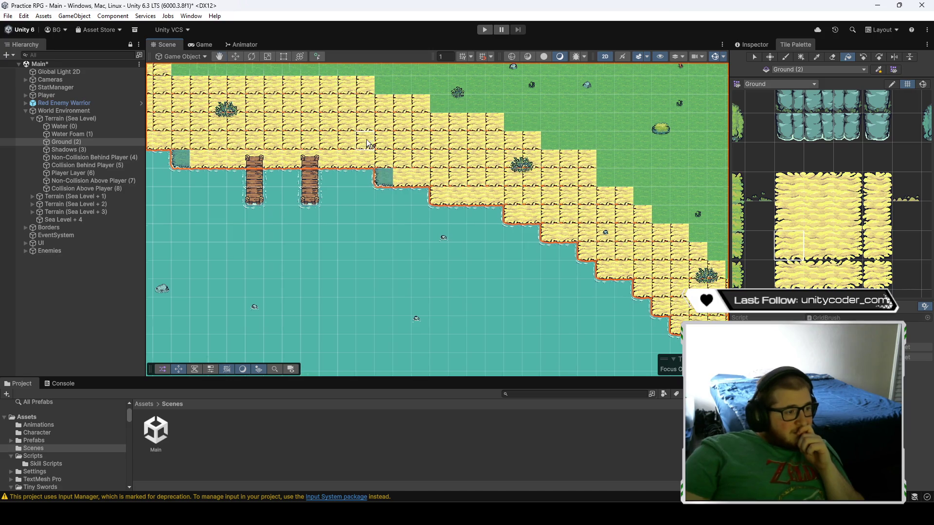
scroll(486, 219, left, 4)
click(635, 279)
key(ctrl+z)
key(ctrl+z)
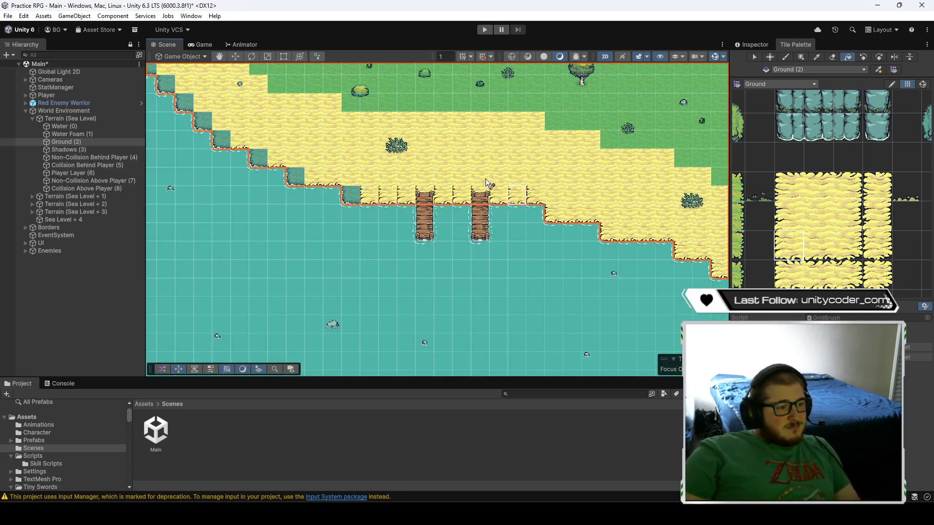
- Refill the beach sand with patterned tiles after one more undo
click(407, 200)
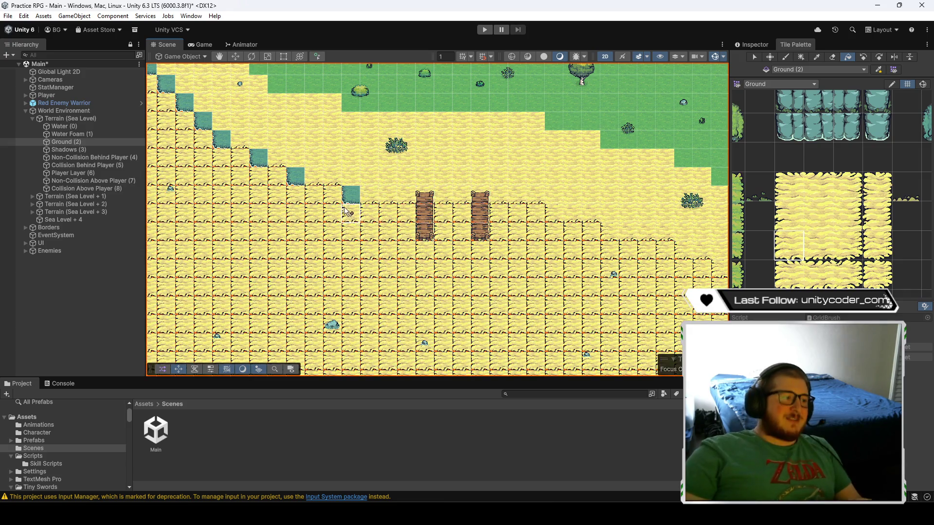
key(ctrl+z)
click(559, 199)
scroll(559, 198, left, 6)
scroll(558, 199, up, 2)
scroll(558, 198, left, 1)
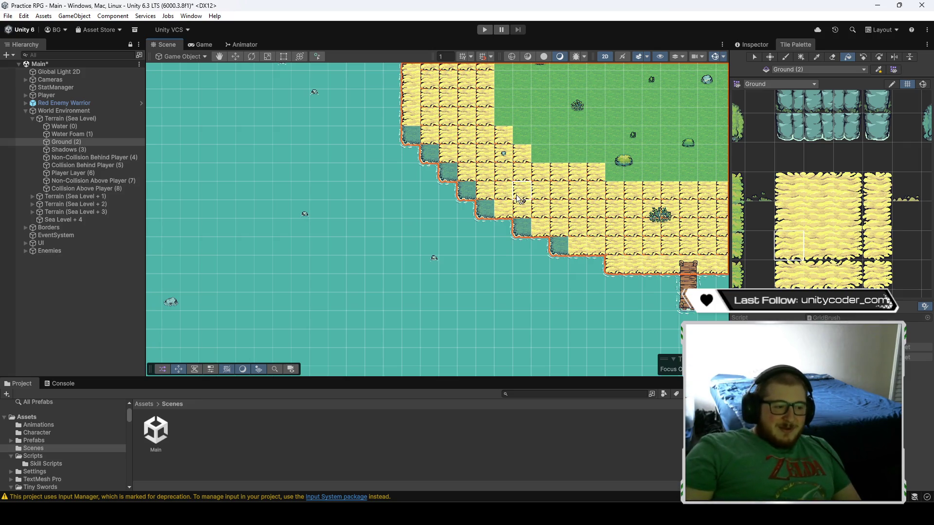
- Restore smooth sand and paint over the stepped water edge, comparing a fill over the grass
click(520, 200)
mouse_move(519, 230)
mouse_down()
mouse_move(467, 194)
mouse_move(418, 138)
mouse_move(447, 165)
mouse_move(440, 270)
mouse_up()
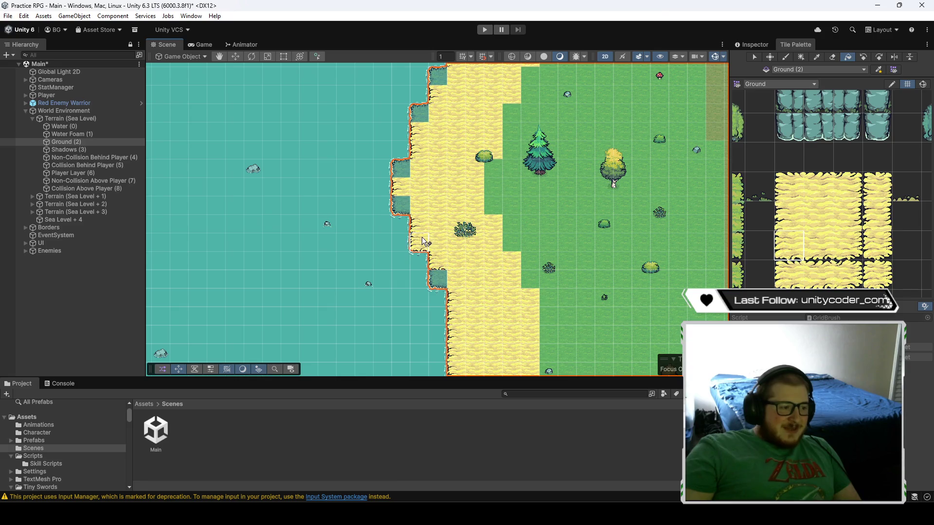
click(669, 282)
key(ctrl+z)
key(ctrl+z)
key(ctrl+y)
key(ctrl+y)
key(ctrl+z)
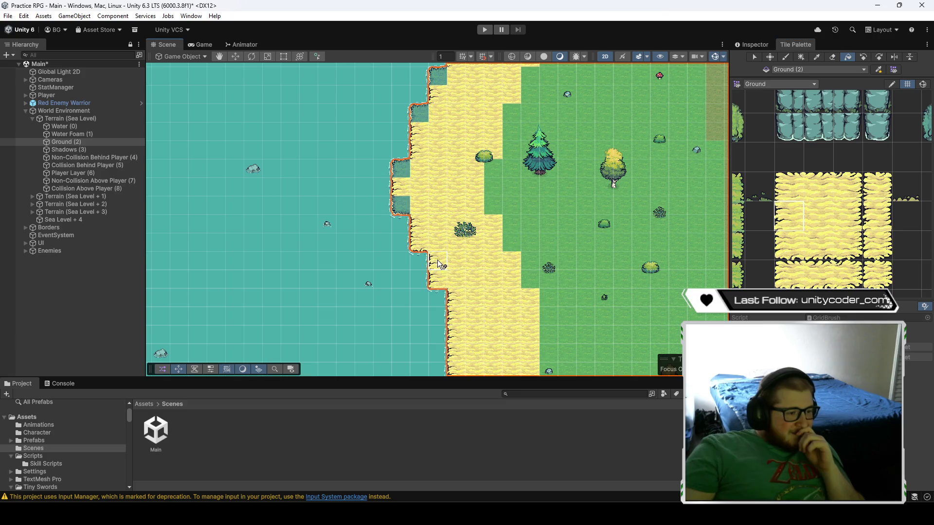
- Compare the upper and lower sand tiles while moving up the coastline
click(789, 246)
click(786, 192)
key(Right)
key(Up)
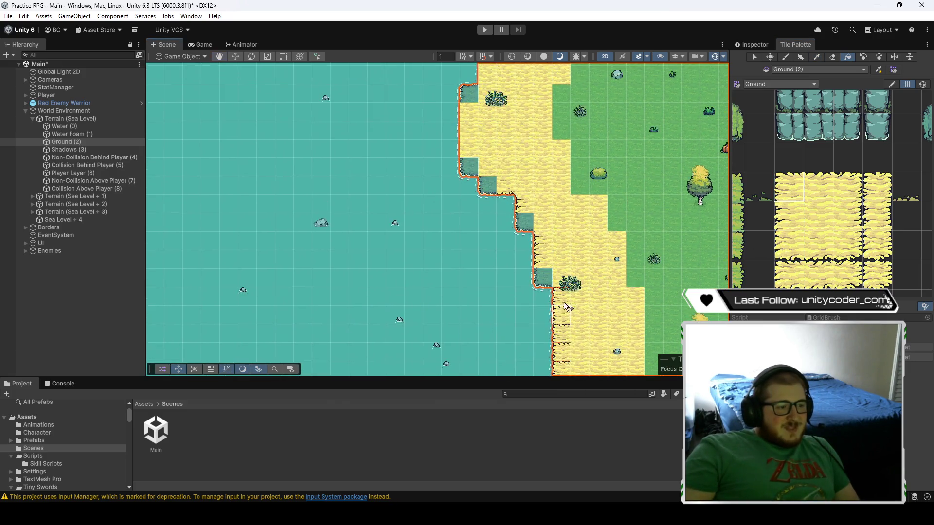
click(791, 257)
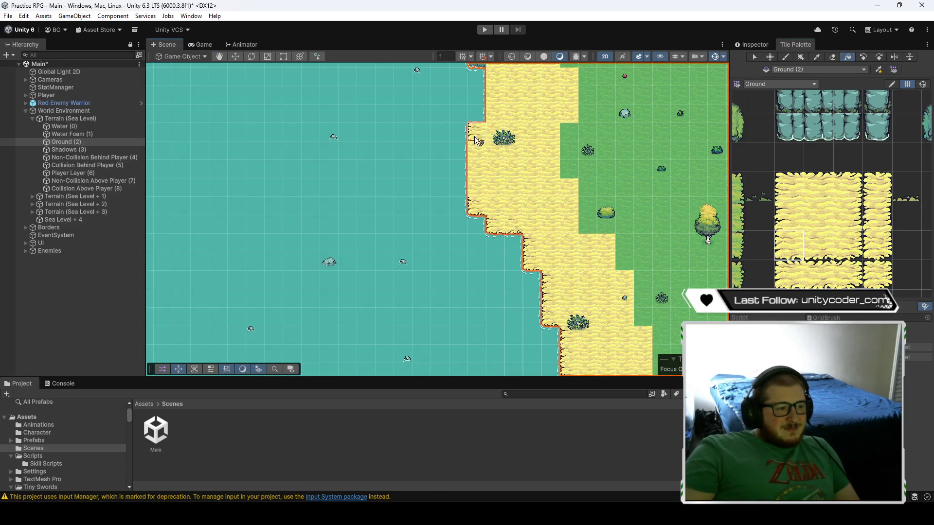
key(Up)
key(Left)
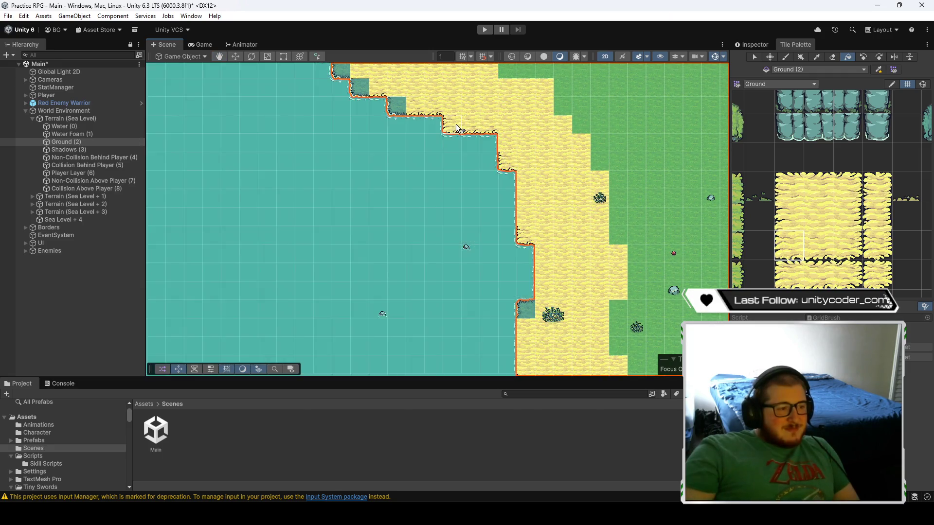
click(789, 187)
- Move to another stretch of coastline and switch to the sand tile just below
drag(439, 194, 567, 291)
key(Up)
key(Left)
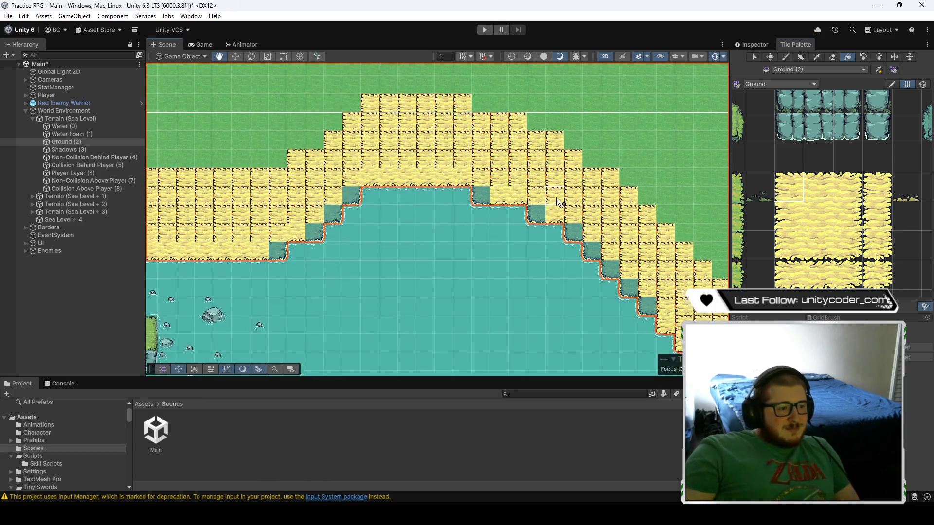
click(789, 245)
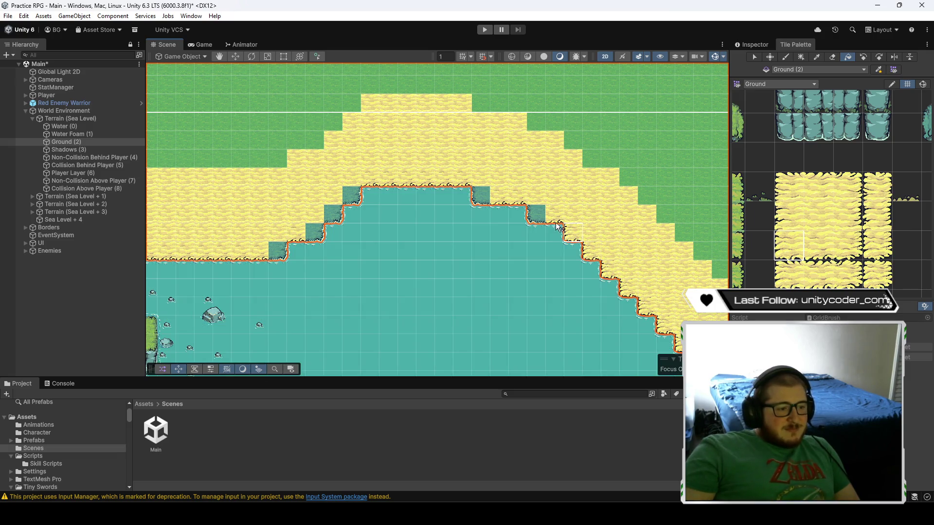
key(Left)
key(Left)
key(Left)
key(Down)
- Fill the teal hole on the shore with the chosen sand tile
click(849, 243)
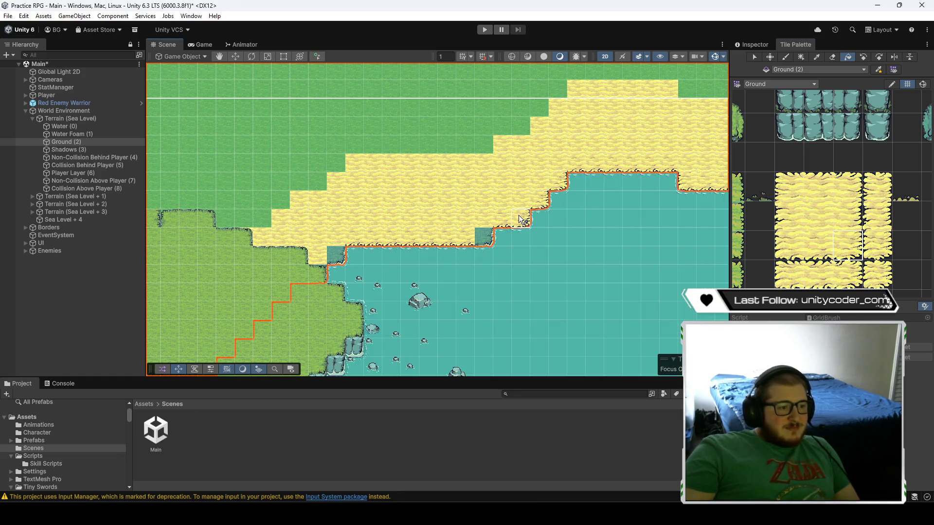
click(484, 237)
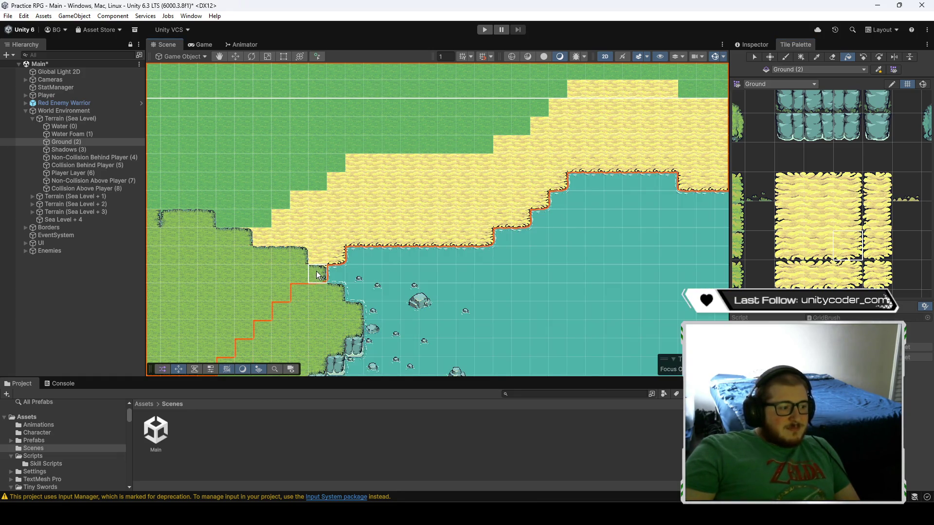
key(Left)
key(Down)
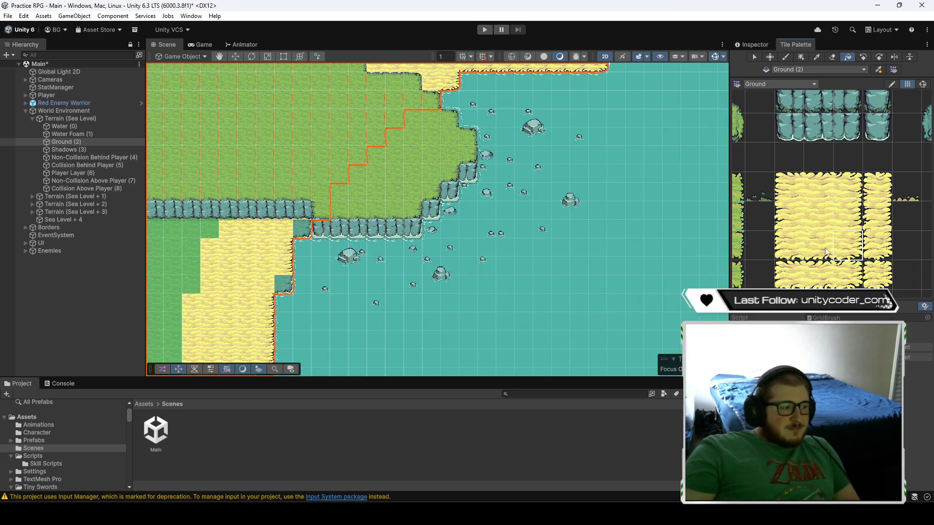
- Replace the bordered beach sand with the plain seamless sand tile
drag(287, 285, 380, 333)
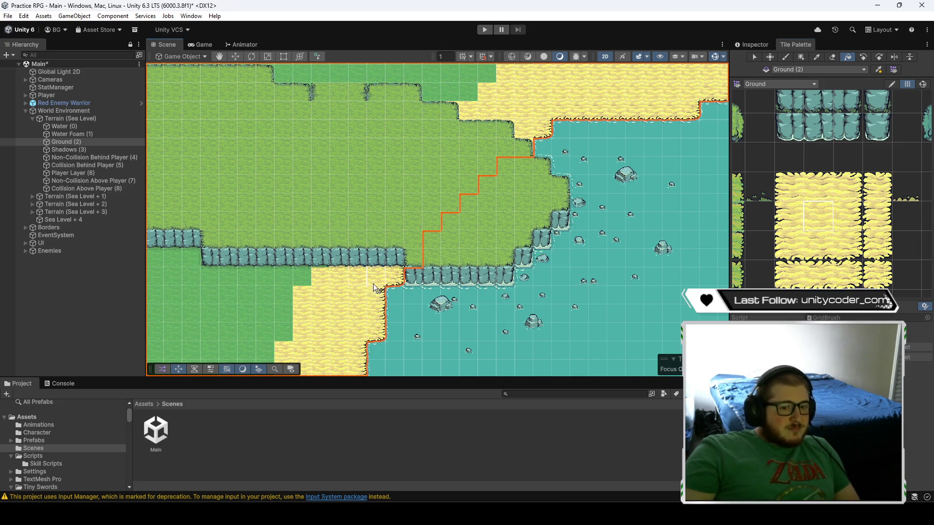
mouse_move(363, 299)
mouse_down()
mouse_move(479, 278)
mouse_move(635, 180)
mouse_up()
click(857, 258)
click(425, 190)
click(425, 190)
- Fill each teal hole along the coastline with sand
drag(401, 274, 549, 142)
click(532, 157)
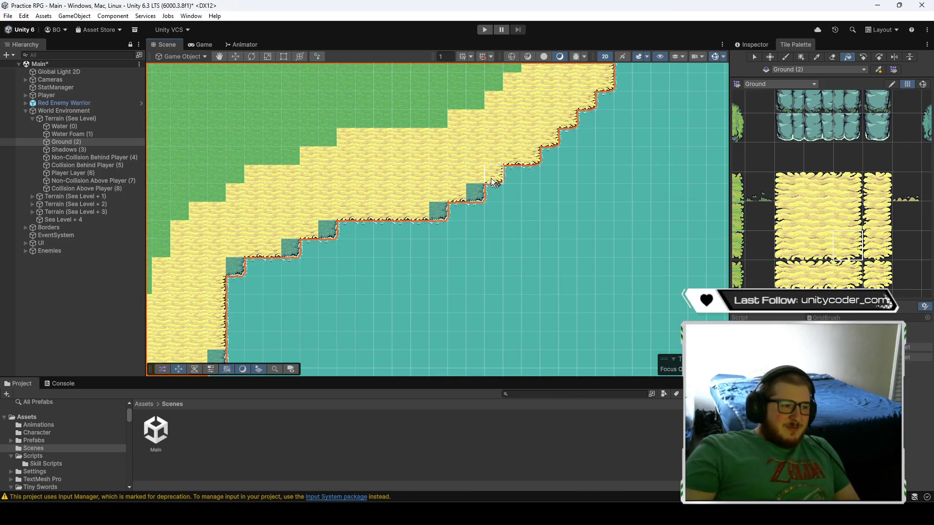
click(328, 230)
click(283, 242)
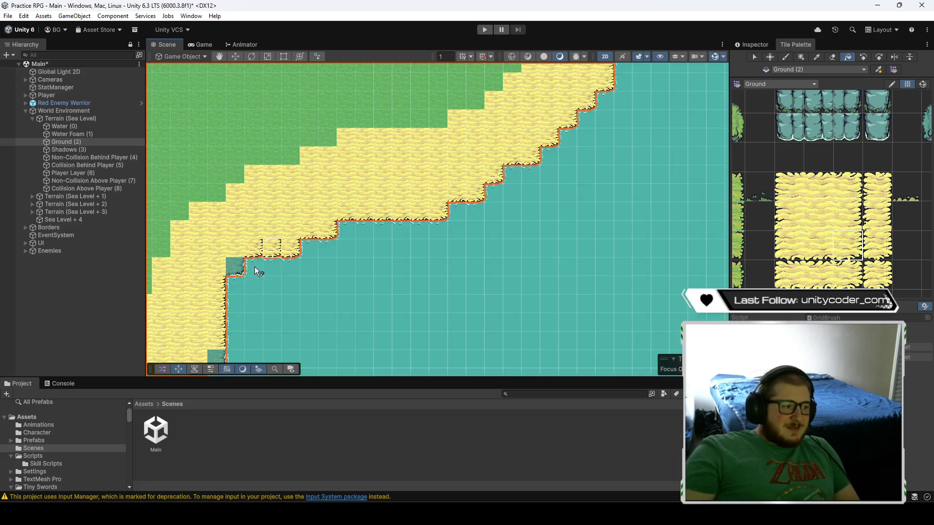
click(228, 275)
drag(246, 239, 508, 130)
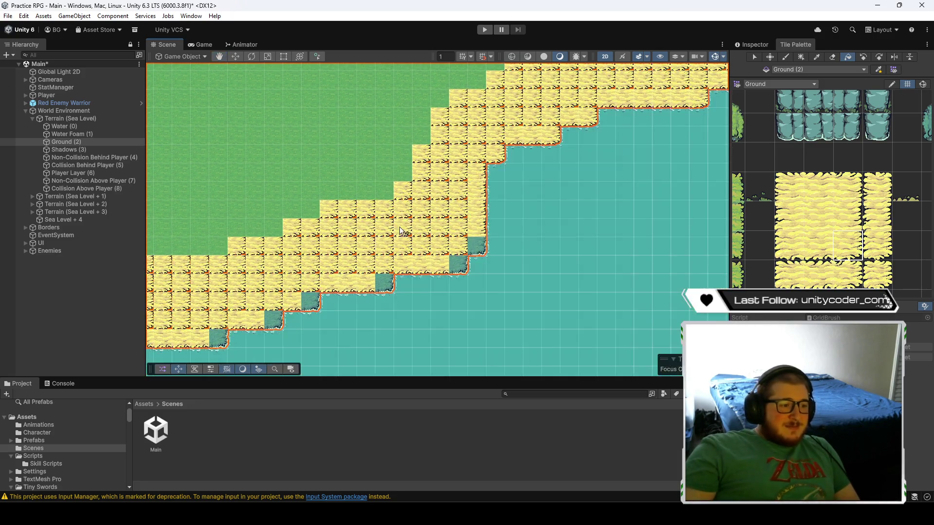
click(477, 246)
click(460, 266)
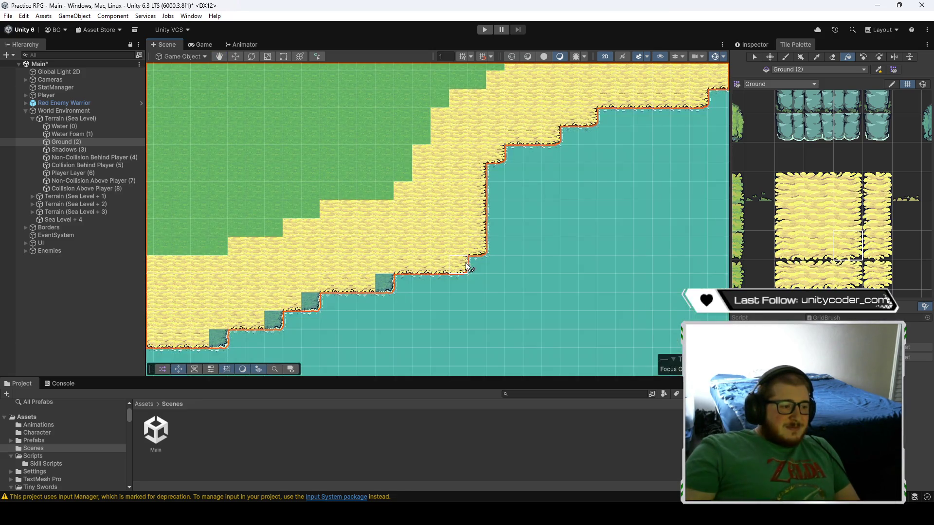
click(314, 302)
drag(246, 330, 650, 234)
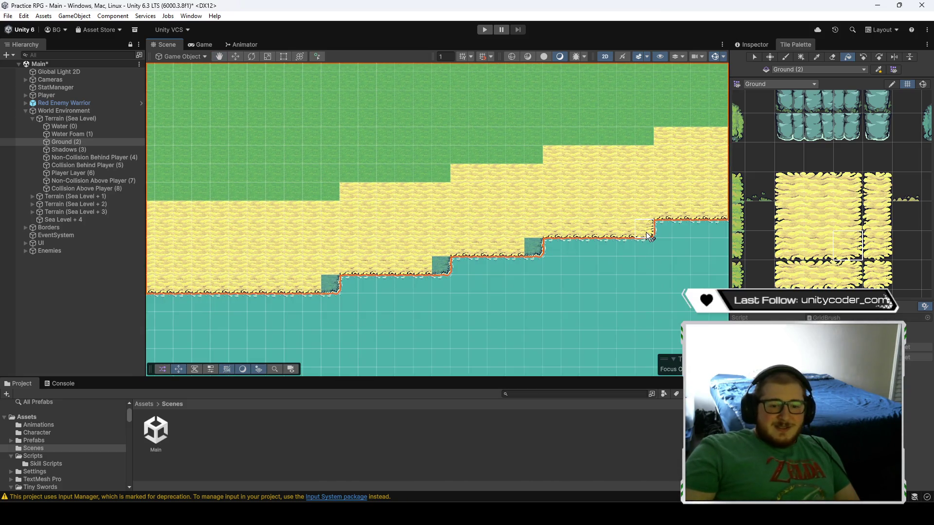
click(534, 246)
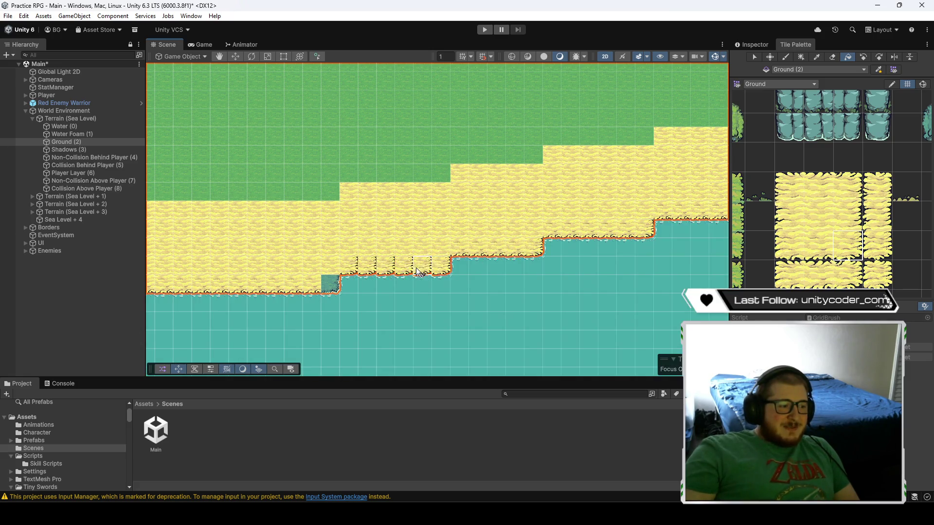
- Try filling the vertical shoreline with sand and undo the accidental flood over the water
mouse_move(422, 271)
mouse_down()
mouse_move(428, 240)
mouse_move(672, 252)
mouse_move(465, 268)
mouse_move(388, 285)
mouse_move(516, 268)
mouse_up()
scroll(870, 232, up, 1)
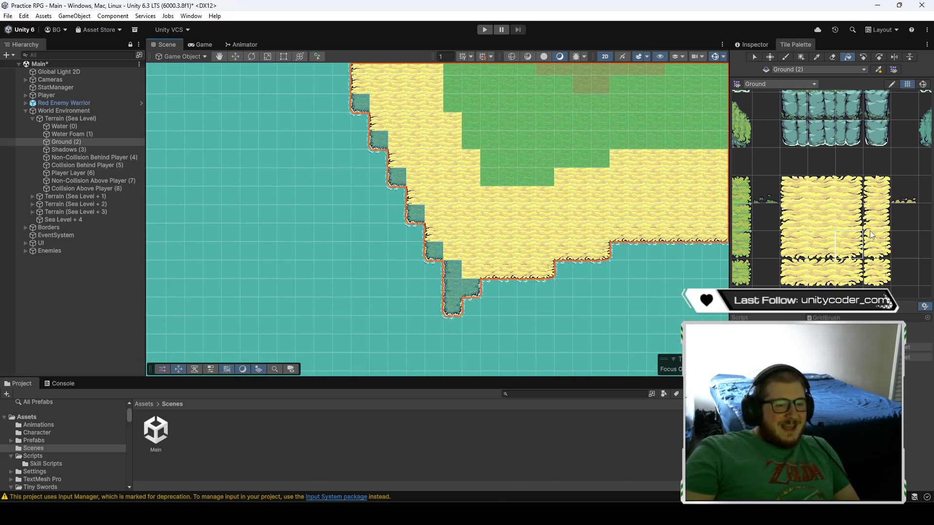
click(878, 243)
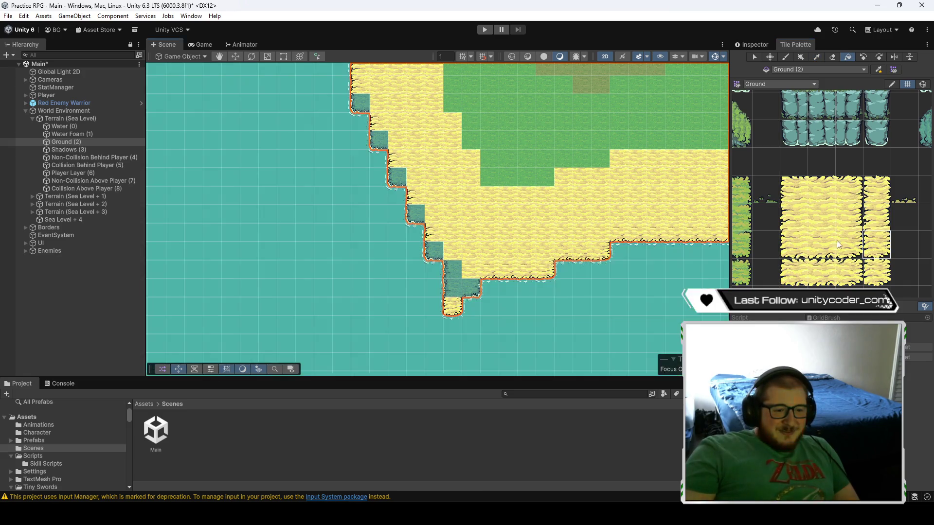
click(790, 218)
click(485, 298)
key(ctrl+z)
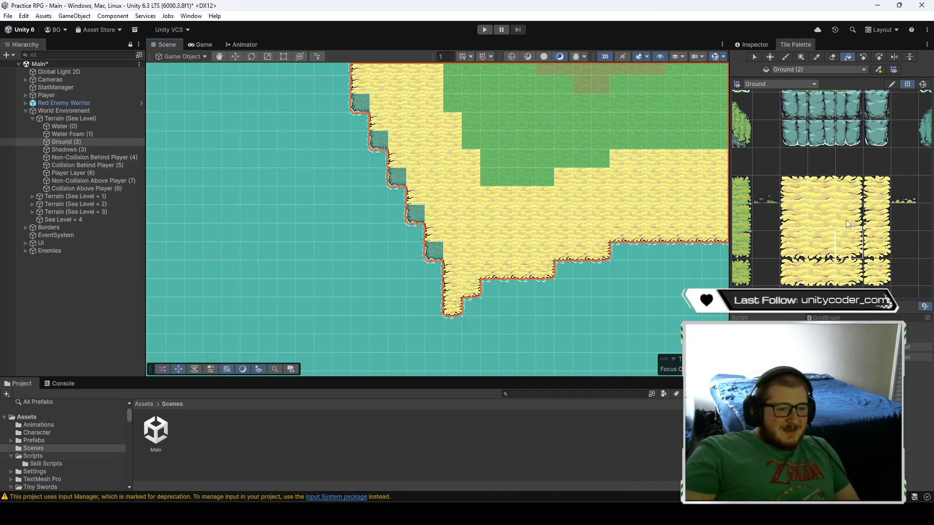
click(795, 240)
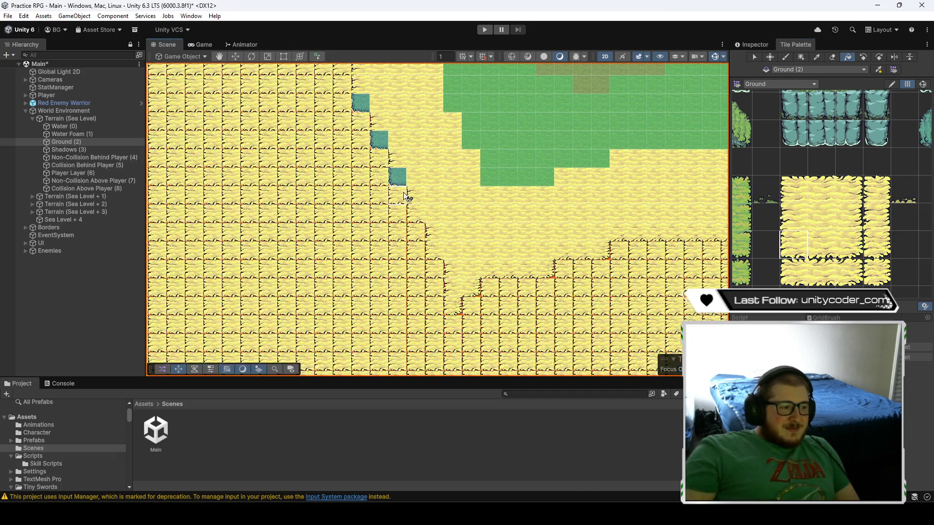
- Check other coastline stretches with different sand tiles, then deselect the Ground (2) tilemap
mouse_move(355, 108)
mouse_down()
mouse_move(505, 253)
mouse_move(492, 298)
mouse_up()
mouse_move(454, 138)
mouse_down()
mouse_move(512, 256)
mouse_move(478, 269)
mouse_move(486, 233)
mouse_move(457, 202)
mouse_up()
click(793, 192)
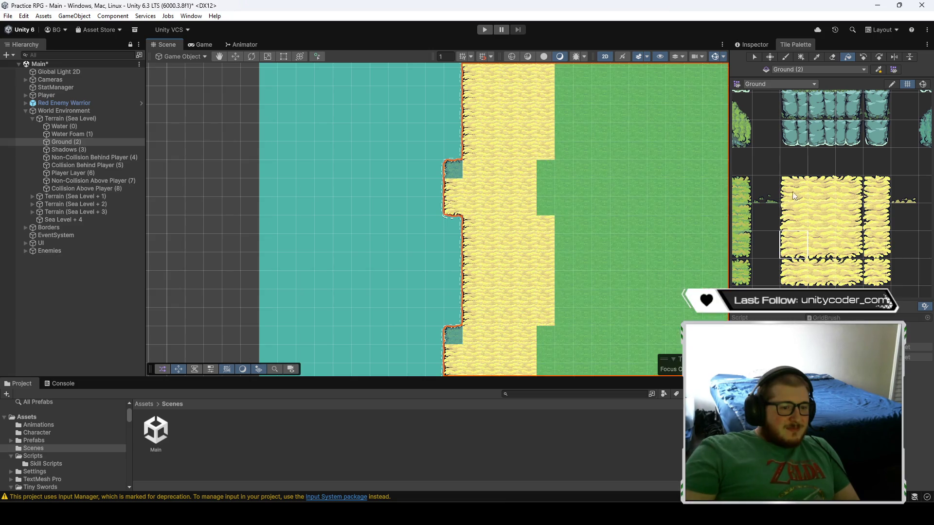
mouse_move(503, 148)
mouse_down()
mouse_move(509, 279)
mouse_move(492, 210)
mouse_up()
ctrl+click(480, 311)
drag(497, 245, 508, 389)
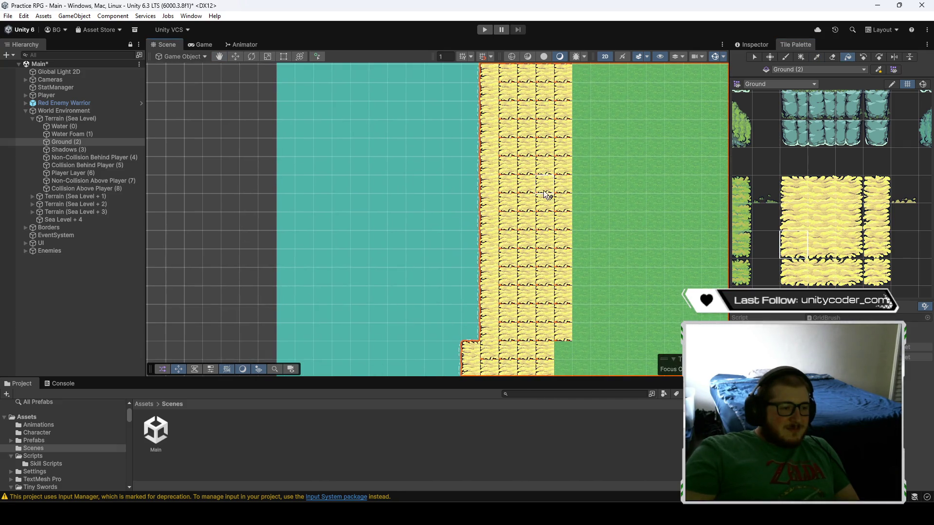
mouse_move(553, 131)
mouse_down()
mouse_move(484, 197)
mouse_move(491, 234)
mouse_up()
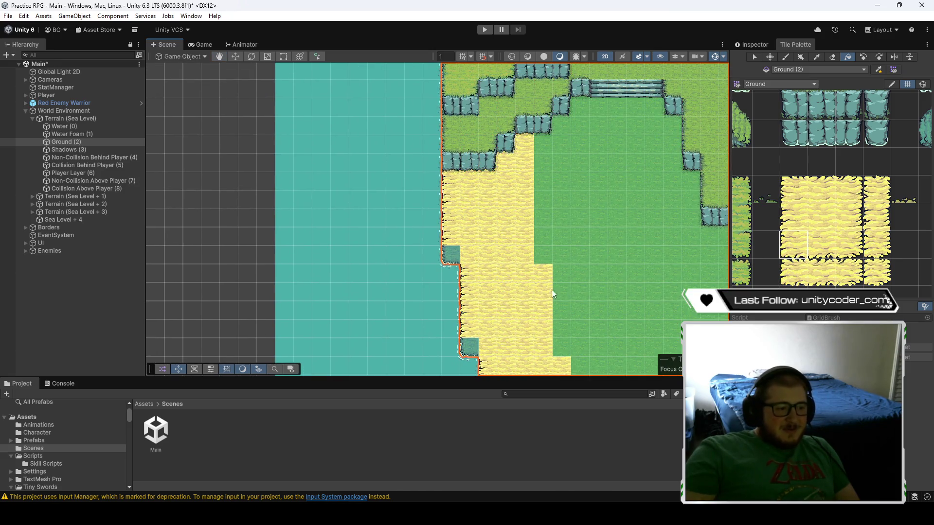
click(77, 278)
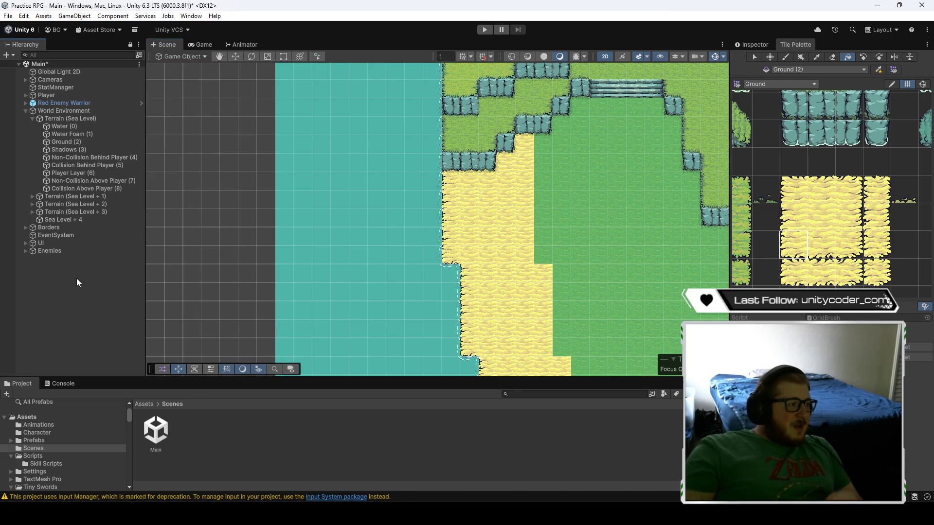
scroll(527, 227, down, 8)
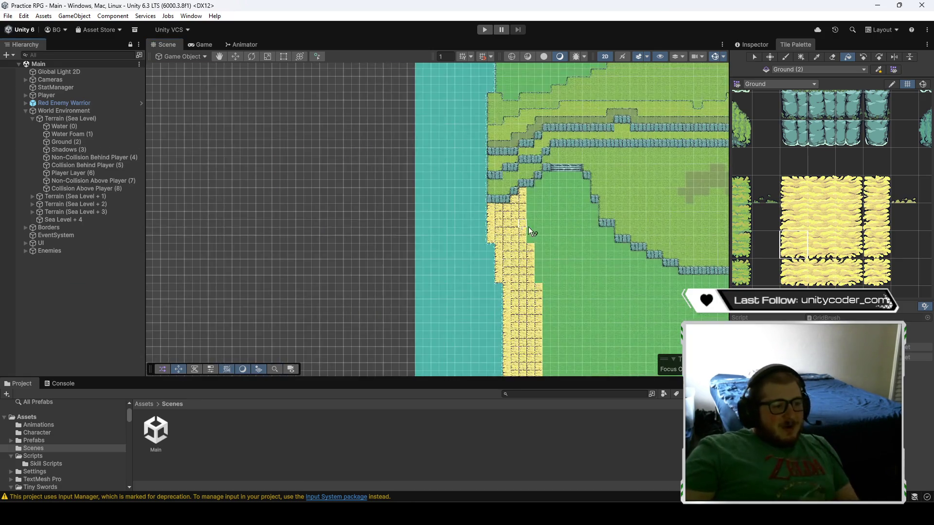
- Zoom into the river shoreline and switch to the single-tile paintbrush
drag(615, 230, 384, 245)
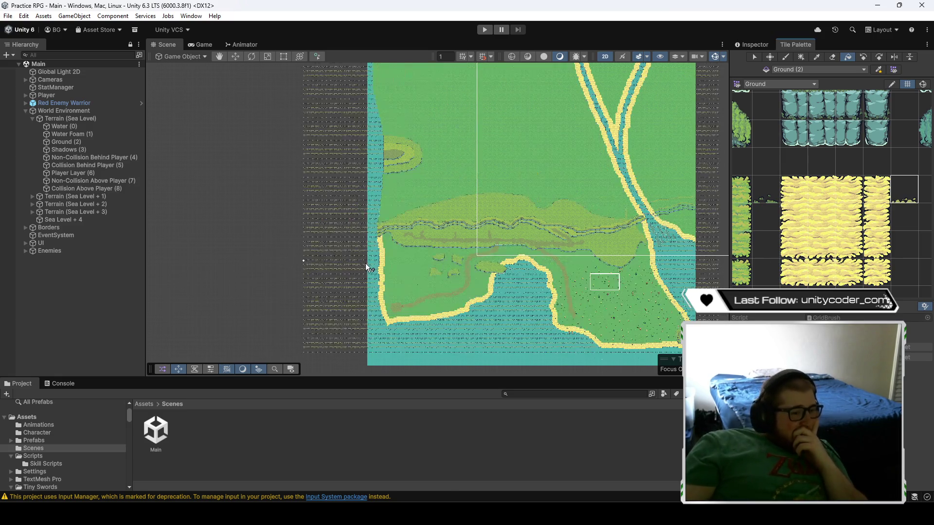
scroll(372, 265, up, 2)
scroll(372, 263, up, 5)
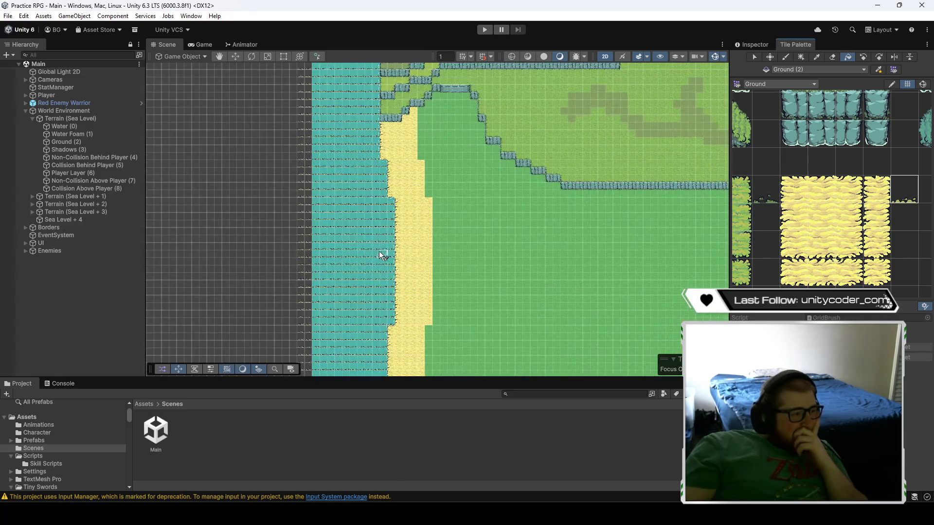
click(82, 95)
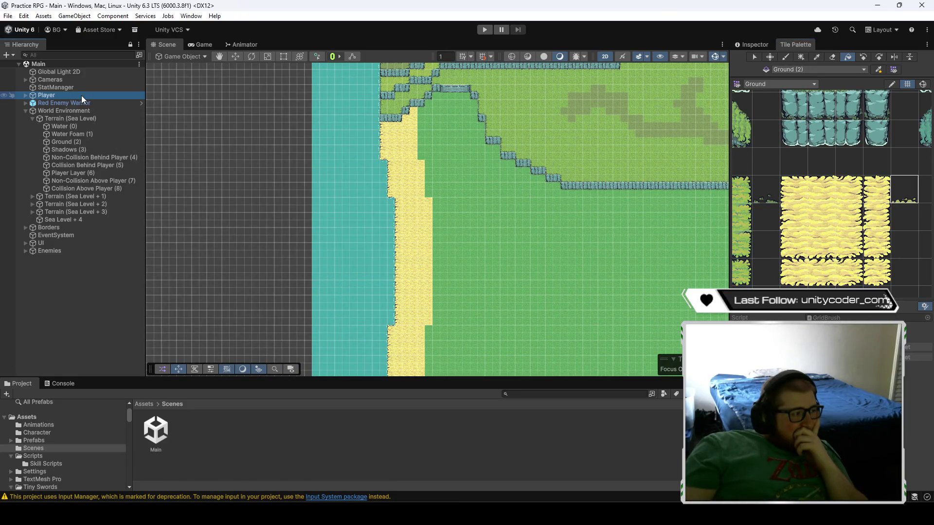
click(80, 142)
scroll(406, 152, up, 1)
scroll(406, 152, up, 6)
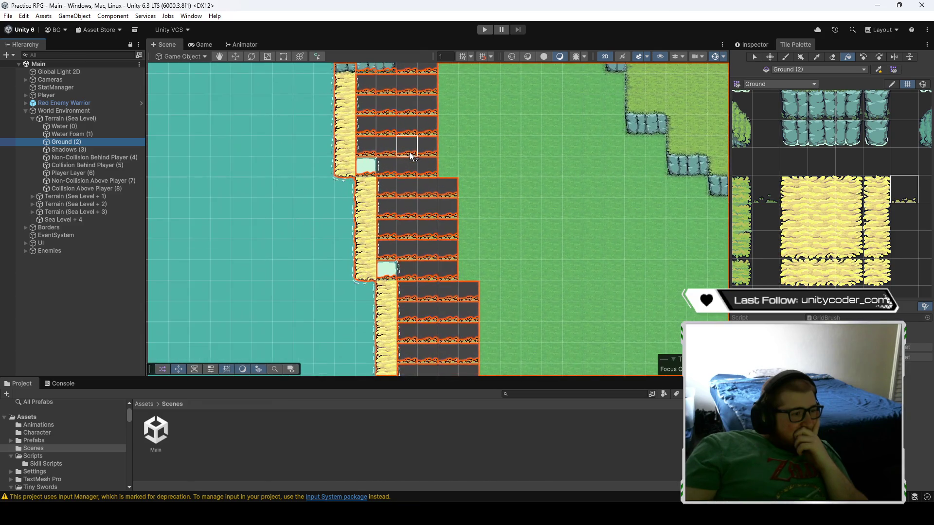
click(74, 149)
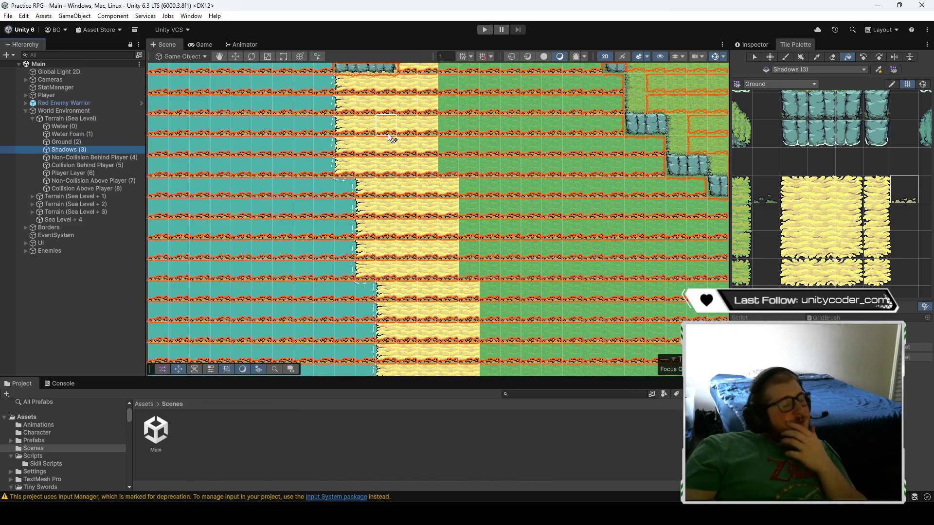
click(786, 57)
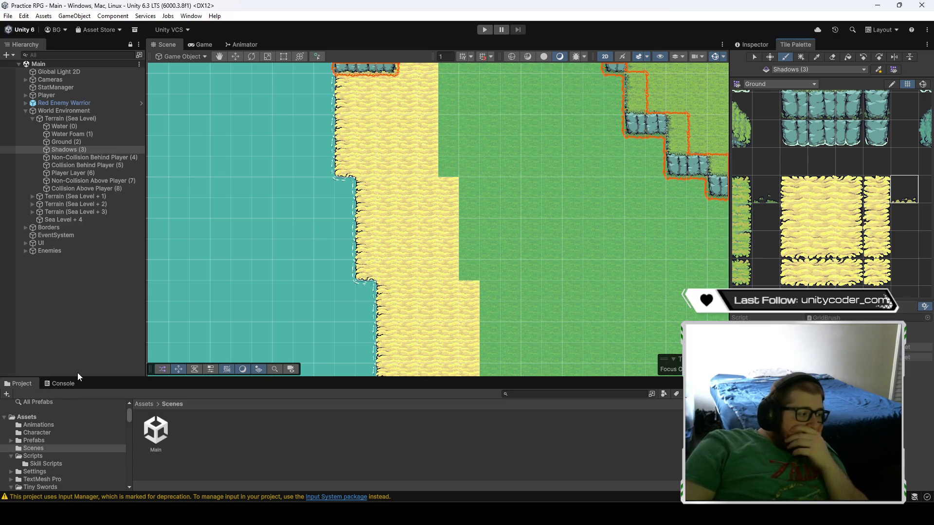
- Paint a sand tile into the water notch on the Ground (2) tilemap
scroll(411, 246, down, 6)
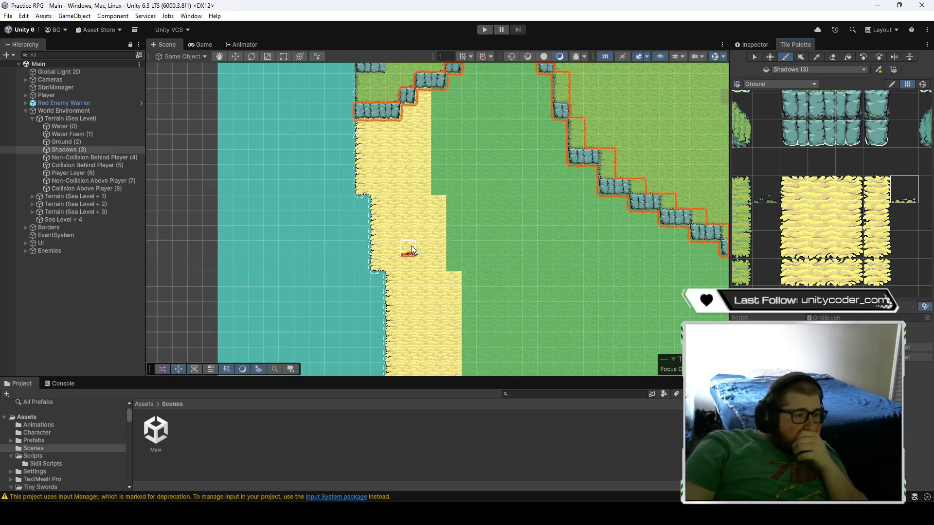
scroll(424, 254, down, 2)
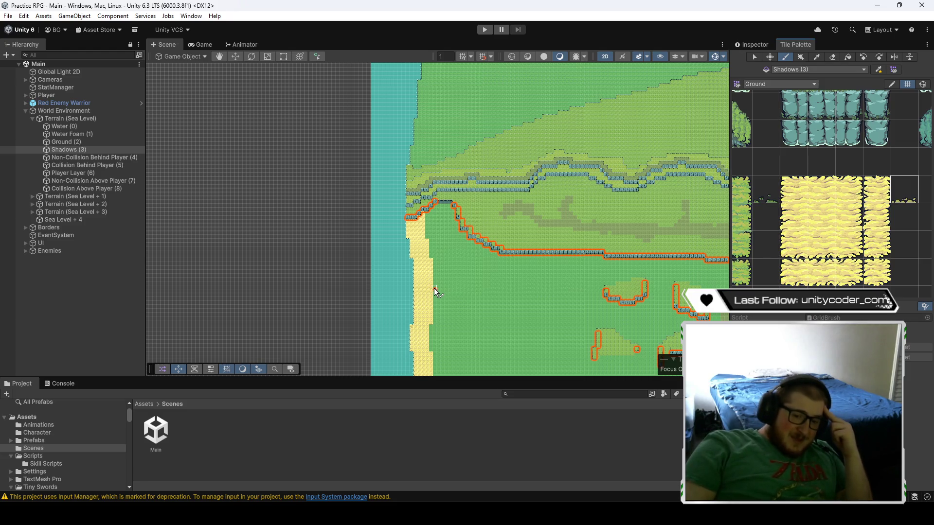
scroll(434, 287, up, 8)
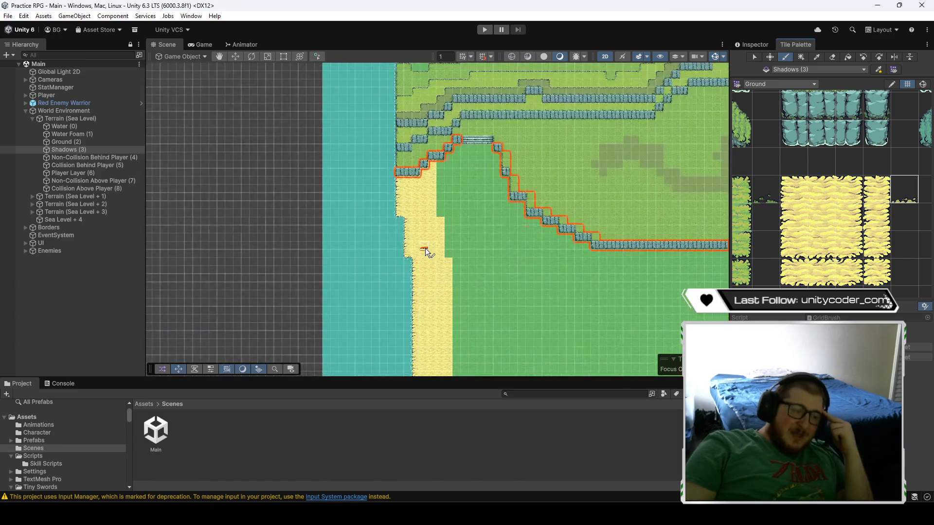
mouse_move(427, 195)
mouse_down()
mouse_move(422, 259)
mouse_move(444, 225)
mouse_up()
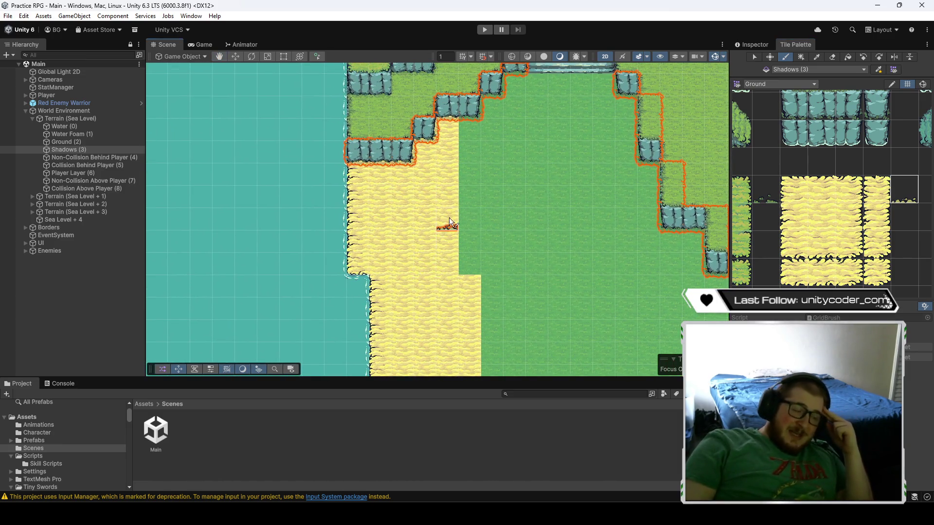
click(72, 142)
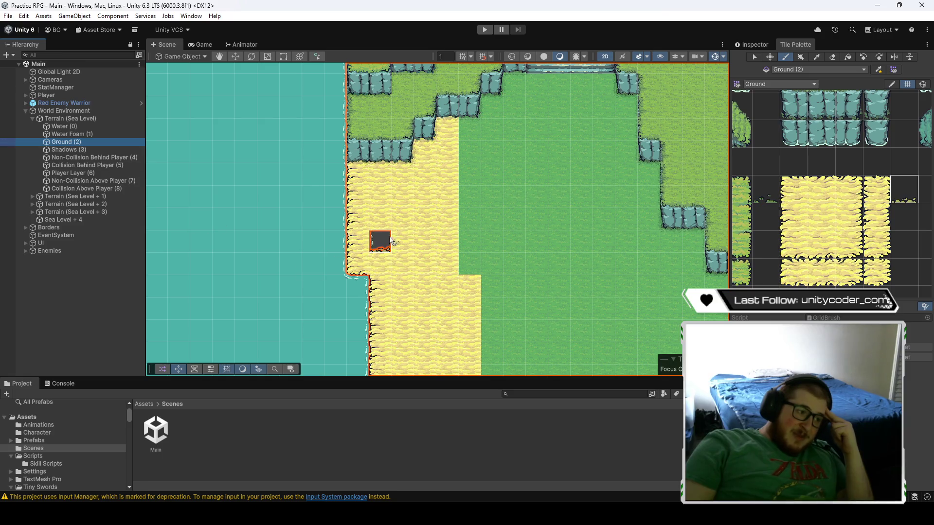
click(363, 267)
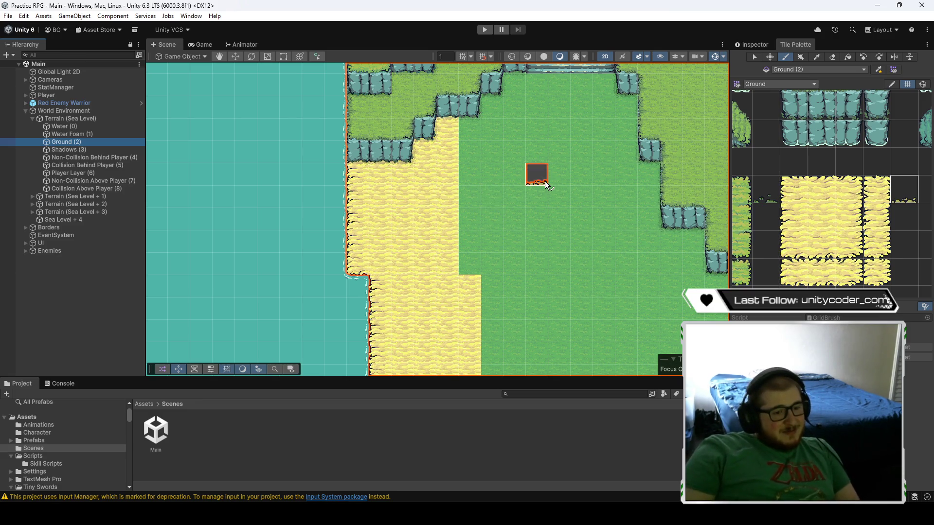
- Switch the painting target between Shadows (3), Ground (2) and Water (0), then zoom out
click(81, 149)
scroll(438, 313, down, 2)
scroll(436, 310, up, 2)
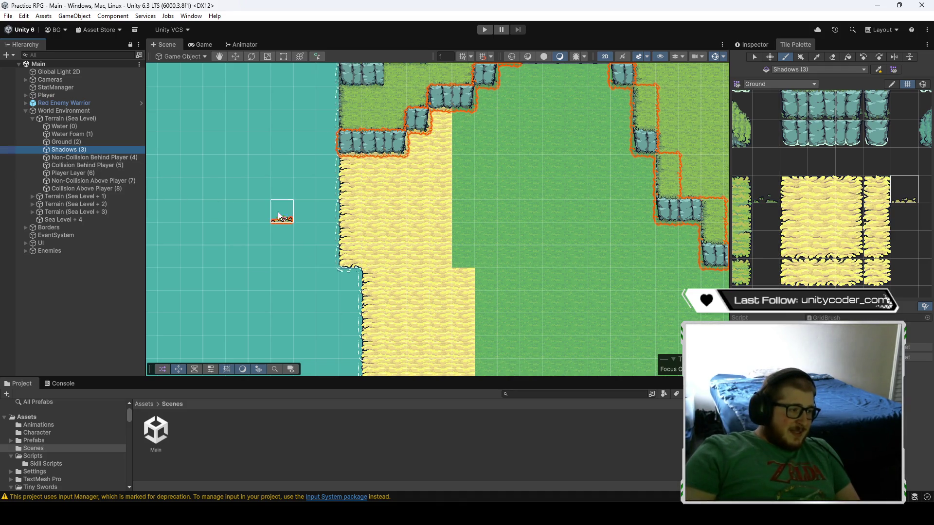
click(90, 142)
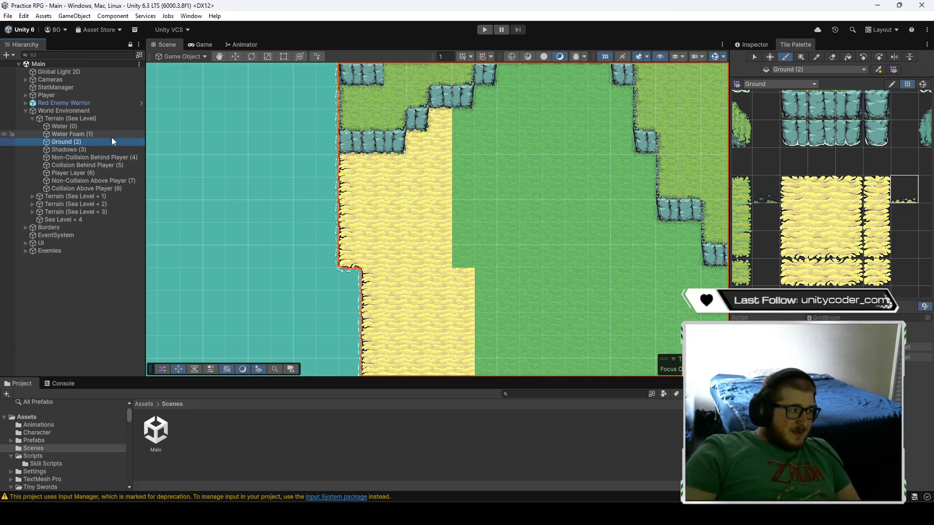
click(113, 126)
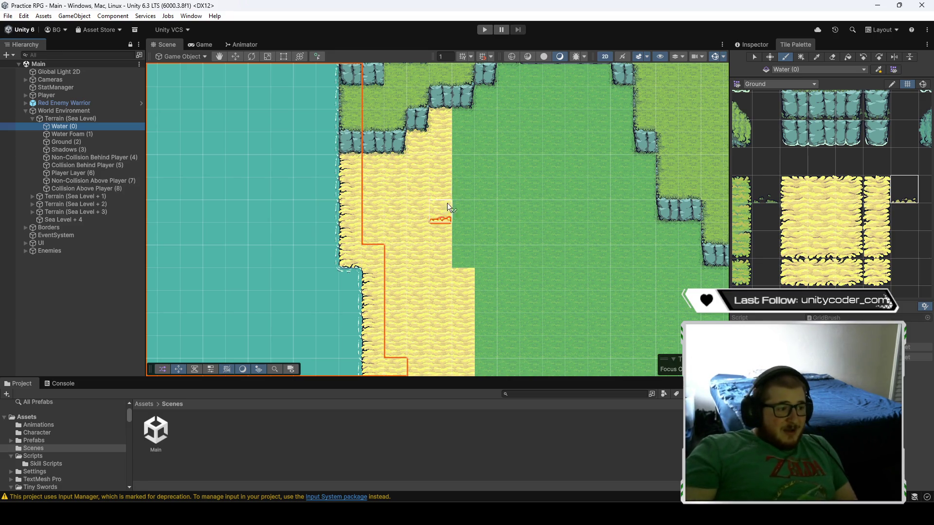
scroll(504, 263, down, 6)
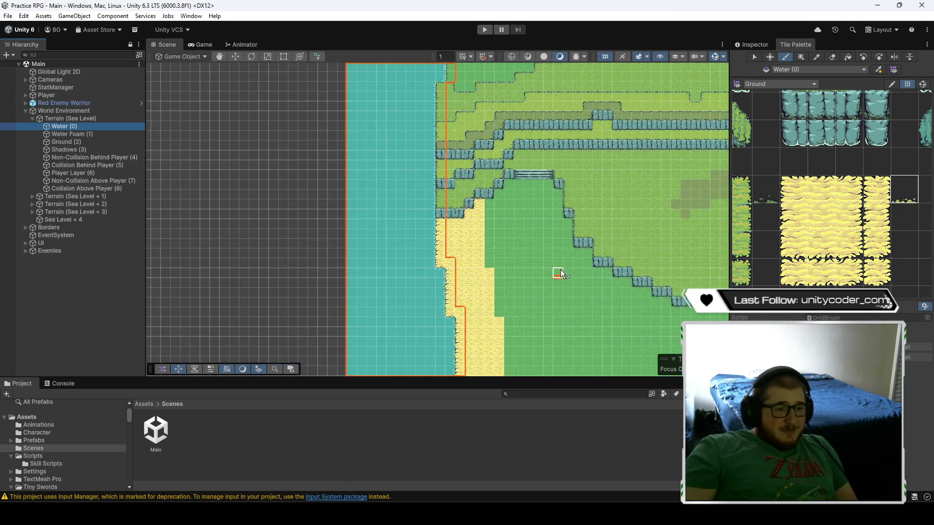
scroll(876, 194, down, 2)
scroll(876, 195, down, 3)
- Switch the Tile Palette to Decorations and pick a small decoration tile
click(779, 83)
click(770, 102)
click(889, 182)
mouse_move(579, 248)
mouse_down()
mouse_move(506, 124)
mouse_move(436, 128)
mouse_move(418, 117)
mouse_up()
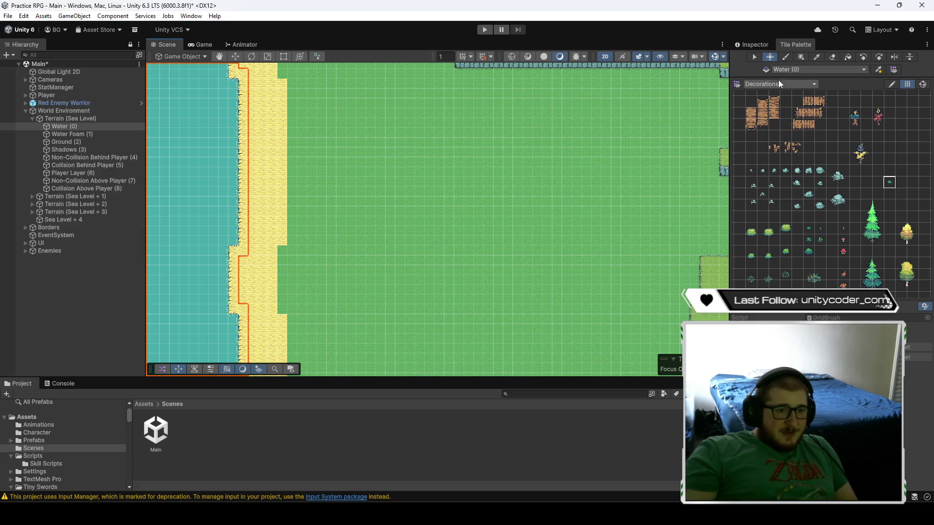
- Box-fill a large grass rectangle with decorations on the Non-Collision Behind Player (4) tilemap
click(79, 142)
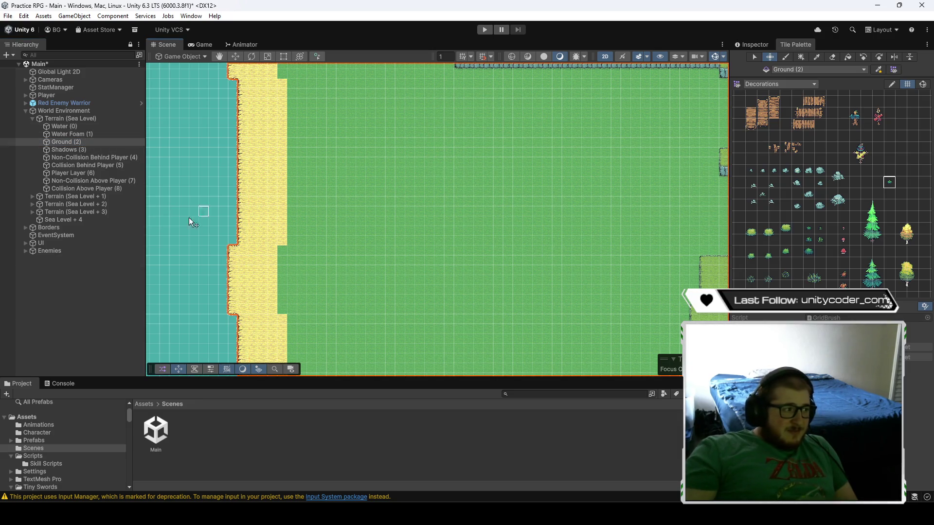
click(93, 157)
drag(489, 200, 304, 127)
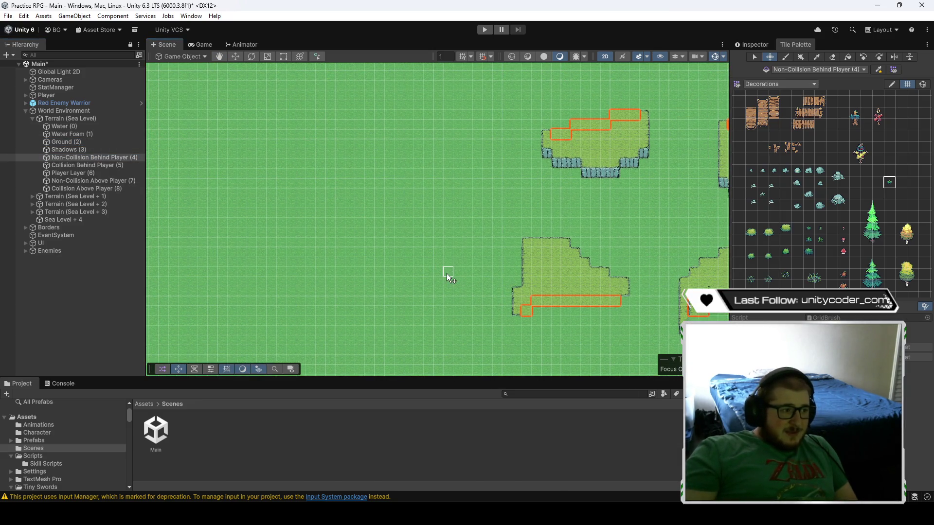
mouse_move(281, 110)
mouse_down()
mouse_move(395, 180)
mouse_move(372, 137)
mouse_up()
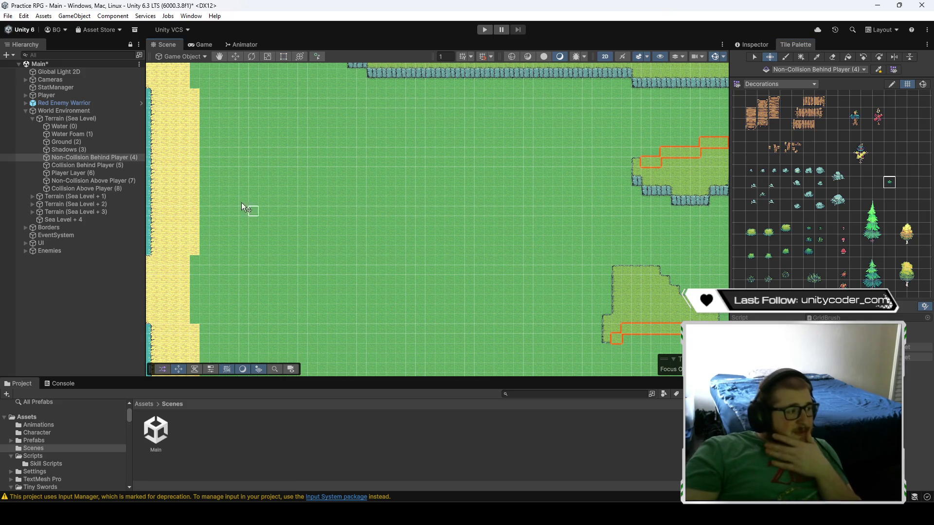
scroll(548, 235, up, 3)
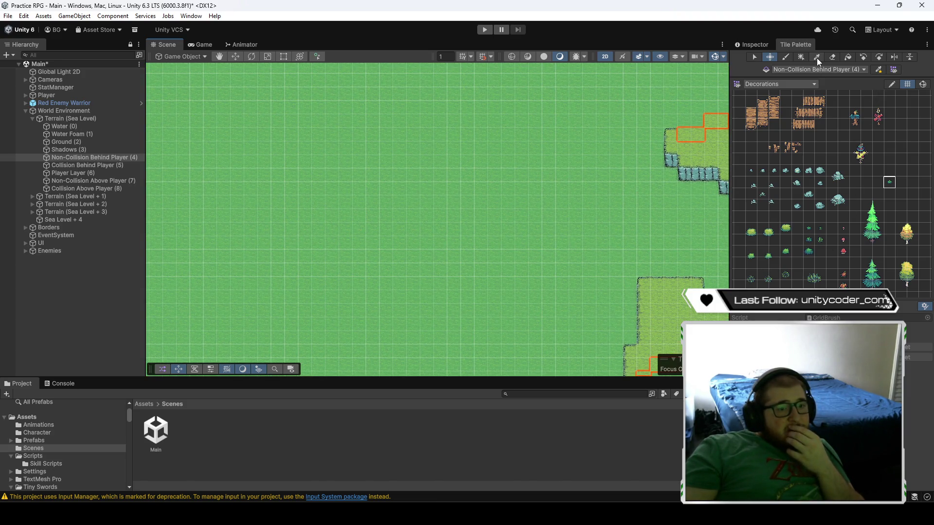
click(801, 57)
scroll(474, 232, down, 3)
mouse_move(322, 131)
mouse_down()
mouse_move(450, 297)
mouse_move(561, 361)
mouse_move(451, 223)
mouse_move(568, 354)
mouse_move(551, 351)
mouse_move(544, 329)
mouse_up()
scroll(372, 246, up, 4)
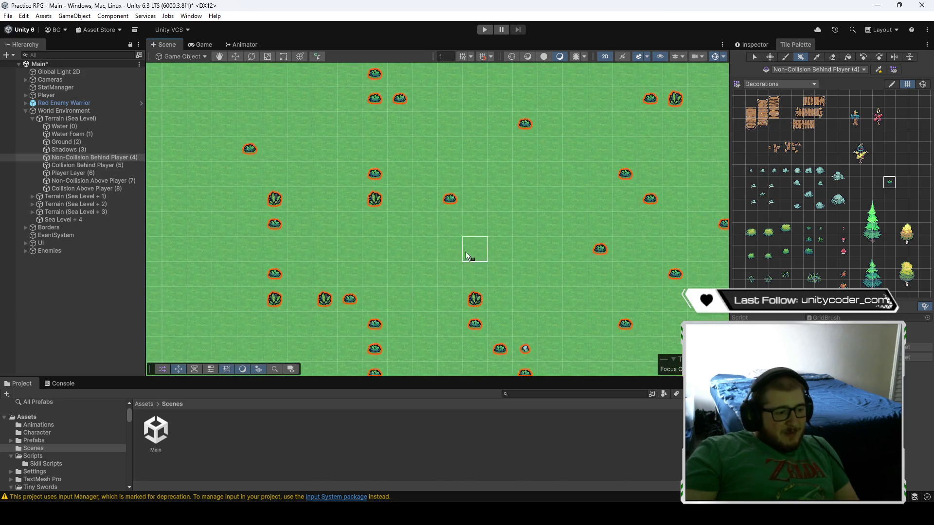
scroll(497, 218, down, 1)
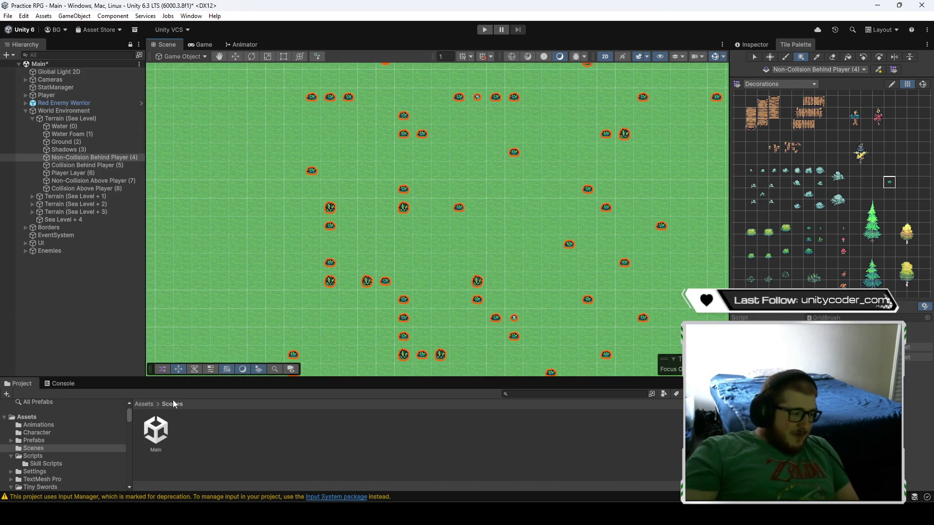
click(146, 405)
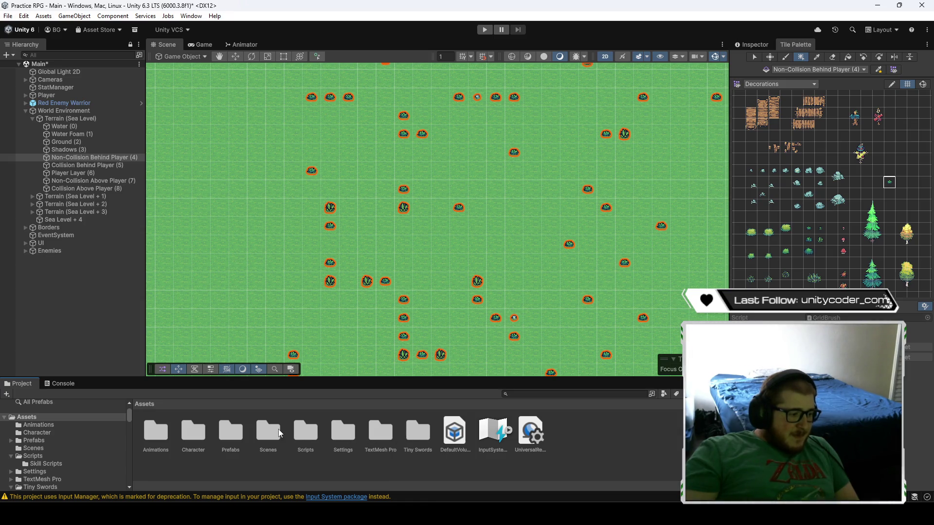
- Open Tiny Swords > Terrain > Decorations and inspect the Forest Floor Decorations rule tile
double_click(411, 434)
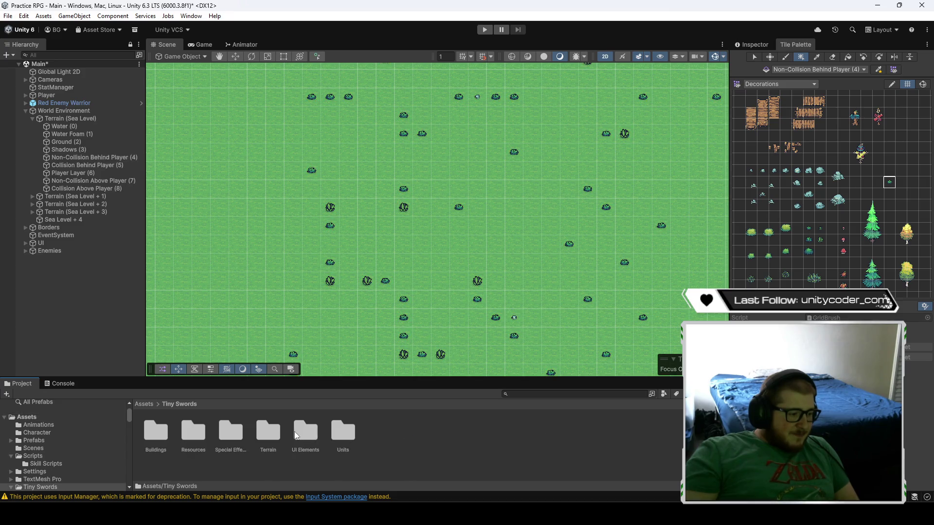
double_click(273, 432)
double_click(194, 433)
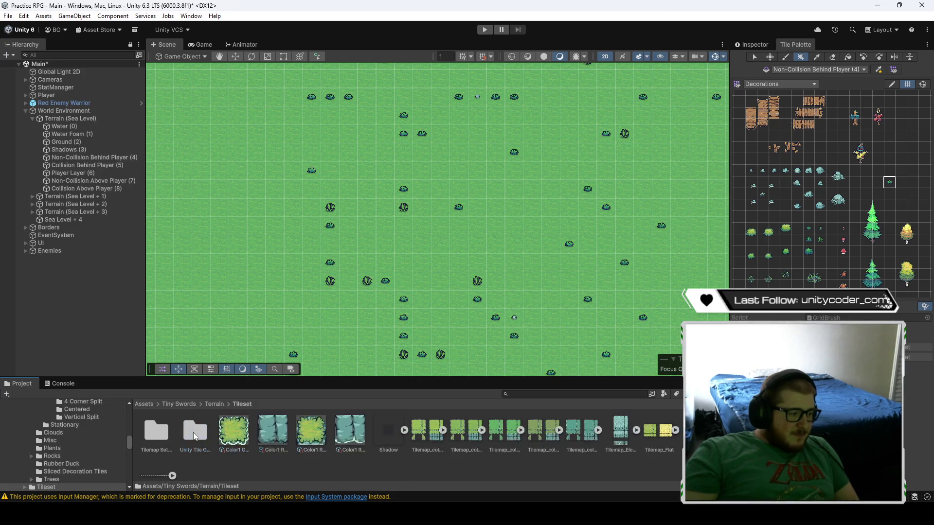
click(216, 405)
double_click(153, 431)
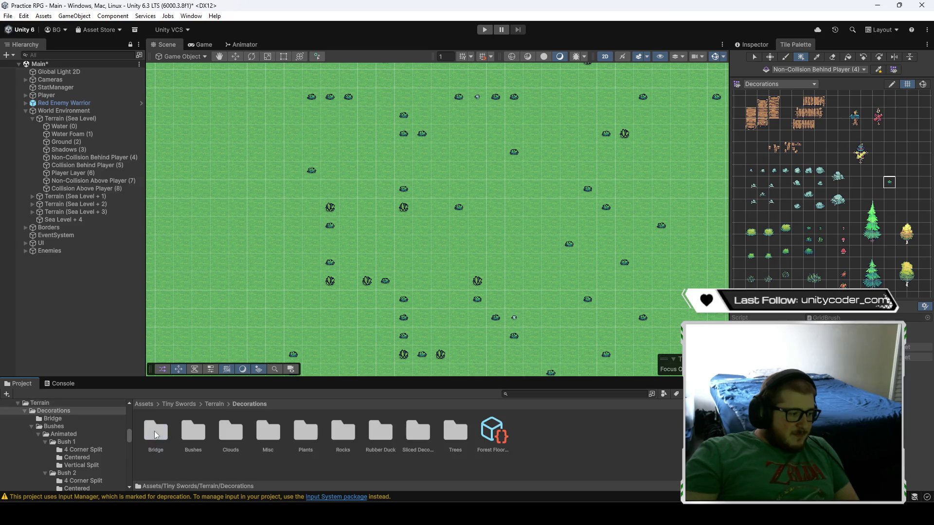
click(484, 432)
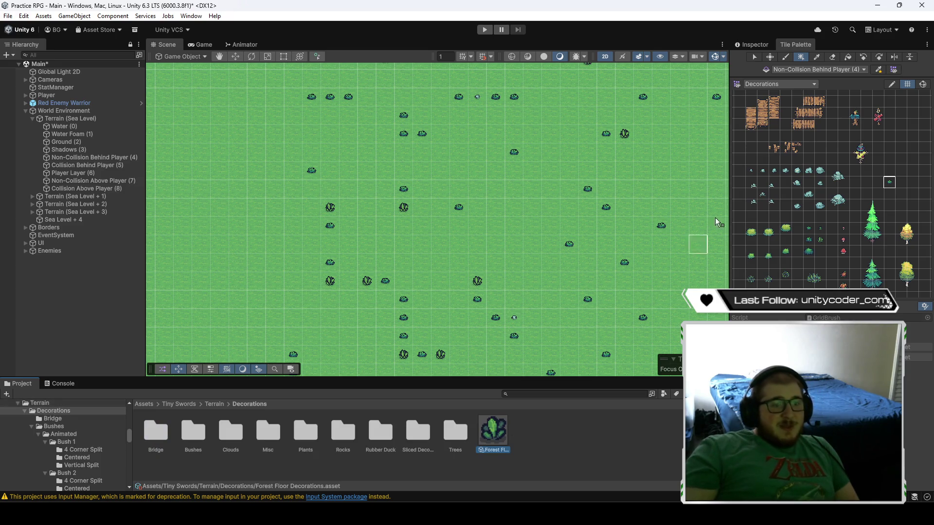
click(752, 44)
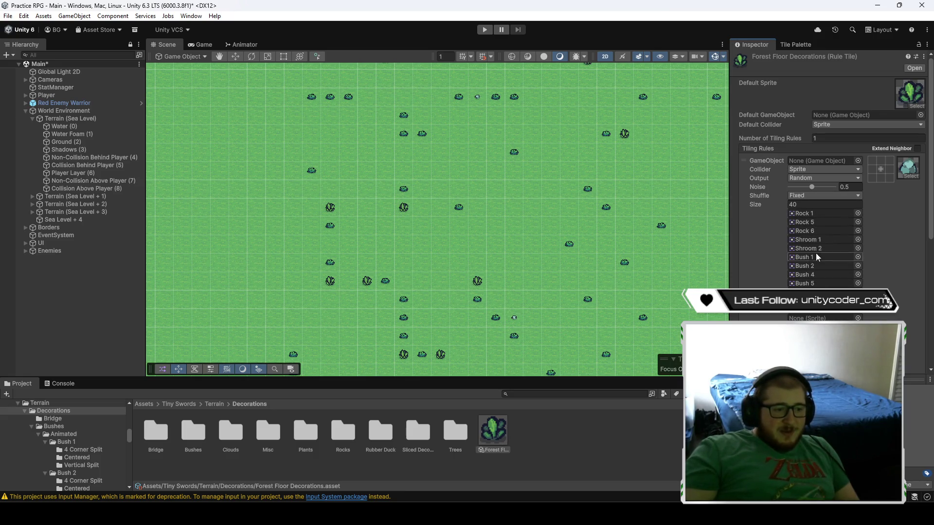
scroll(454, 219, up, 5)
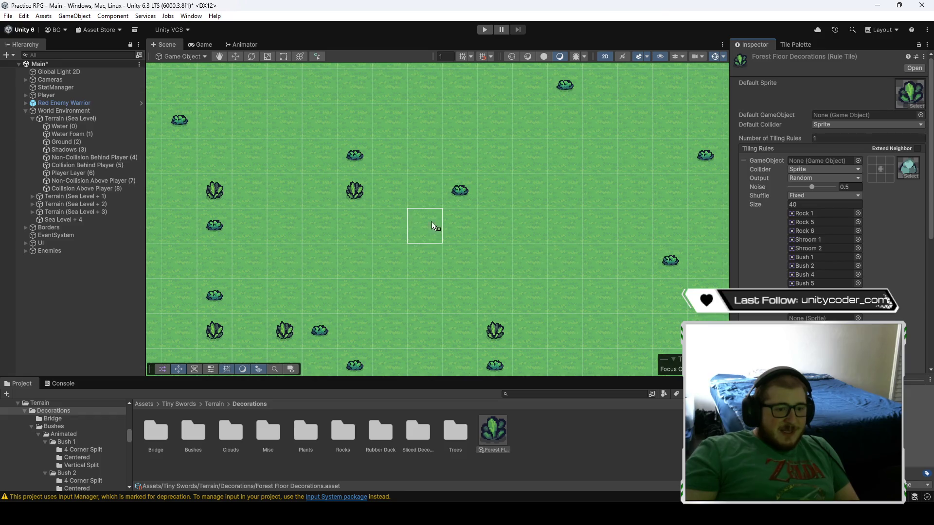
scroll(449, 222, down, 3)
scroll(450, 225, down, 6)
scroll(436, 211, up, 3)
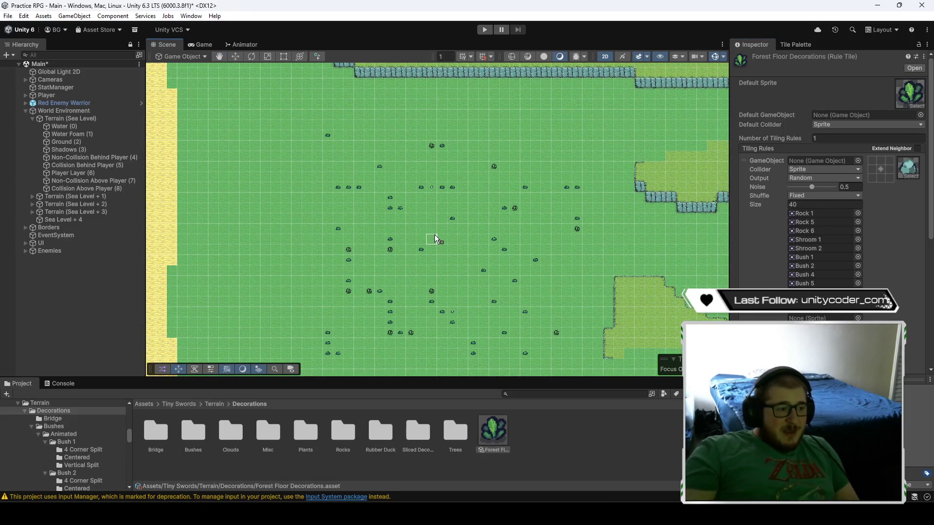
scroll(435, 236, up, 5)
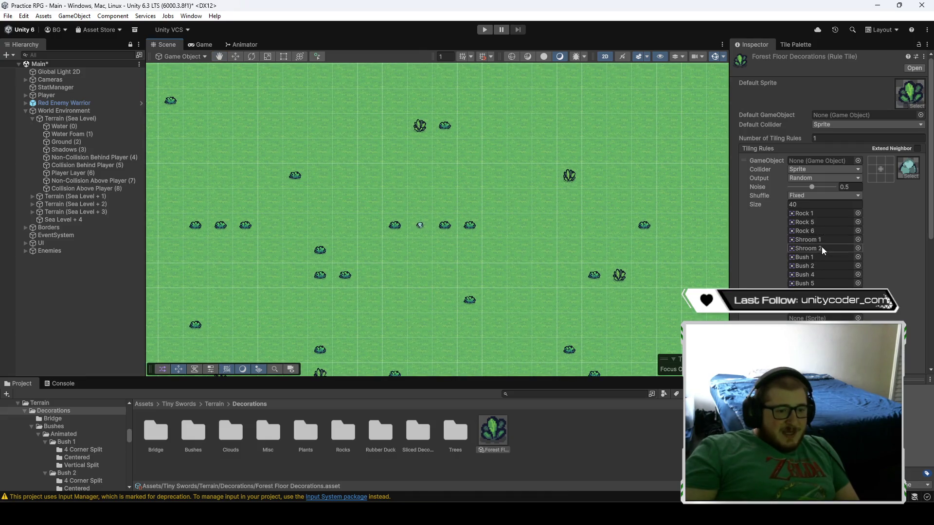
- Review the scattered decorations and lower the rule tile's Noise to 0.06
mouse_move(457, 288)
mouse_down()
mouse_move(513, 223)
mouse_move(509, 243)
mouse_move(410, 222)
mouse_up()
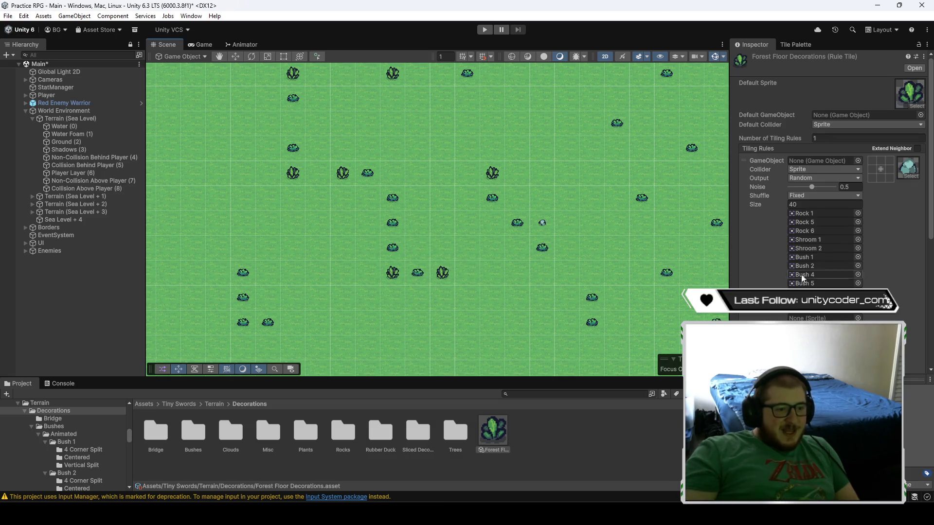
drag(525, 230, 354, 183)
mouse_move(556, 195)
mouse_down()
mouse_move(439, 217)
mouse_move(461, 264)
mouse_up()
scroll(439, 217, down, 5)
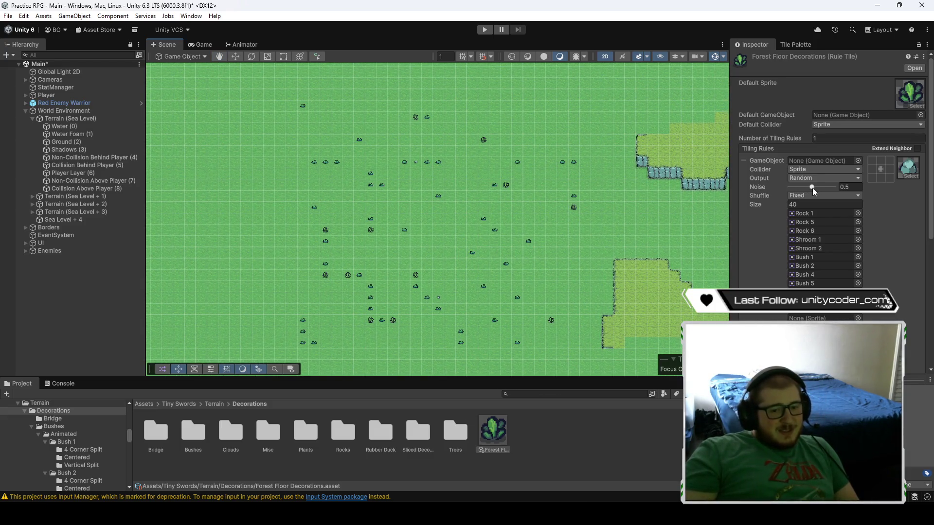
mouse_move(812, 186)
mouse_down()
mouse_move(833, 185)
mouse_move(793, 190)
mouse_up()
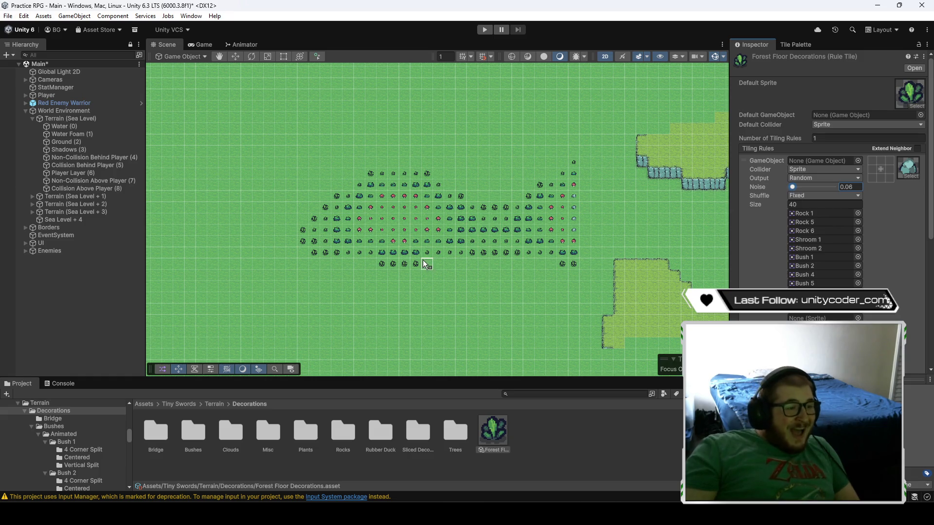
- Raise the Forest Floor Decorations Noise from 0.06, testing values and leaving it at 0.88
scroll(428, 257, up, 2)
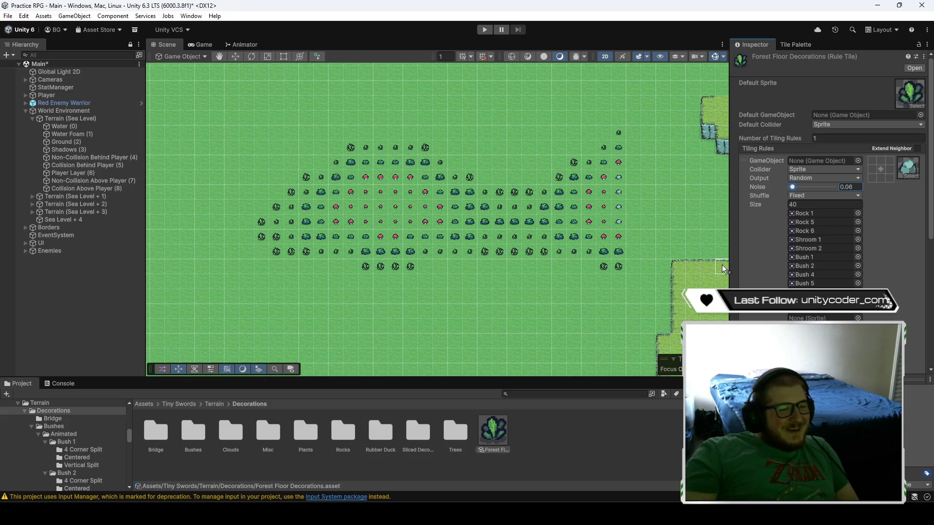
drag(793, 187, 829, 197)
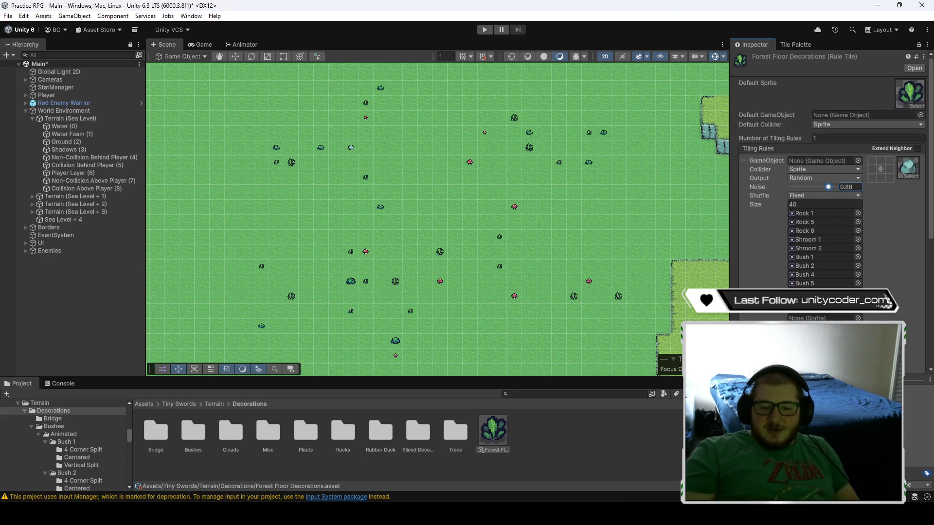
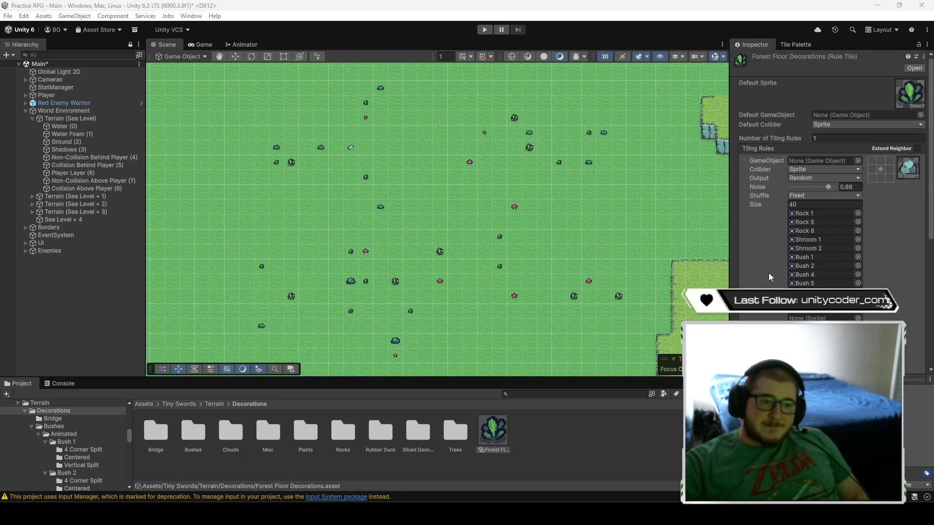
- Keep the rule tile's shuffle at Fixed and lower Noise to 0.84, panning to check the scatter
click(823, 196)
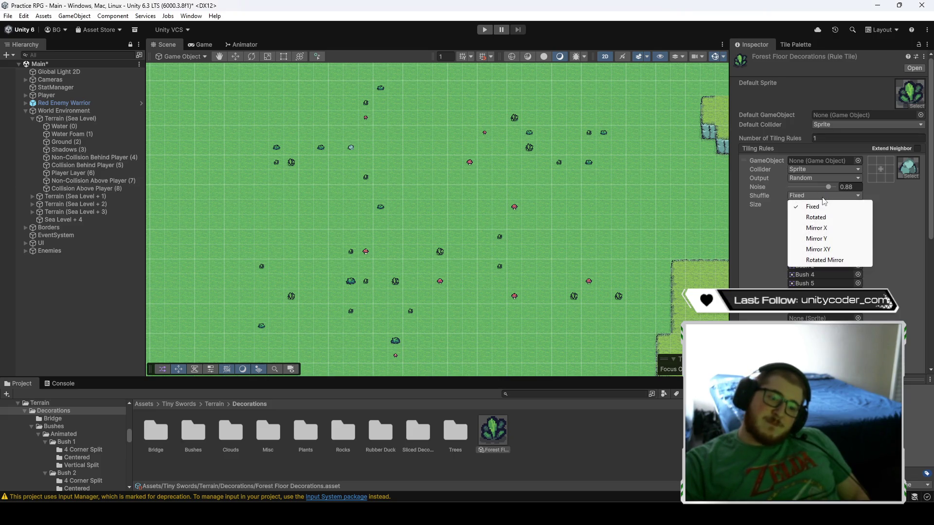
click(886, 197)
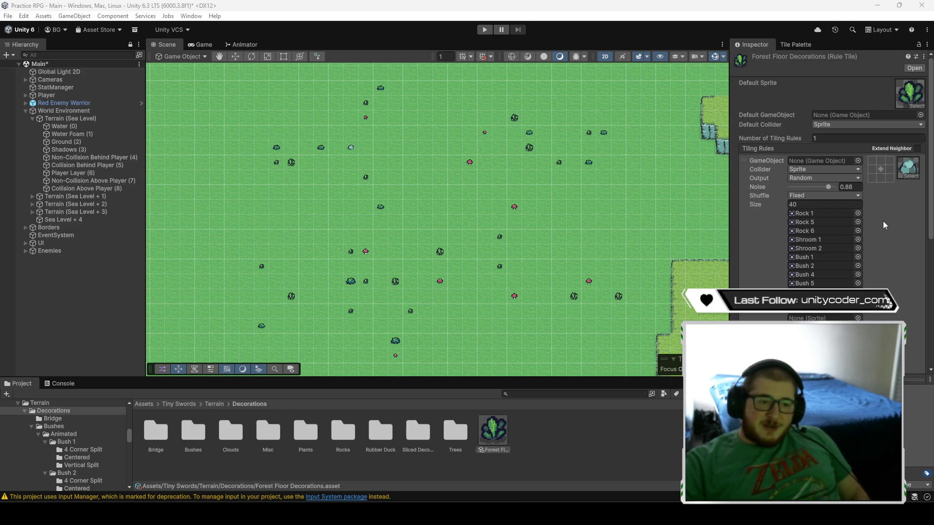
drag(829, 186, 828, 188)
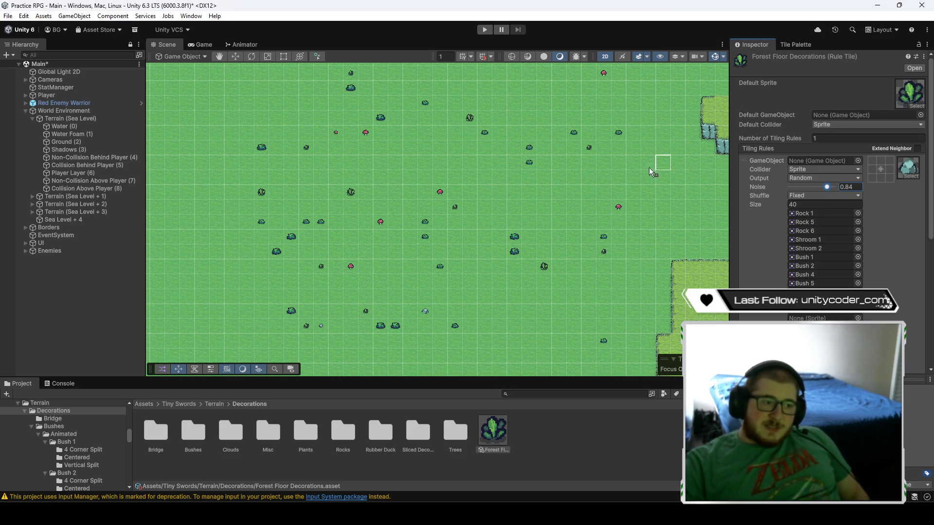
scroll(584, 158, up, 5)
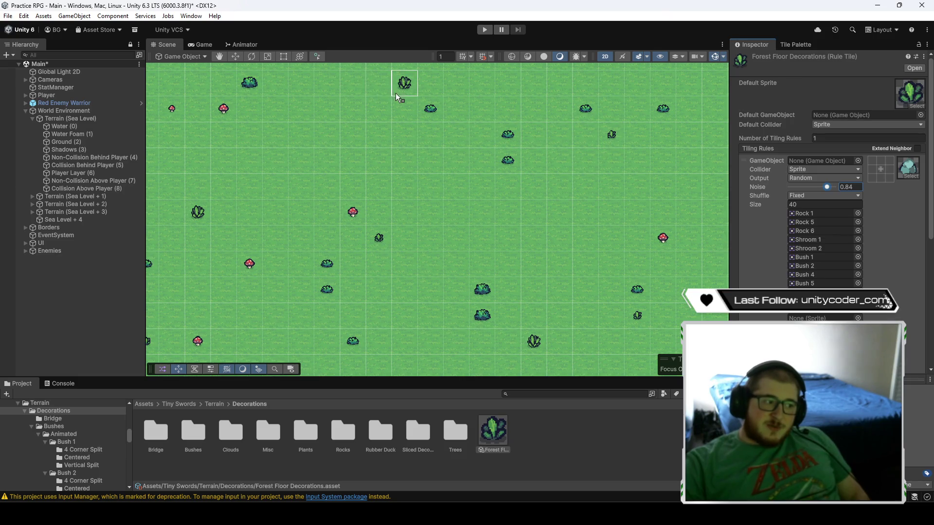
scroll(402, 95, down, 3)
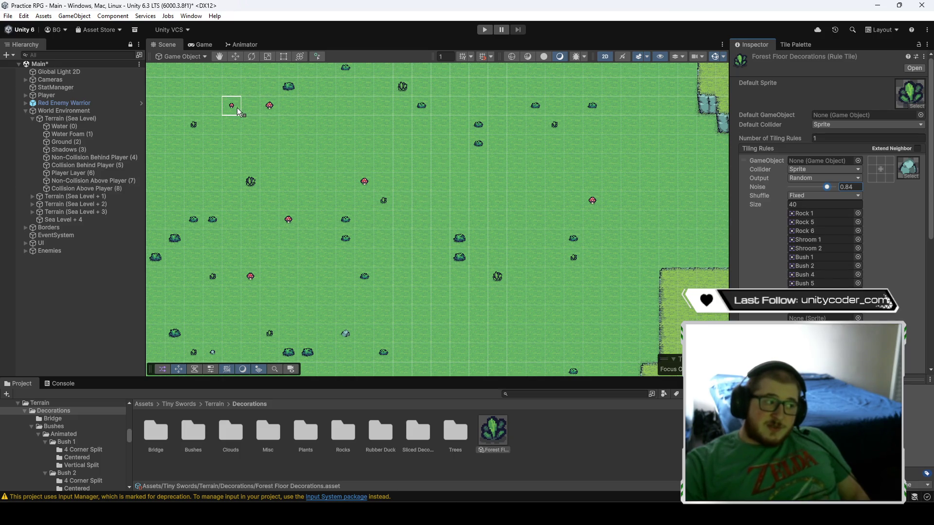
mouse_move(324, 233)
mouse_down()
mouse_move(351, 198)
mouse_move(408, 308)
mouse_move(329, 364)
mouse_move(327, 208)
mouse_move(421, 157)
mouse_up()
scroll(389, 227, down, 3)
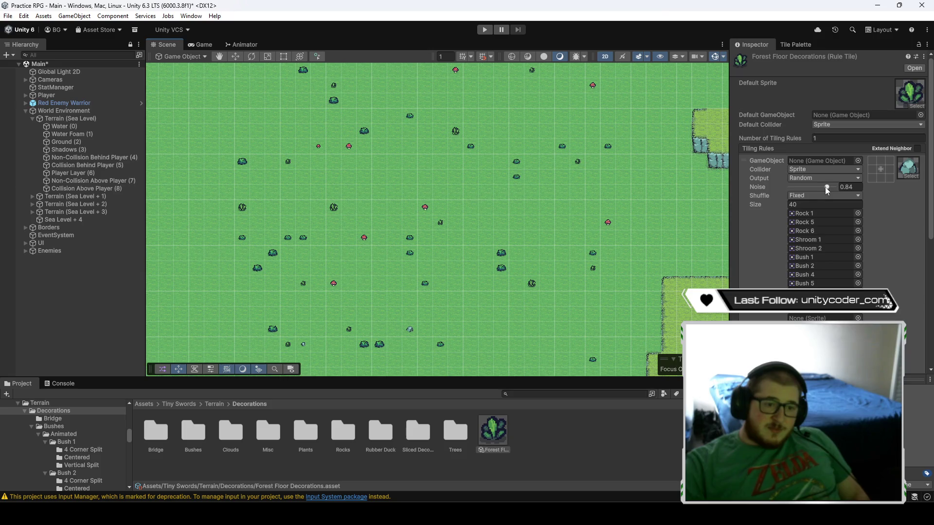
- Raise Noise to 0.85 and review the reshuffled rocks, mushrooms and bushes
drag(825, 187, 827, 189)
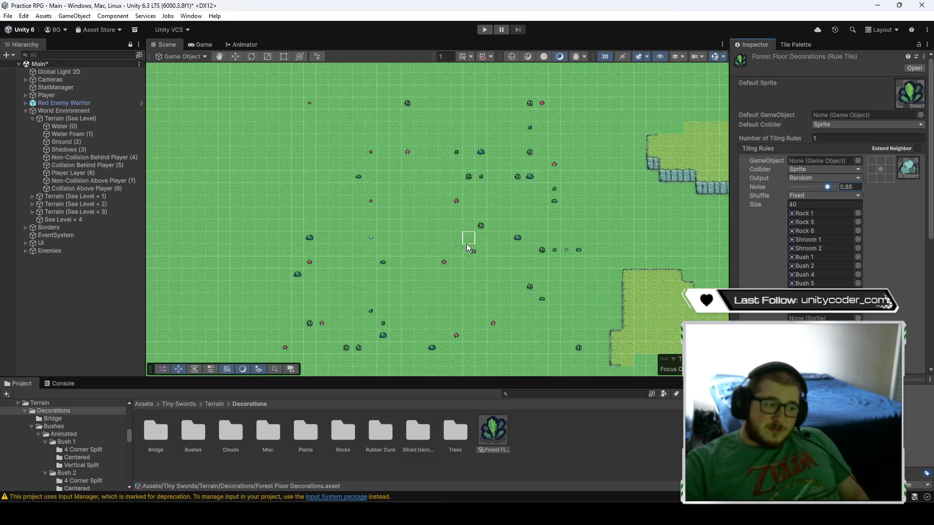
scroll(468, 270, down, 2)
drag(464, 258, 465, 250)
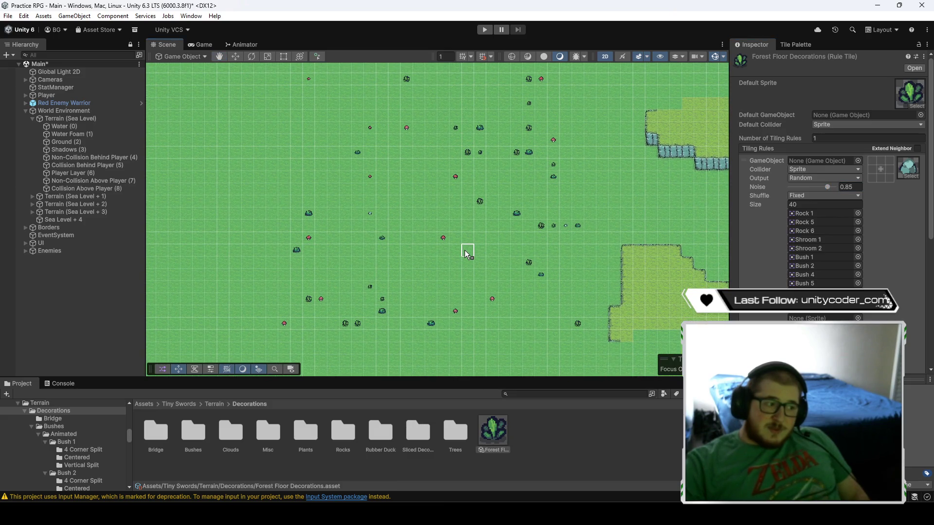
scroll(465, 250, up, 2)
mouse_move(484, 236)
mouse_down()
mouse_move(477, 284)
mouse_move(502, 273)
mouse_move(528, 276)
mouse_move(521, 254)
mouse_up()
scroll(477, 284, up, 3)
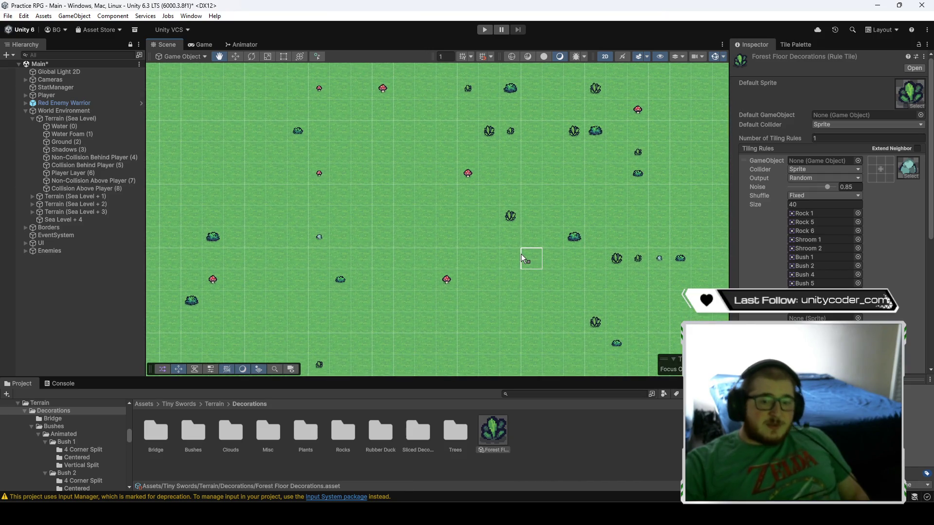
click(828, 187)
- Nudge Noise up to 0.86, then 0.87, panning the Scene view to check the layout
drag(828, 186, 829, 187)
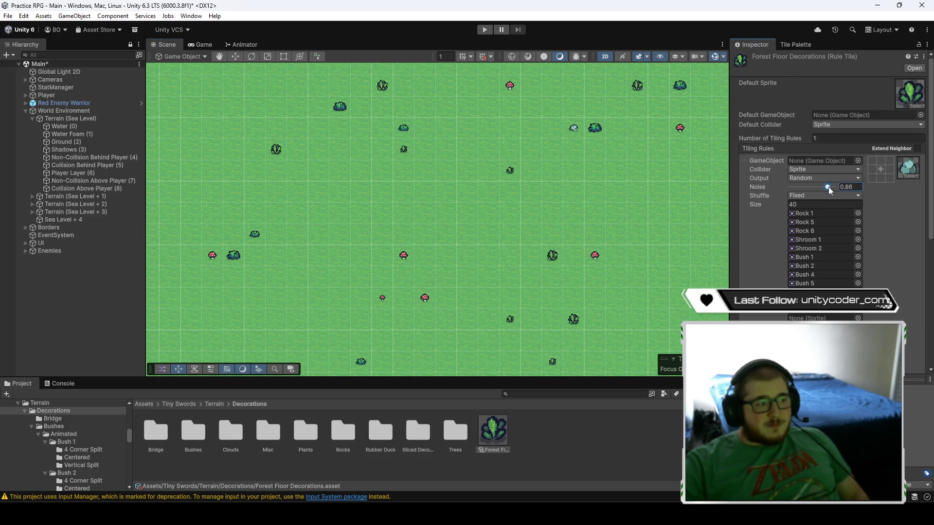
scroll(513, 234, down, 5)
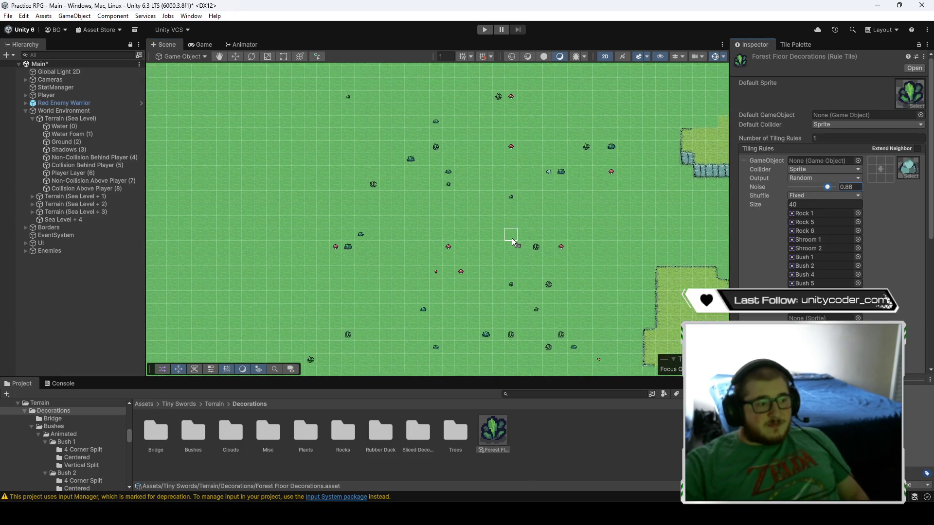
key(Up)
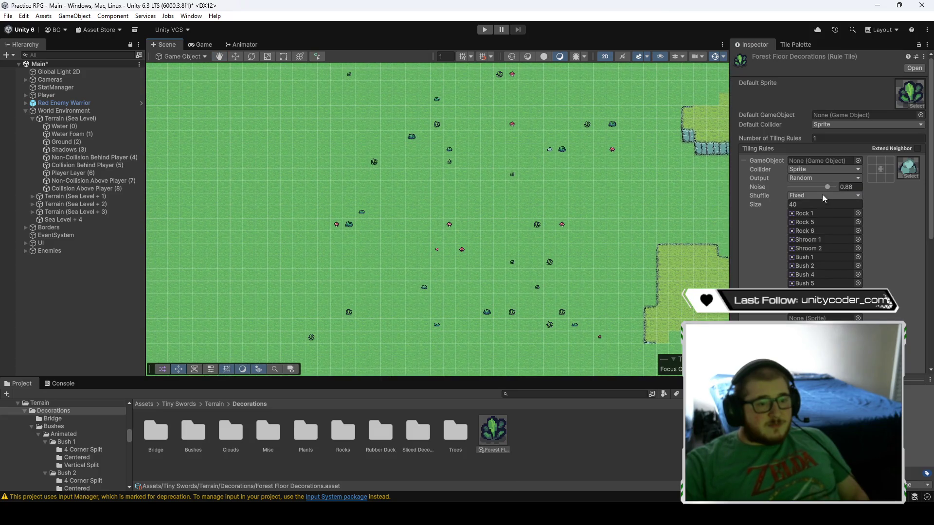
click(827, 188)
drag(827, 188, 828, 188)
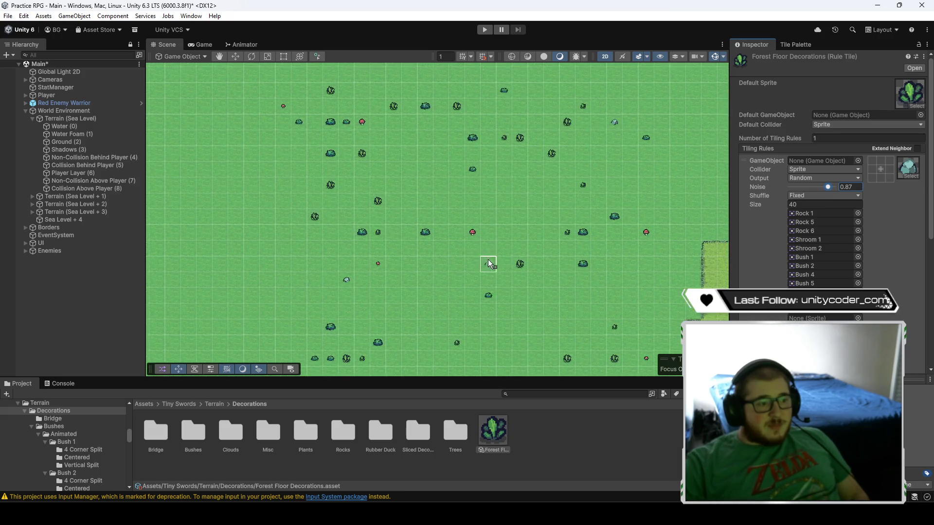
scroll(495, 276, up, 3)
mouse_move(538, 170)
mouse_down()
mouse_move(517, 345)
mouse_move(562, 106)
mouse_move(538, 83)
mouse_move(422, 112)
mouse_move(533, 236)
mouse_up()
scroll(533, 236, down, 1)
scroll(533, 256, down, 2)
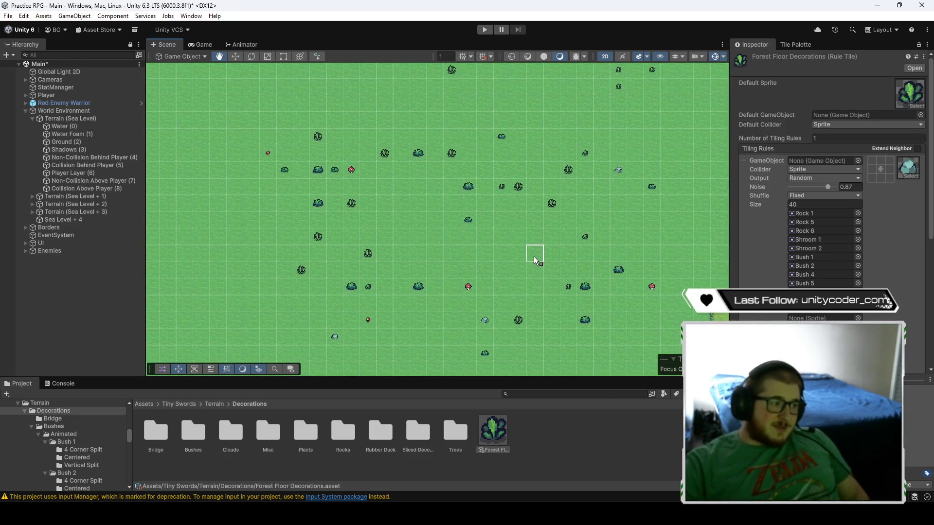
- Try a Noise of 0.81, then bring it back up to 0.87
click(826, 189)
drag(826, 188, 828, 189)
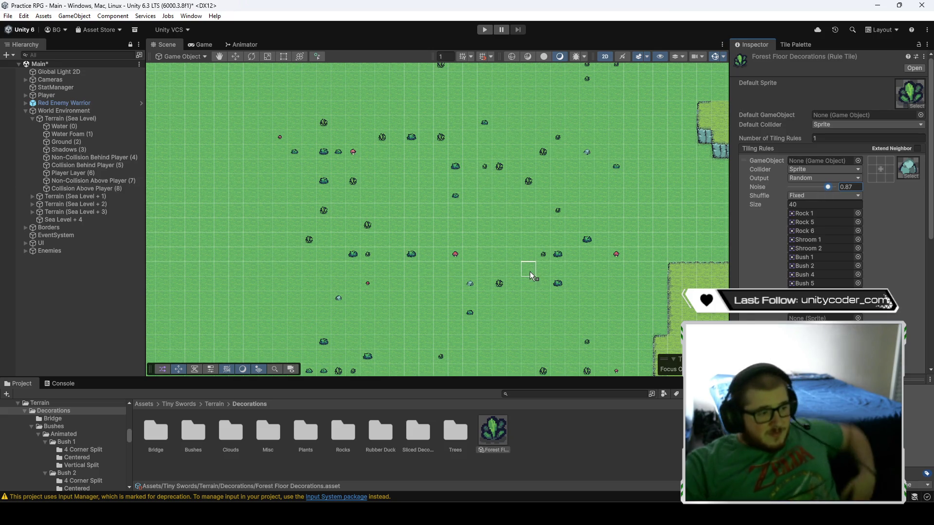
scroll(531, 269, down, 1)
scroll(541, 240, up, 1)
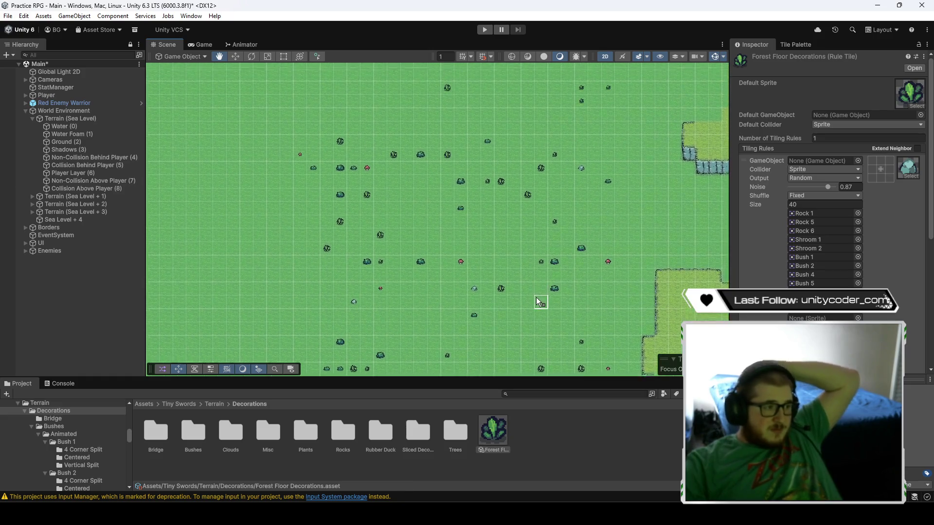
scroll(530, 317, down, 1)
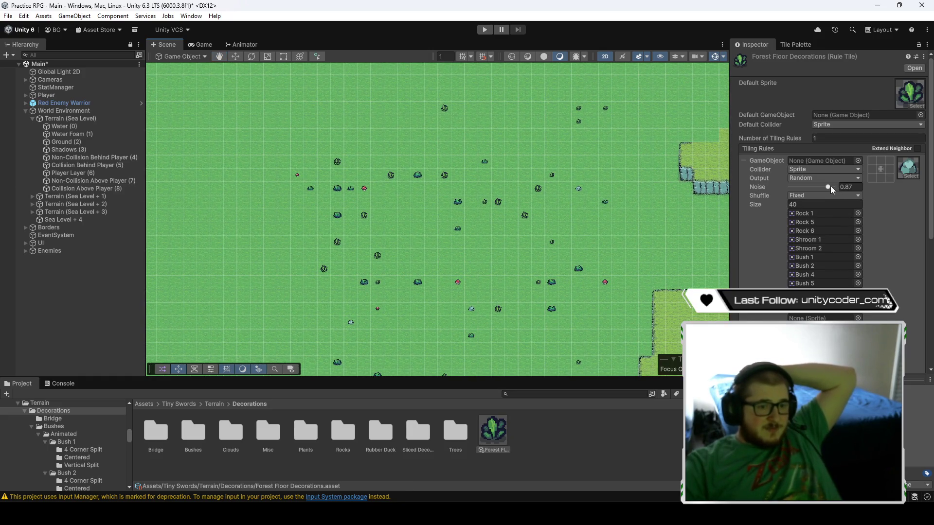
- Raise Noise to 0.88, then 0.89, panning to review the sparser decoration scatter
drag(831, 186, 831, 186)
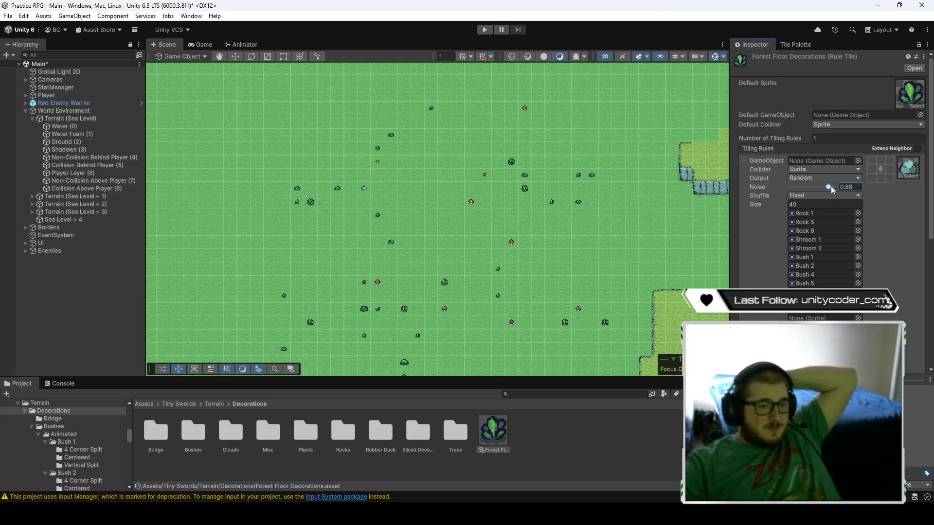
scroll(424, 247, up, 2)
mouse_move(440, 223)
mouse_down()
mouse_move(443, 178)
mouse_move(442, 237)
mouse_move(425, 281)
mouse_up()
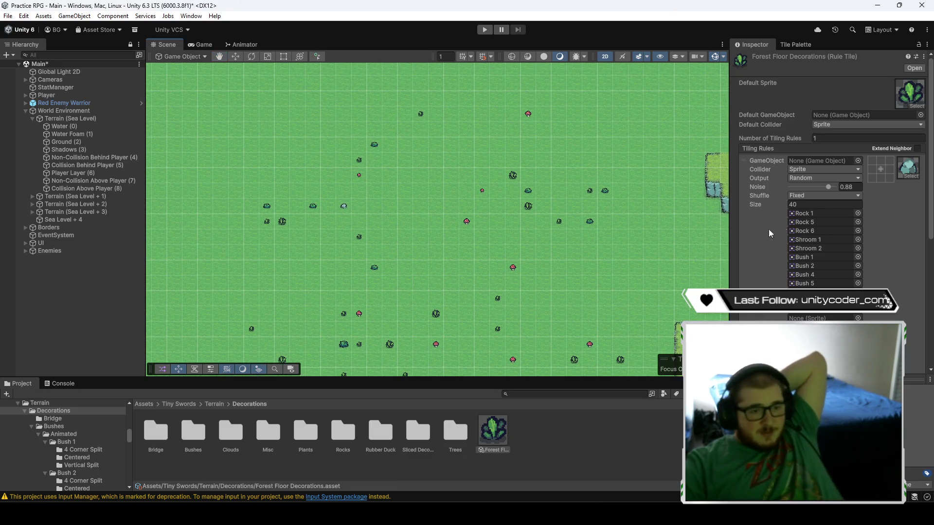
click(830, 187)
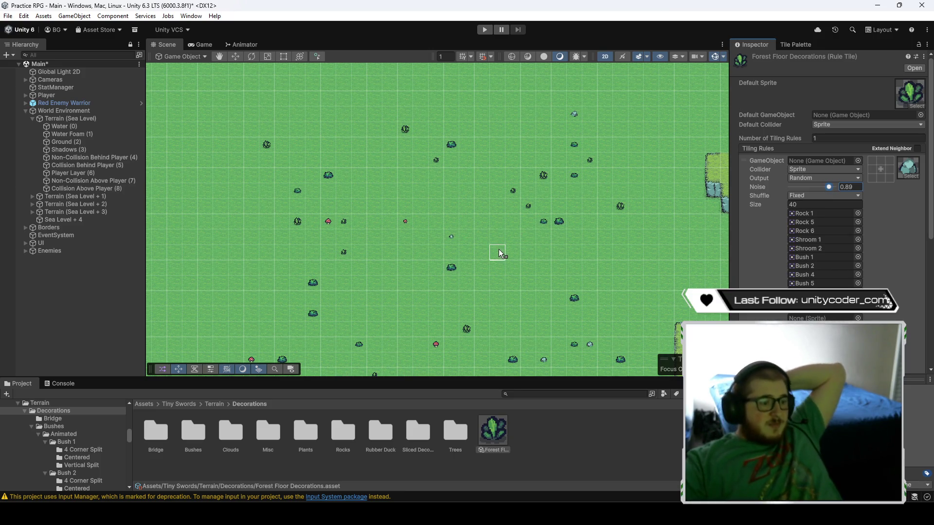
scroll(505, 254, up, 2)
scroll(514, 227, down, 2)
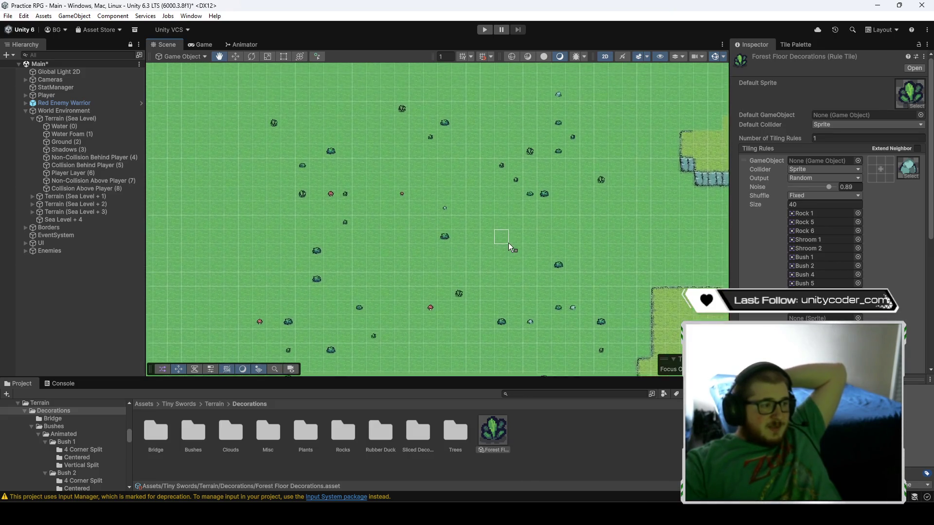
mouse_move(509, 244)
mouse_down()
mouse_move(560, 185)
mouse_move(565, 250)
mouse_move(642, 237)
mouse_move(499, 162)
mouse_up()
scroll(562, 188, up, 1)
scroll(574, 244, down, 5)
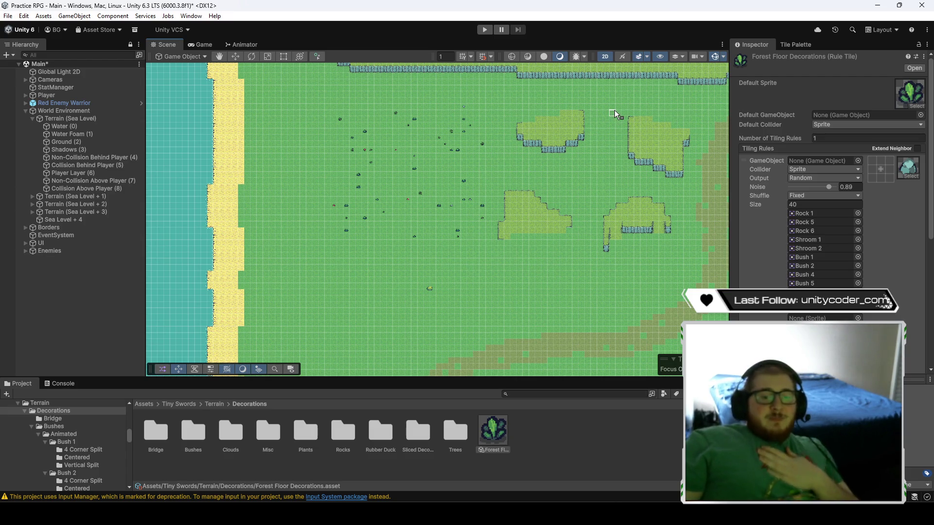
- Target the Non-Collision Behind Player (4) layer and erase stray decoration tiles
click(782, 46)
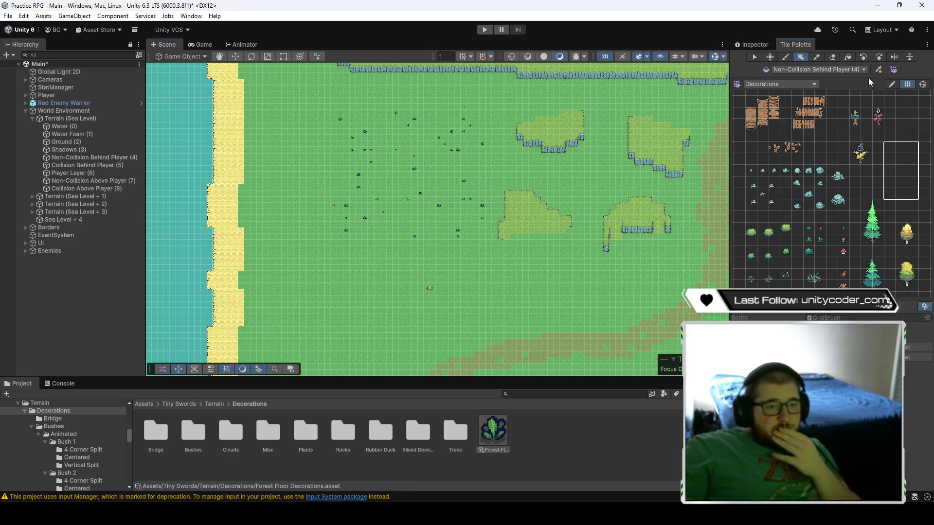
click(98, 158)
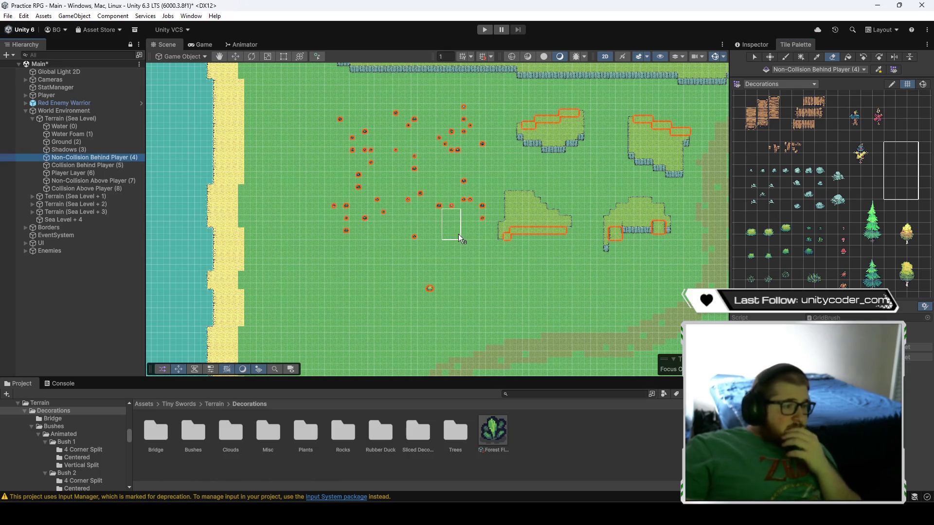
drag(491, 217, 463, 232)
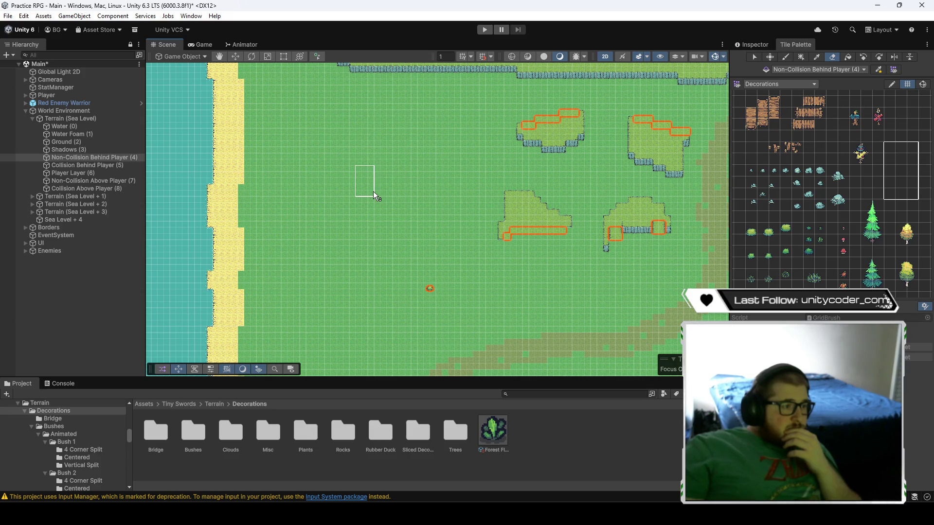
scroll(389, 209, down, 5)
key(Right)
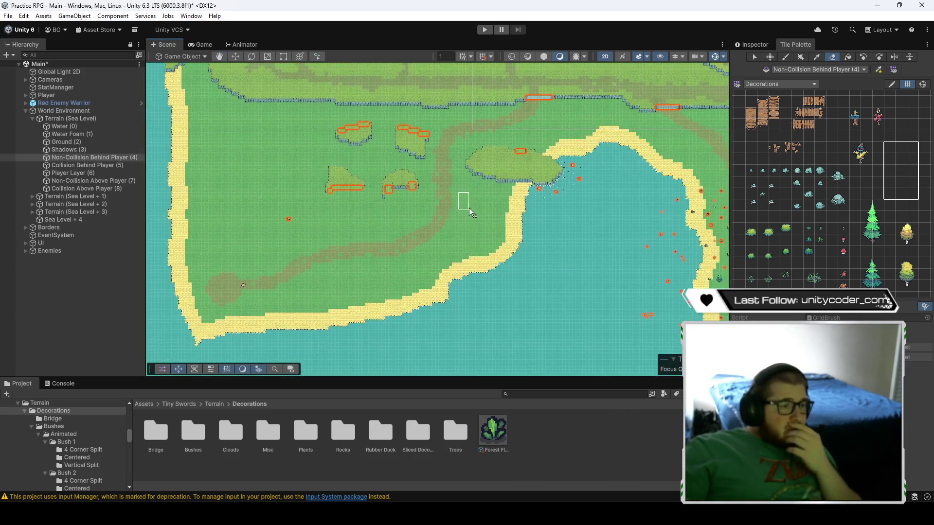
- Select a tall one-column strip of Decorations palette cells as the brush
drag(421, 226, 339, 220)
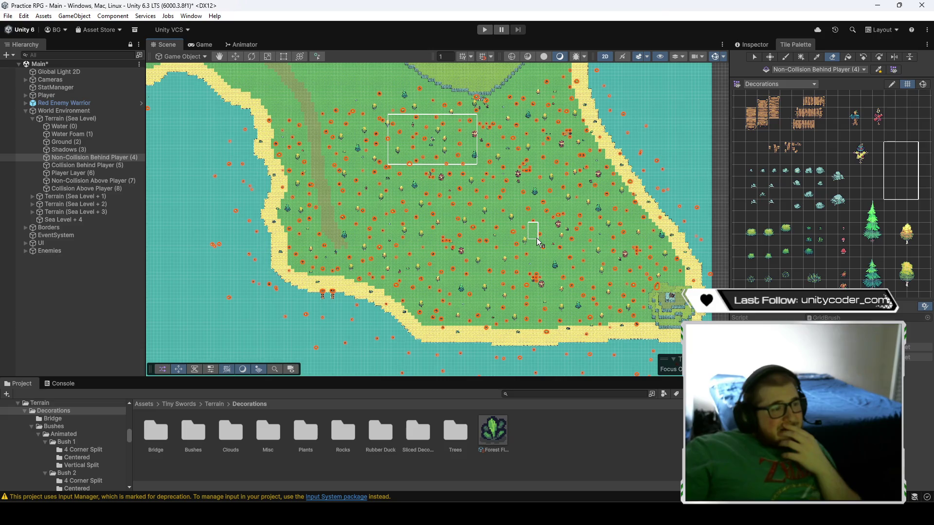
drag(537, 241, 547, 275)
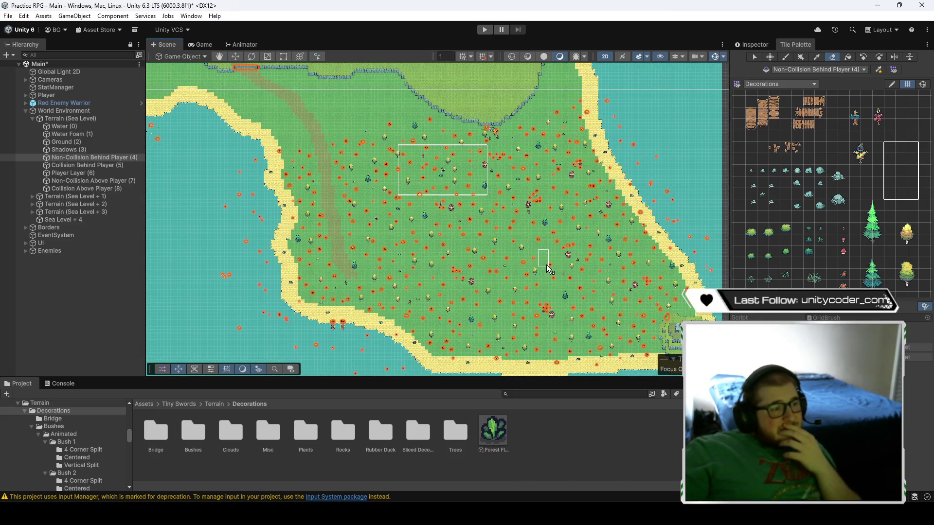
scroll(808, 247, down, 5)
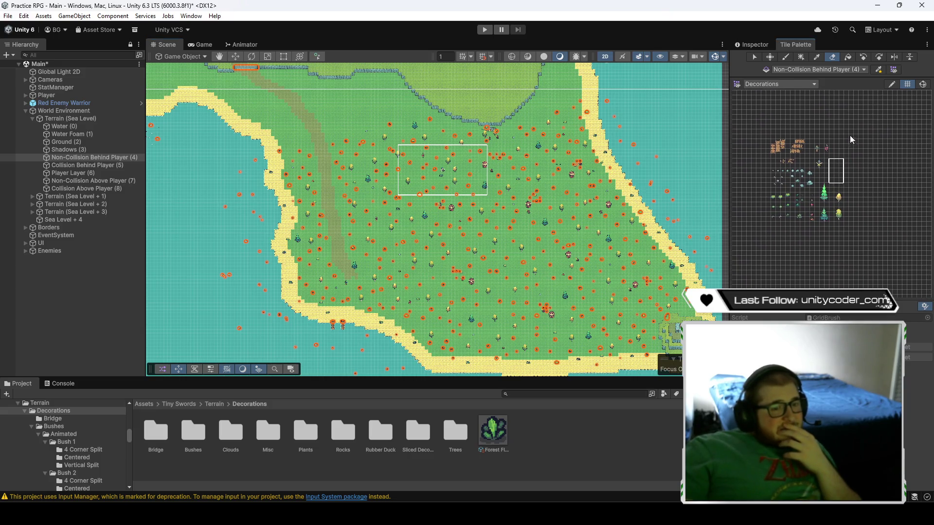
drag(874, 212, 852, 223)
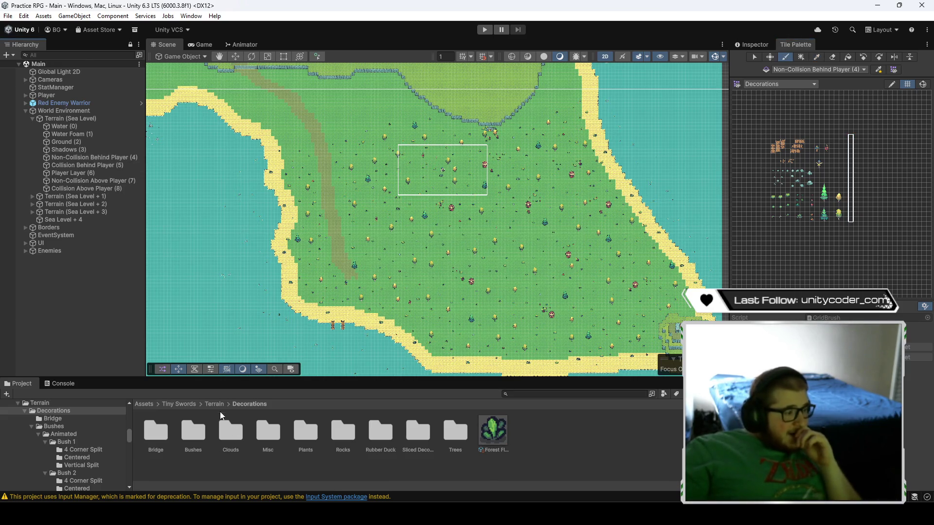
- Duplicate the Main scene in Assets > Scenes and rename the copy to Main Backup
click(150, 405)
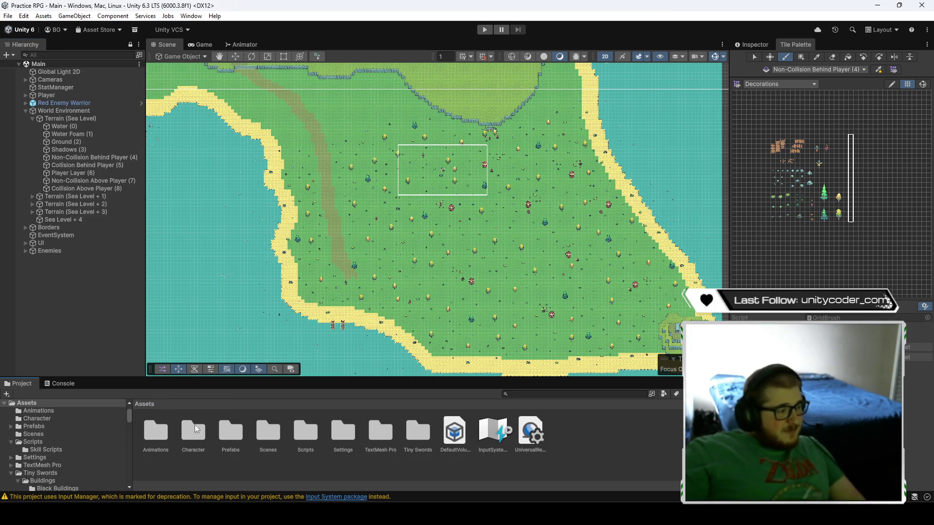
double_click(271, 436)
click(163, 436)
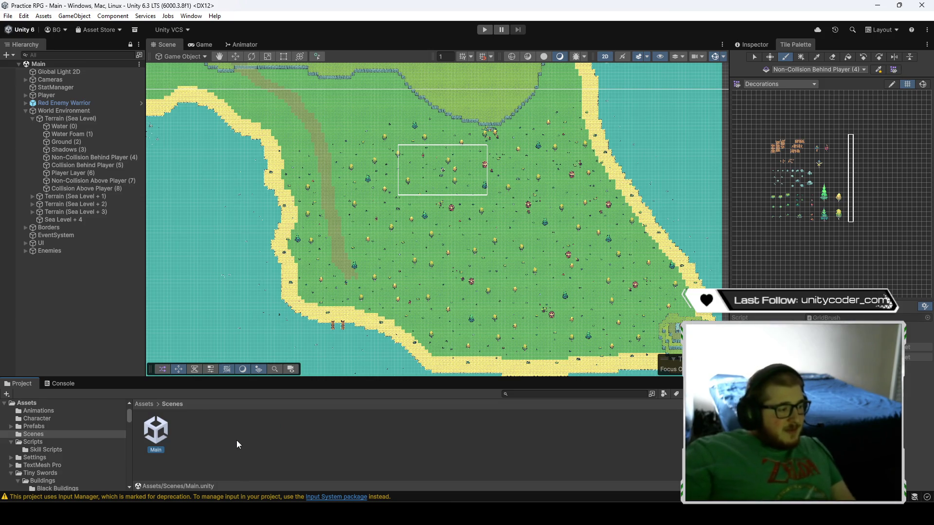
key(ctrl+d)
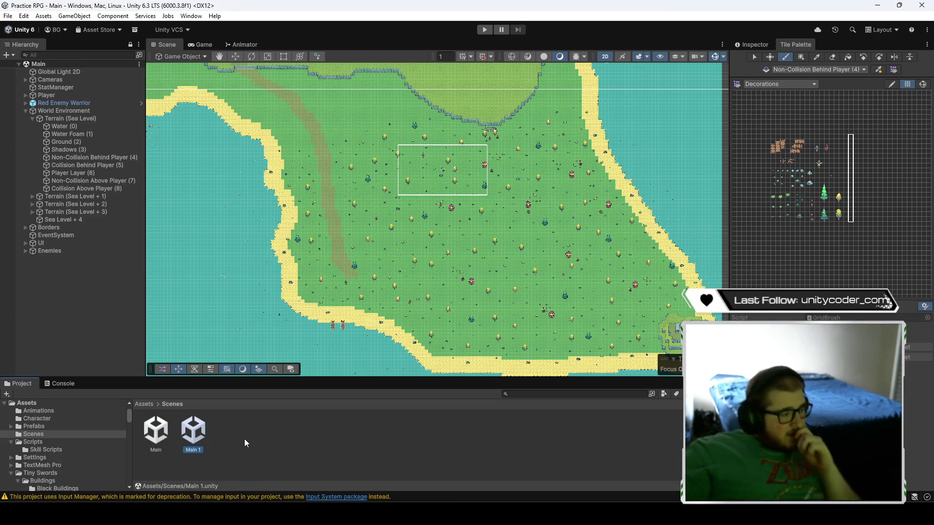
click(201, 450)
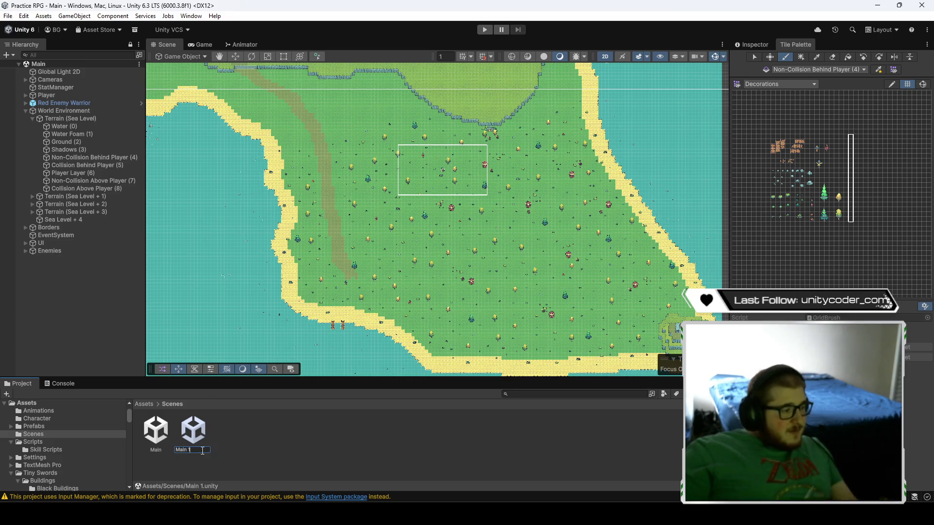
key(BackSpace)
text(Backup)
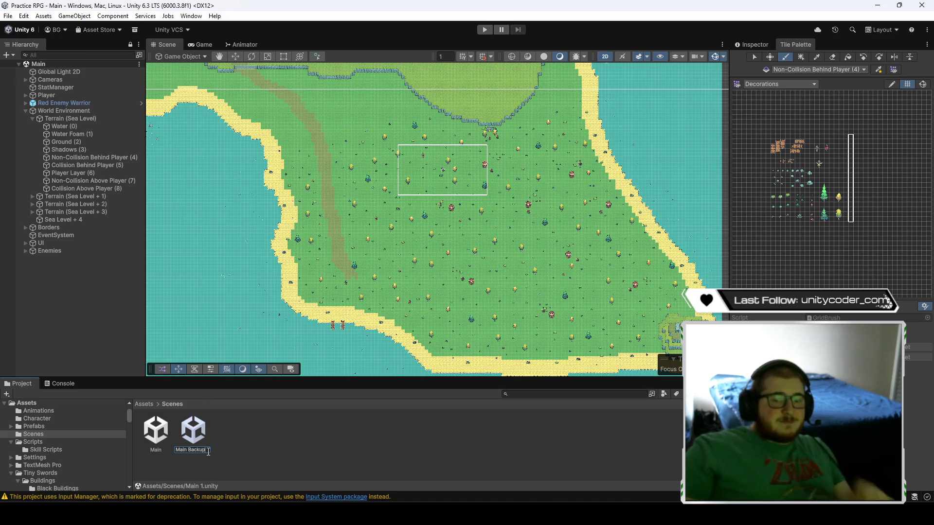
key(Return)
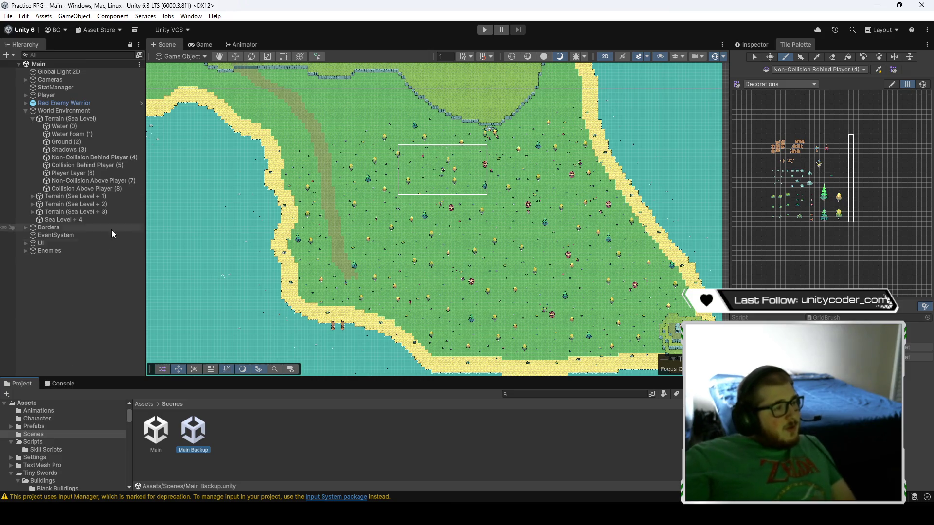
click(86, 159)
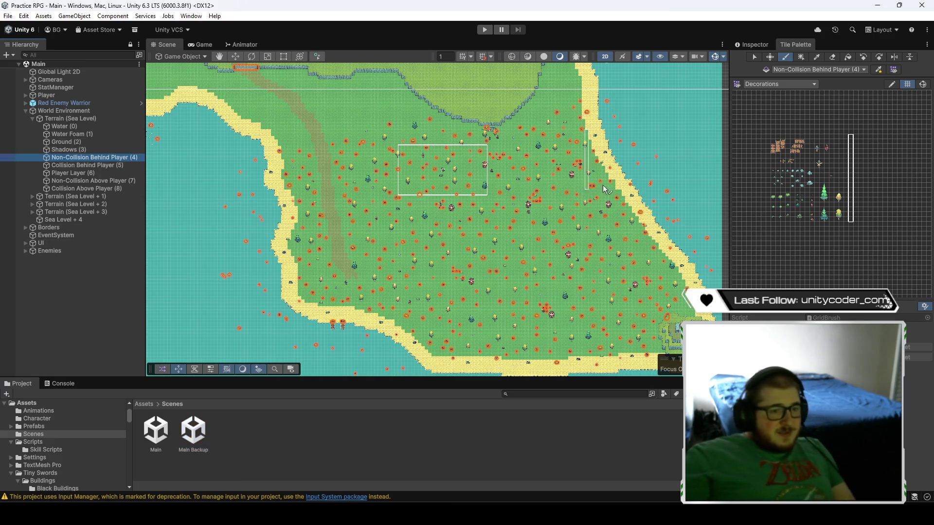
- Erase a sweep of flowers across the island on the Non-Collision Behind Player (4) layer
click(545, 165)
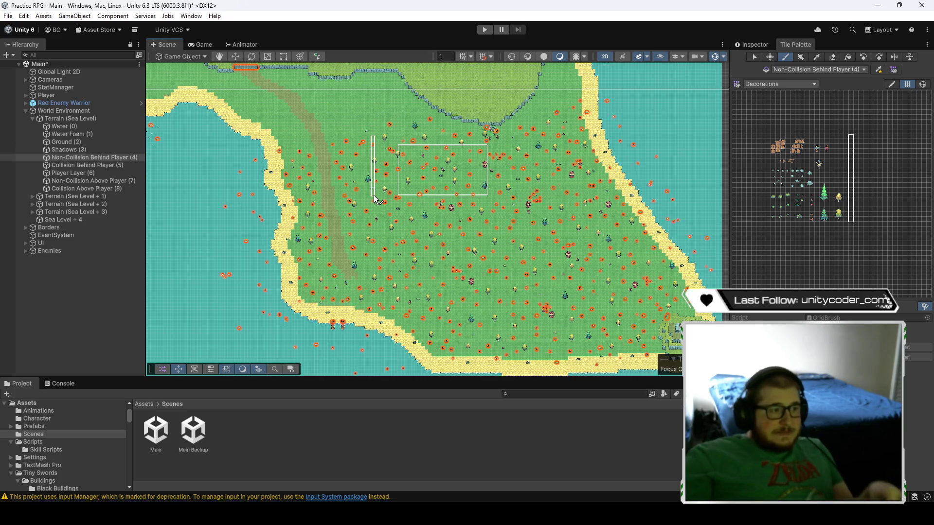
key(ctrl+s)
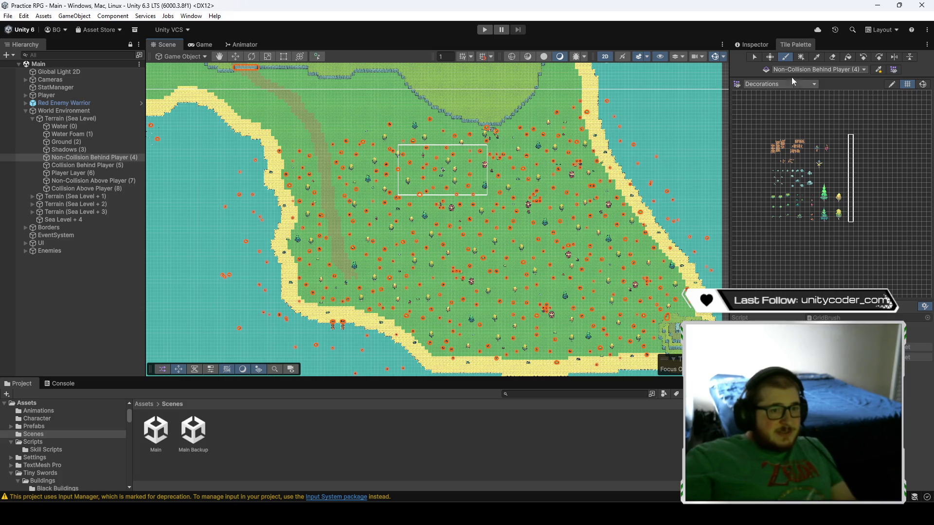
mouse_move(646, 141)
mouse_down()
mouse_move(285, 197)
mouse_move(527, 179)
mouse_move(206, 229)
mouse_move(462, 232)
mouse_move(703, 258)
mouse_move(399, 281)
mouse_move(245, 305)
mouse_move(620, 320)
mouse_move(680, 281)
mouse_move(670, 367)
mouse_move(236, 353)
mouse_move(586, 362)
mouse_move(402, 285)
mouse_move(243, 276)
mouse_move(267, 286)
mouse_up()
drag(257, 241, 513, 238)
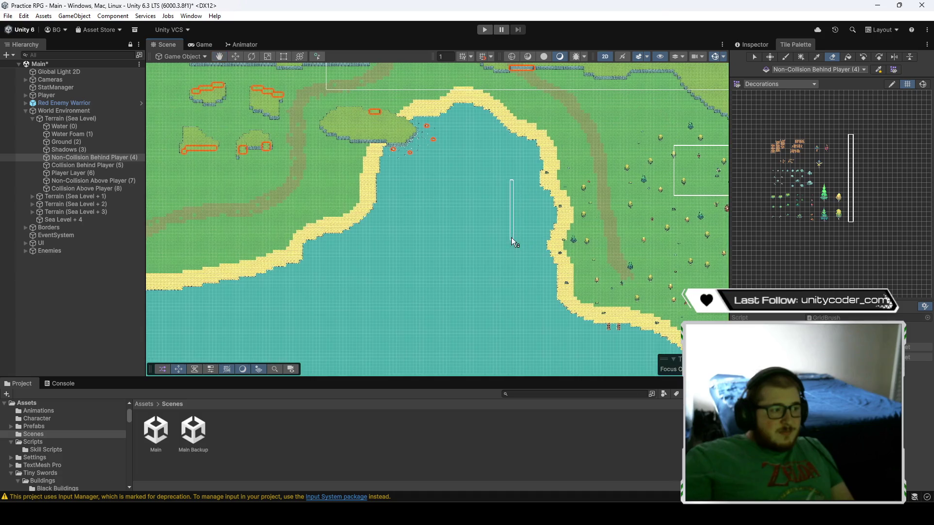
key(Right)
key(Down)
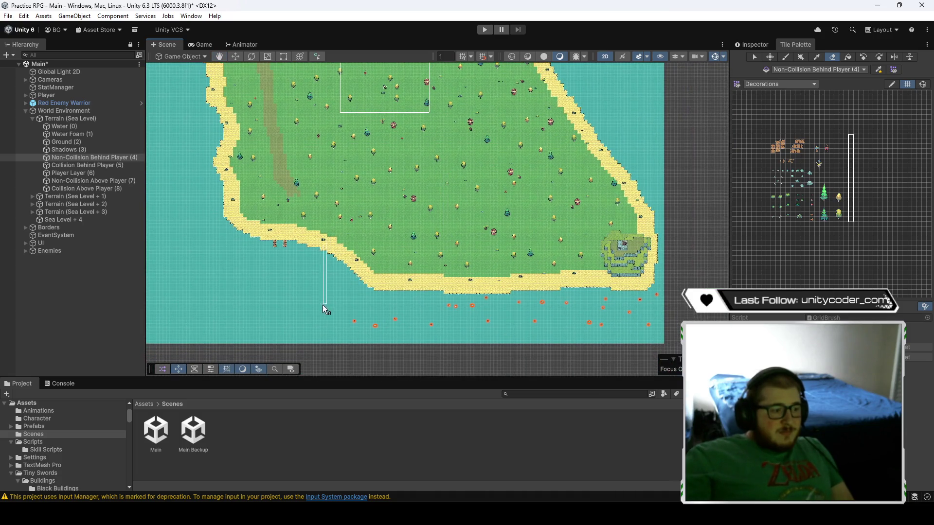
drag(417, 237, 488, 263)
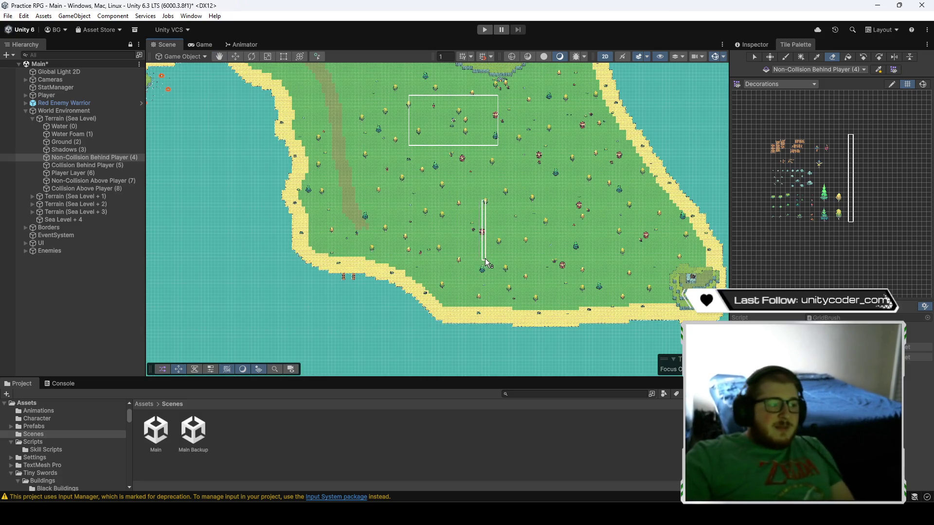
scroll(493, 258, up, 3)
scroll(495, 246, down, 4)
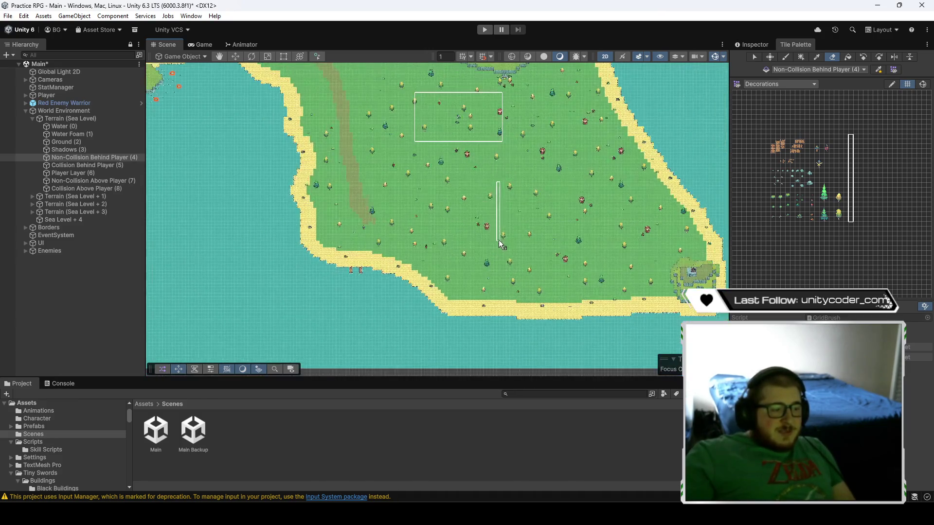
- Inspect the Collision Behind Player (5) and Non-Collision Above Player (7) layers' tiles across the island
click(117, 166)
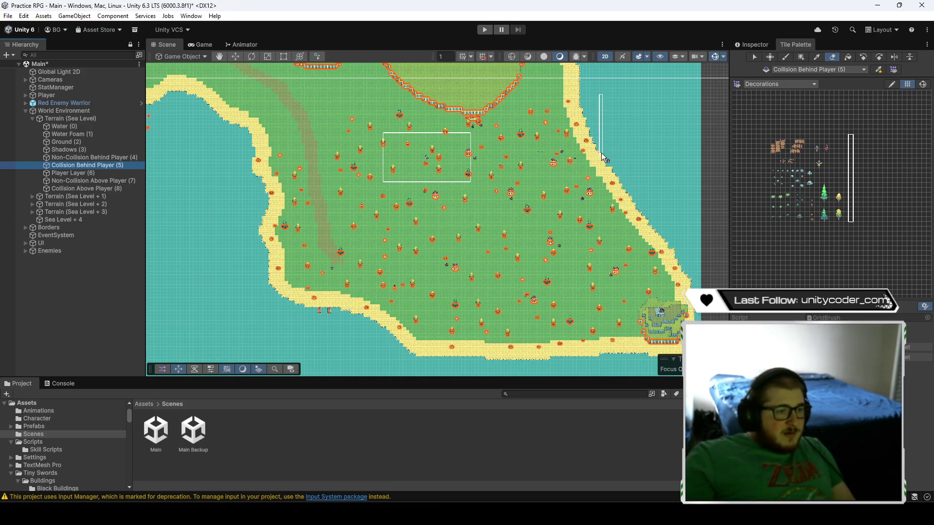
click(84, 181)
scroll(340, 190, up, 2)
scroll(341, 190, up, 5)
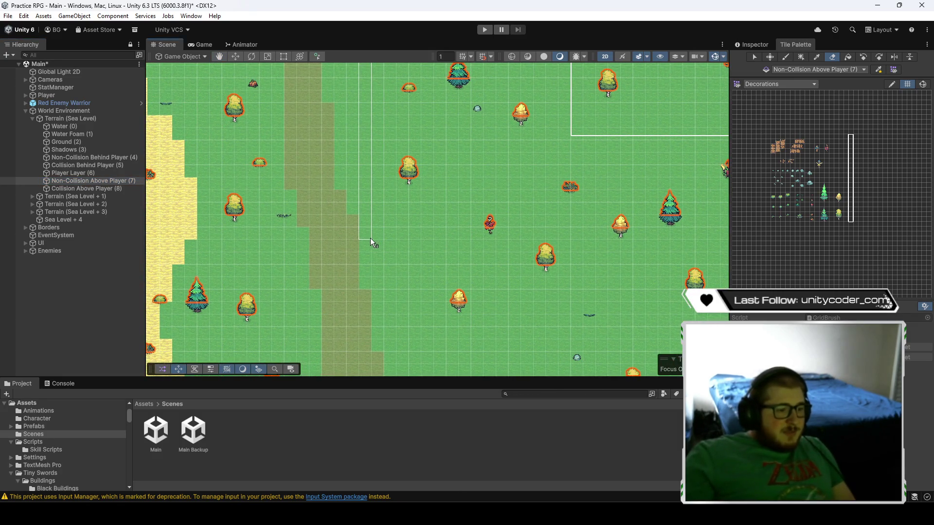
mouse_move(367, 239)
mouse_down()
mouse_move(439, 236)
mouse_move(451, 266)
mouse_up()
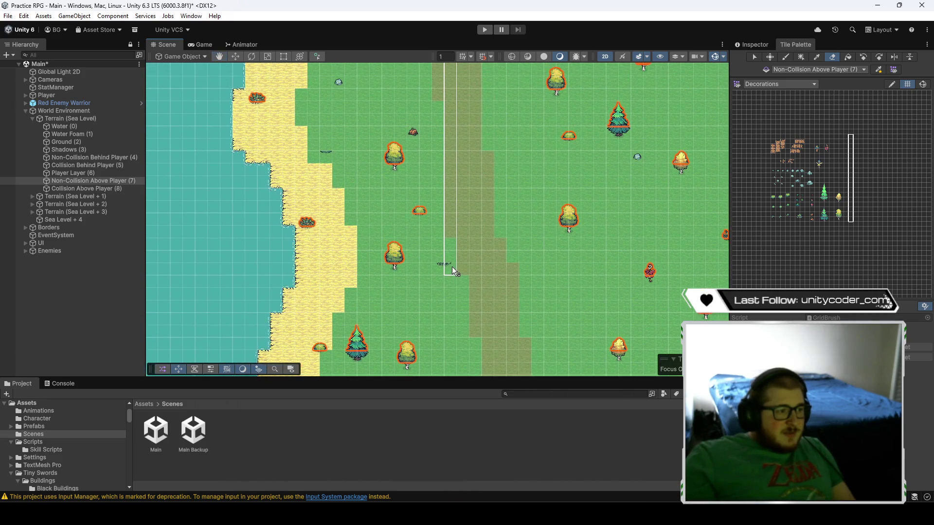
drag(381, 180, 343, 161)
scroll(343, 161, up, 1)
mouse_move(528, 235)
mouse_down()
mouse_move(348, 216)
mouse_move(416, 236)
mouse_up()
scroll(416, 235, down, 4)
scroll(517, 245, down, 2)
mouse_move(519, 247)
mouse_down()
mouse_move(349, 198)
mouse_move(317, 167)
mouse_move(343, 195)
mouse_up()
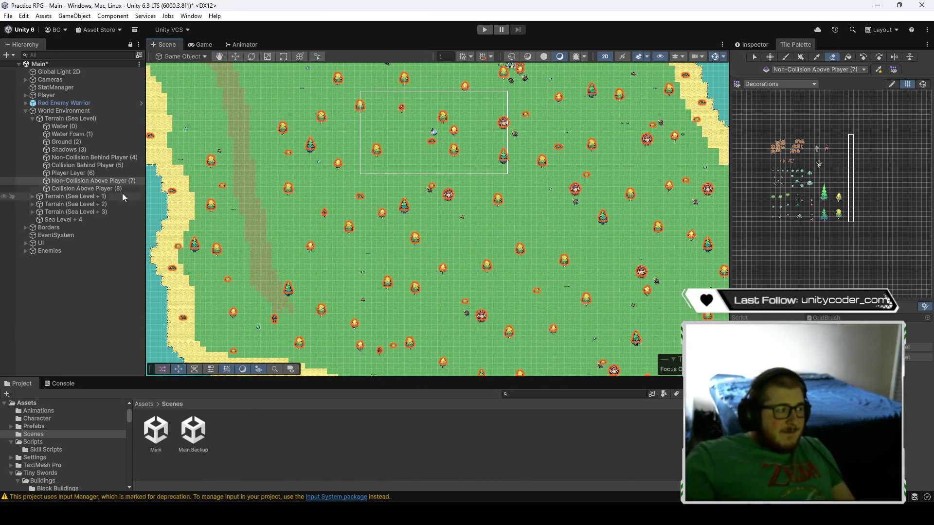
- Review the Collision Above Player (8) layer, then return to Non-Collision Behind Player (4)
click(100, 189)
scroll(433, 256, down, 2)
mouse_move(531, 290)
mouse_down()
mouse_move(476, 178)
mouse_move(484, 203)
mouse_up()
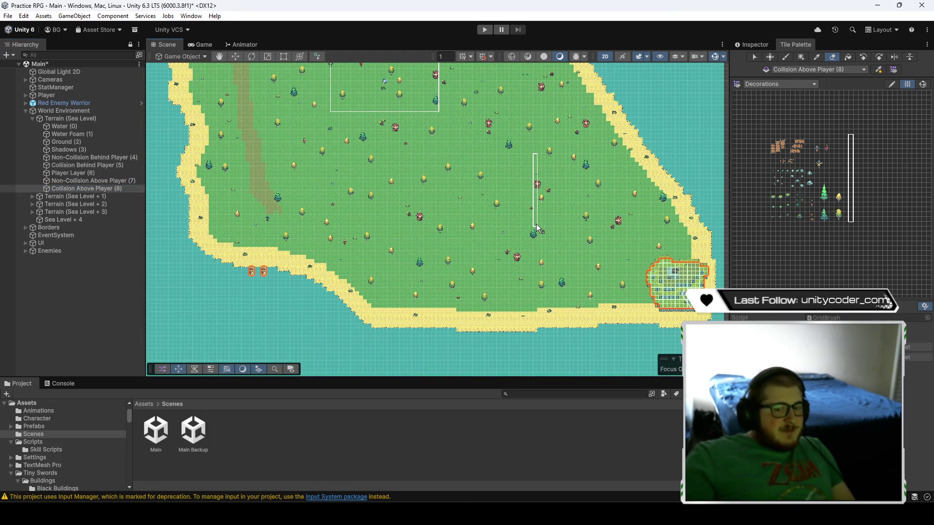
drag(339, 197, 484, 256)
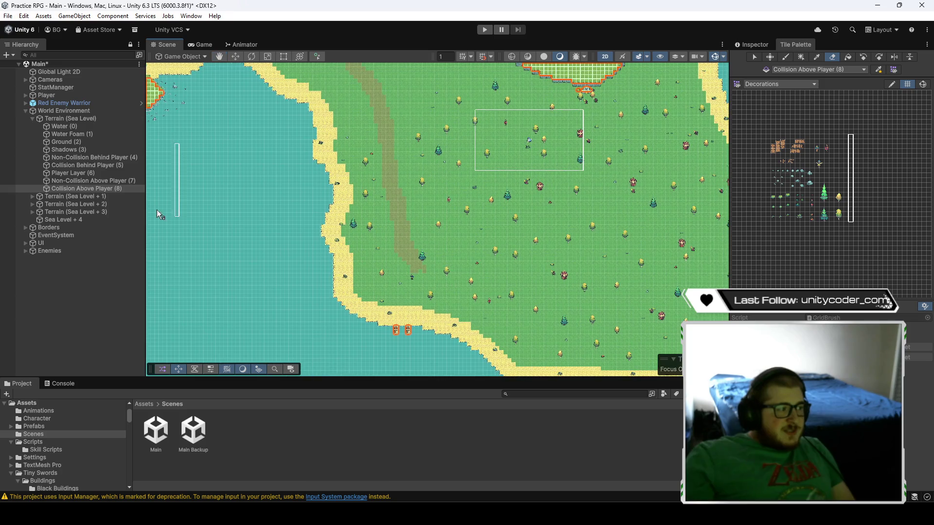
click(92, 157)
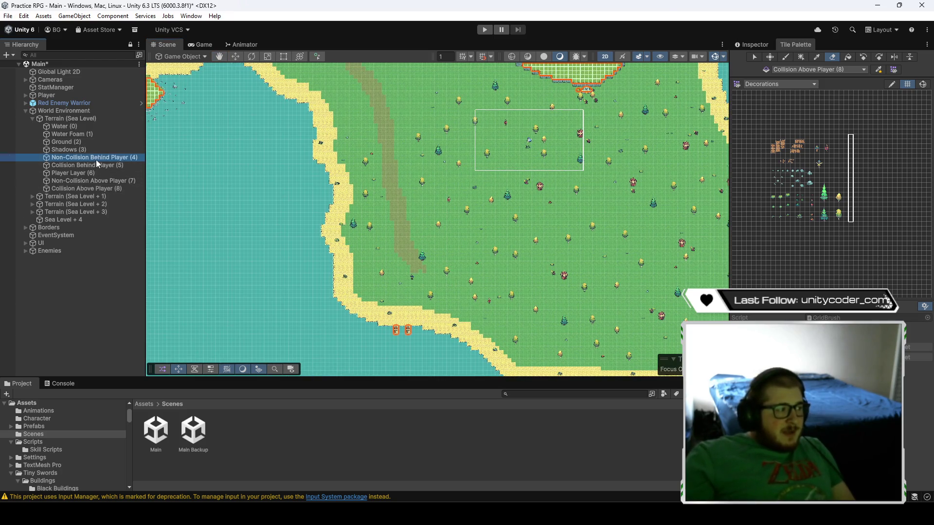
scroll(612, 228, down, 3)
scroll(838, 180, up, 5)
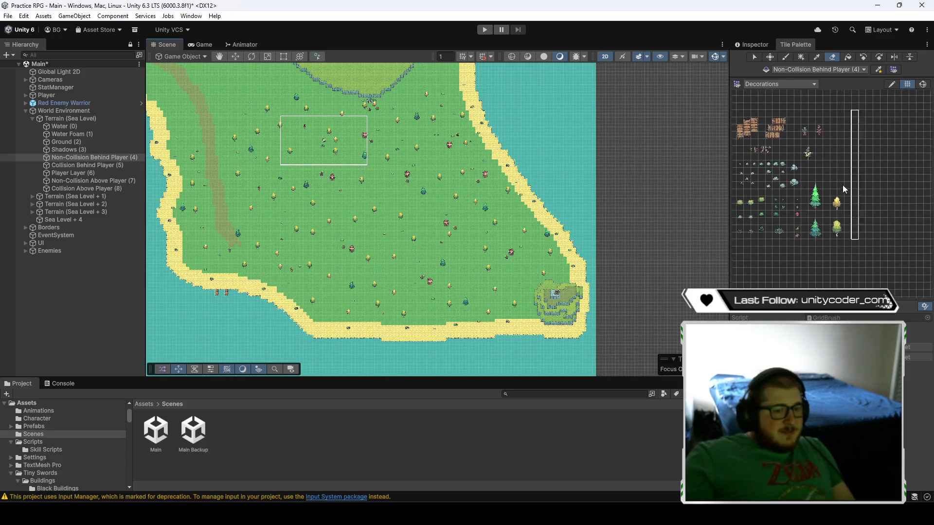
- Bring the fence and scarecrow tiles into view, switching briefly to the Buildings palette and back to Decorations
scroll(834, 168, up, 2)
scroll(867, 250, down, 2)
scroll(898, 124, down, 2)
scroll(839, 99, up, 3)
scroll(841, 102, left, 3)
mouse_move(796, 87)
mouse_down()
mouse_move(866, 144)
mouse_move(851, 171)
mouse_move(758, 213)
mouse_move(847, 251)
mouse_up()
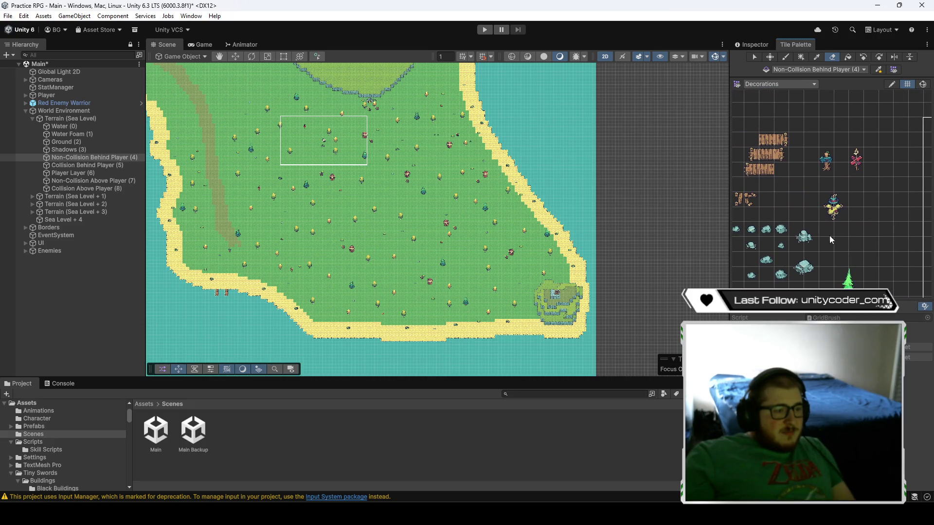
click(767, 85)
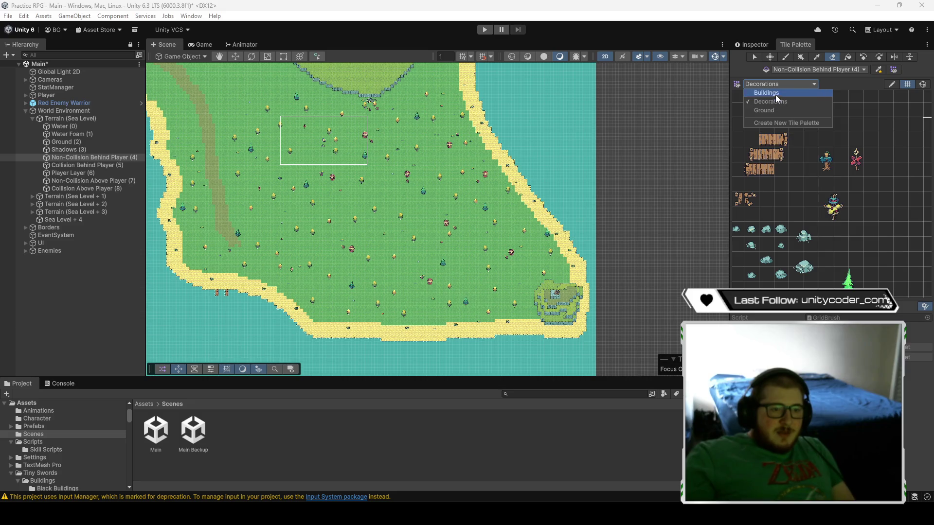
click(771, 93)
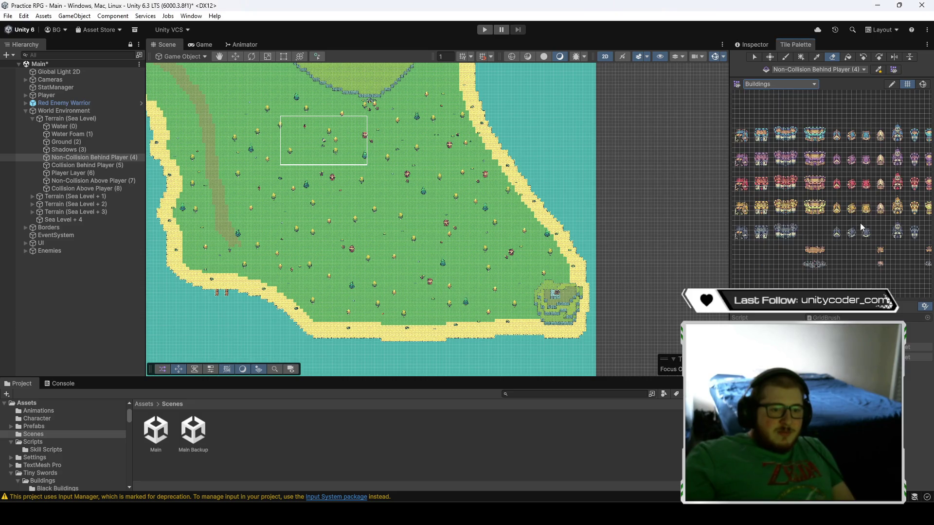
click(786, 89)
click(780, 101)
scroll(862, 168, up, 5)
scroll(862, 271, down, 5)
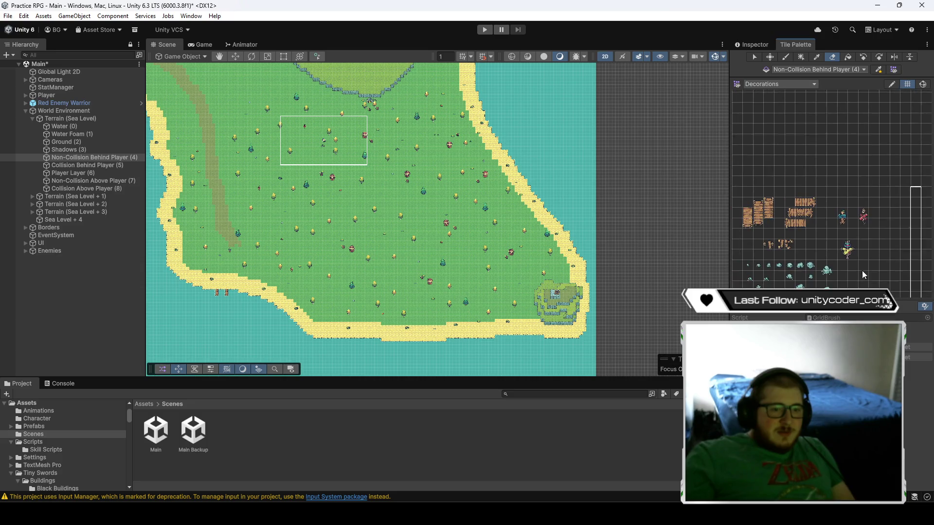
- Open the Assets > Tiny Swords > Terrain > Decorations folder in the Project window
click(145, 405)
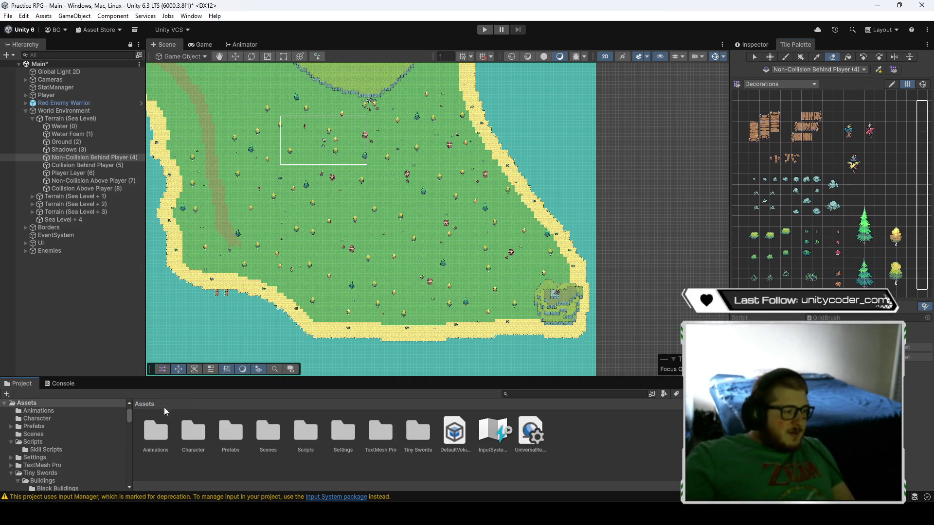
double_click(408, 432)
double_click(268, 430)
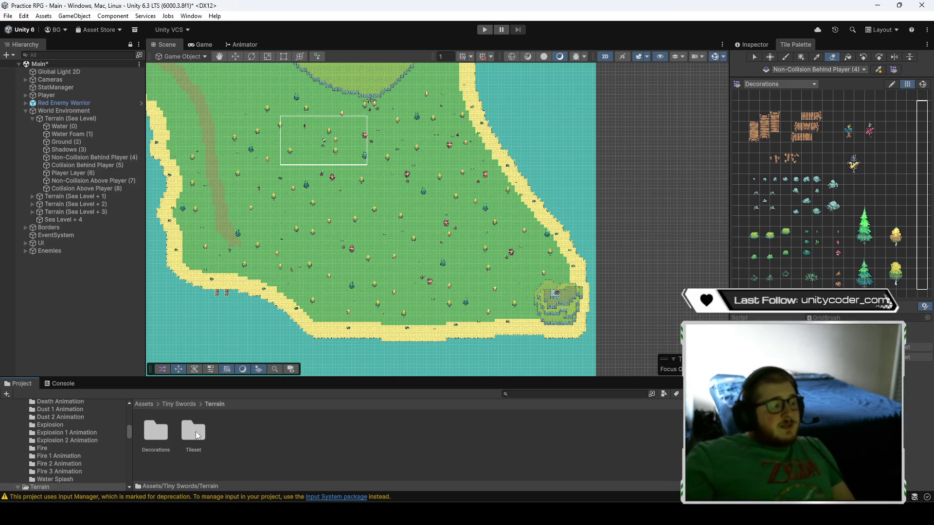
double_click(155, 431)
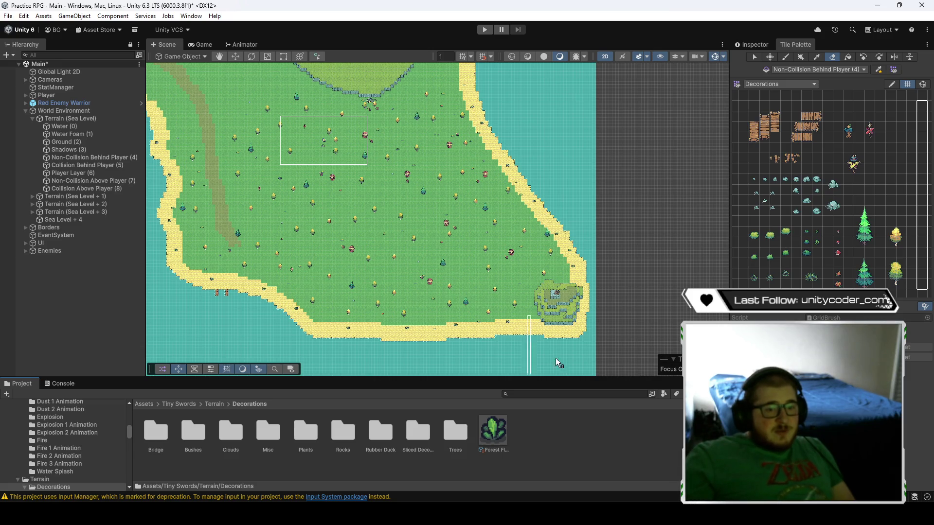
scroll(786, 175, down, 5)
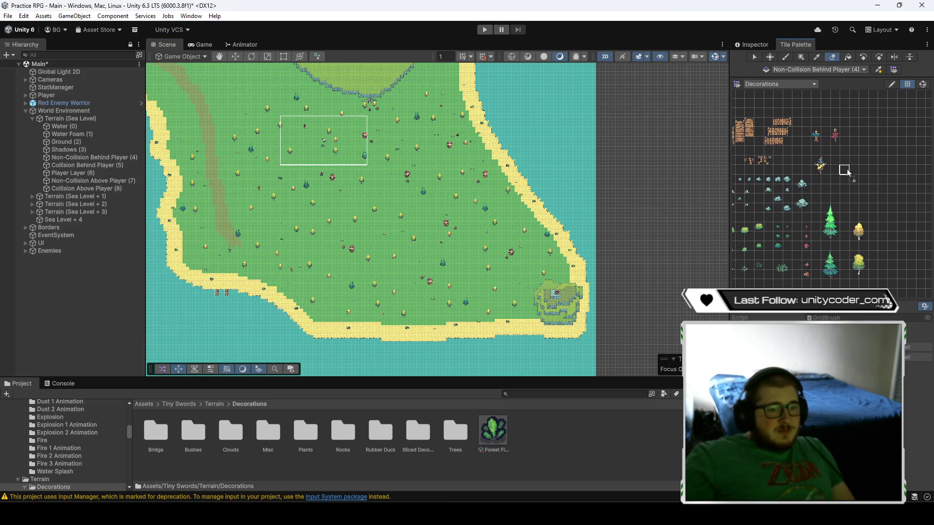
scroll(855, 170, up, 5)
- Switch from Picker to Paint Brush and show the Forest Floor Decorations rule tile settings
key(i)
key(b)
scroll(857, 191, down, 5)
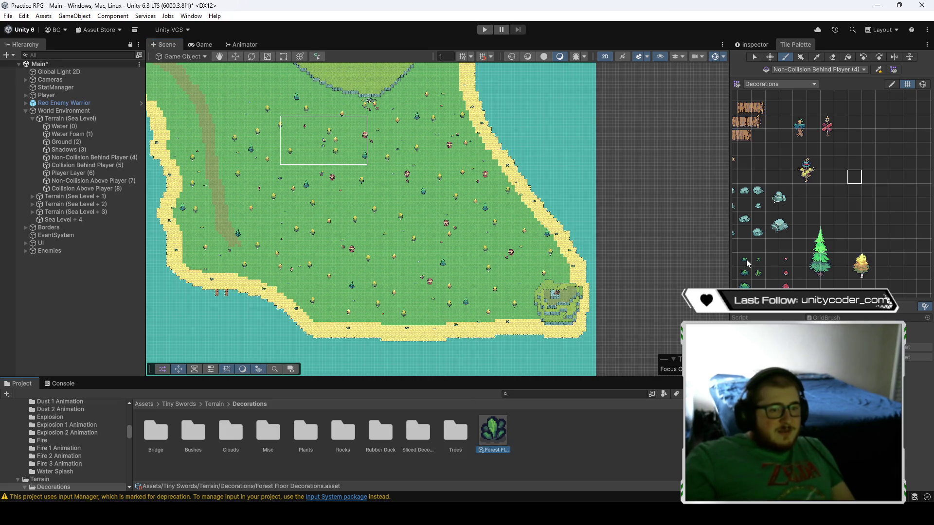
click(760, 45)
scroll(897, 226, down, 5)
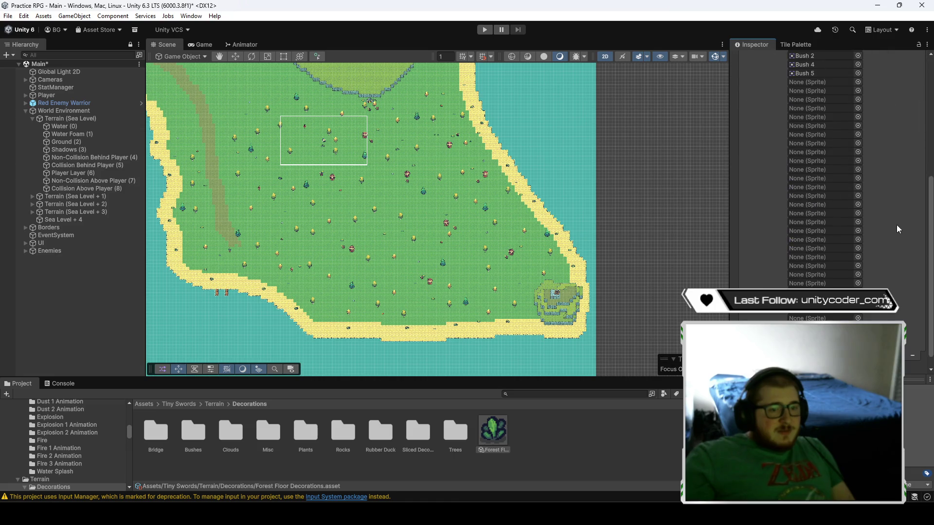
scroll(897, 226, up, 5)
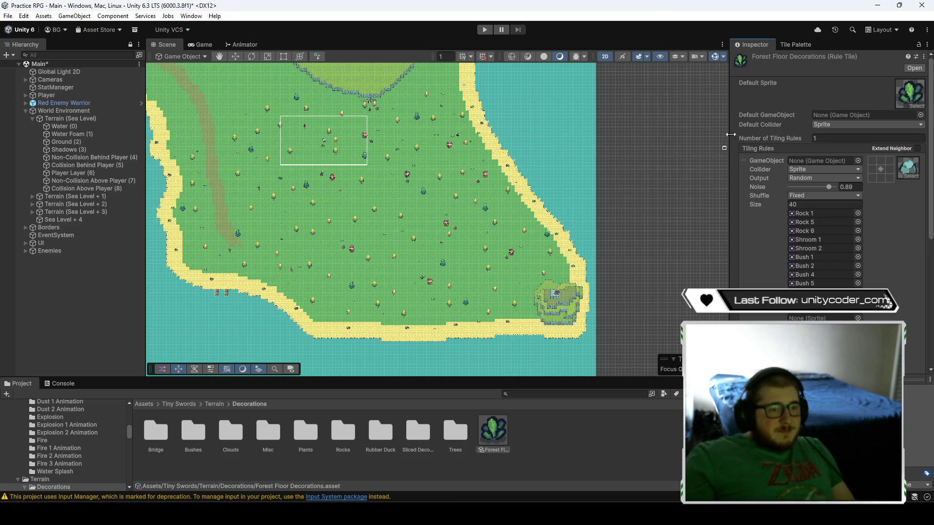
click(792, 45)
scroll(863, 120, up, 2)
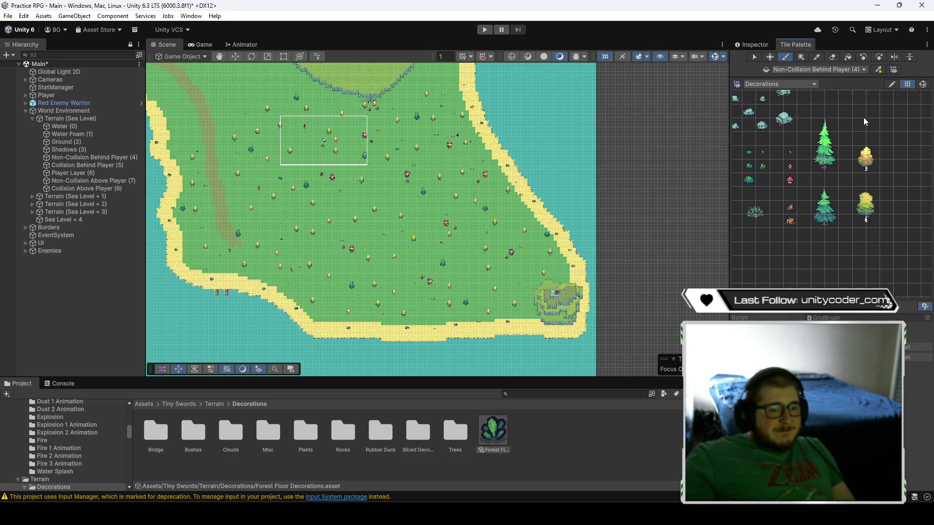
scroll(876, 203, down, 2)
scroll(867, 157, up, 2)
scroll(867, 157, up, 5)
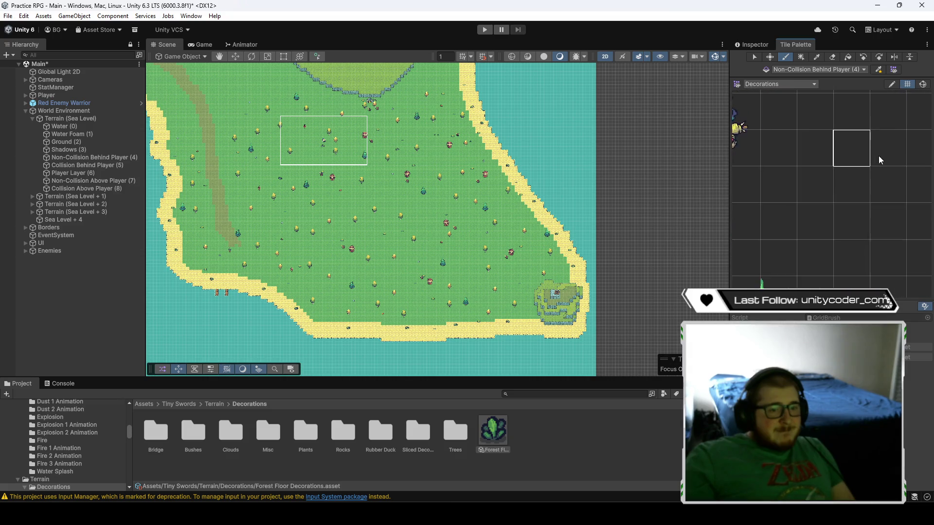
click(892, 84)
scroll(867, 175, down, 6)
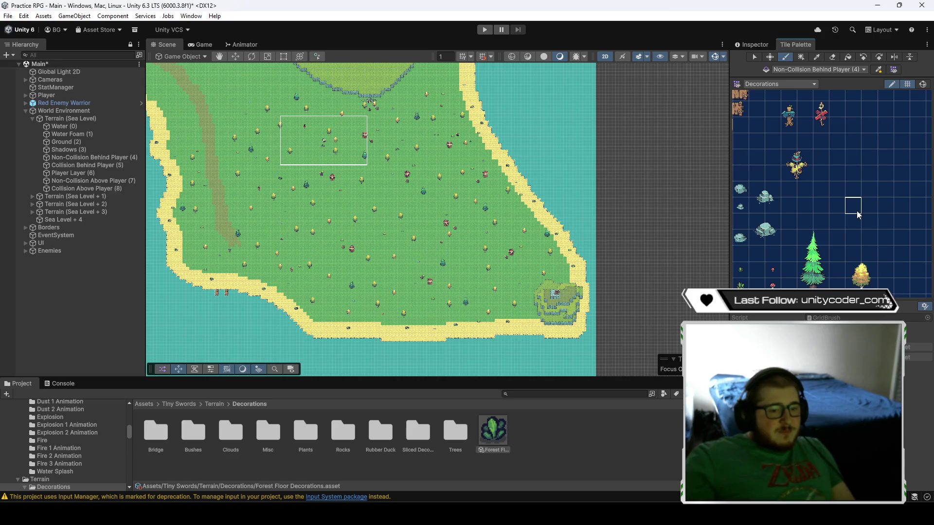
click(889, 86)
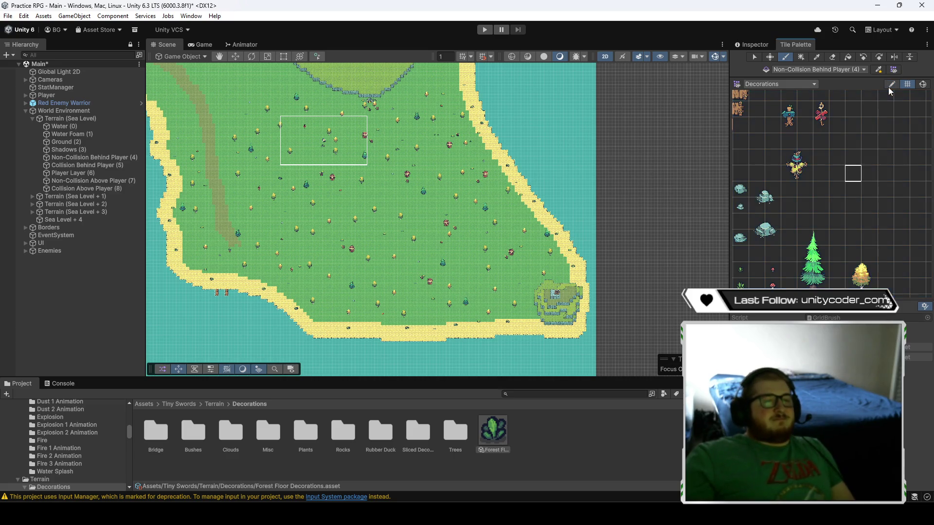
scroll(866, 194, down, 8)
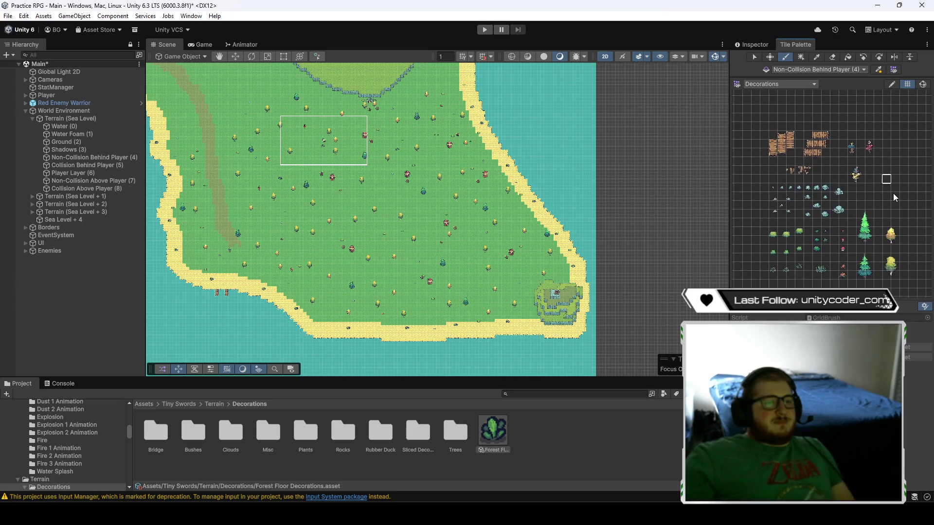
scroll(860, 190, up, 5)
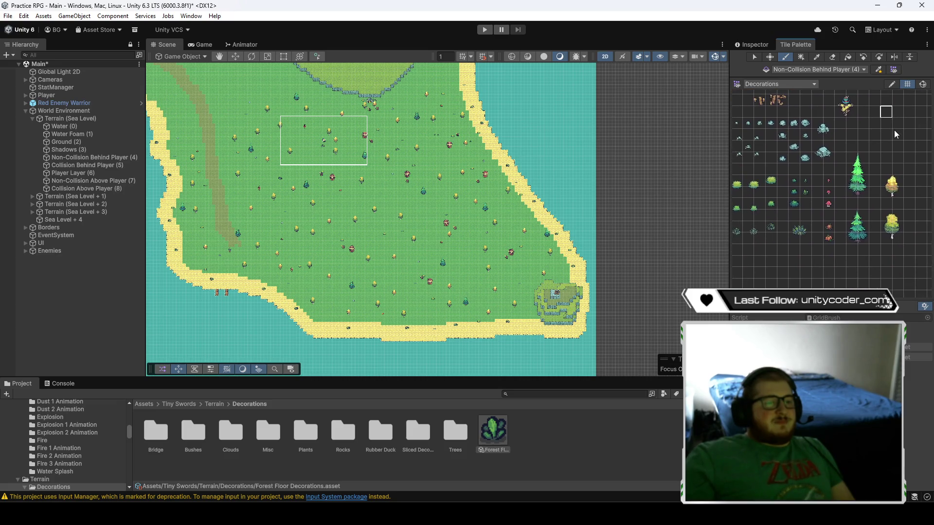
scroll(873, 186, up, 8)
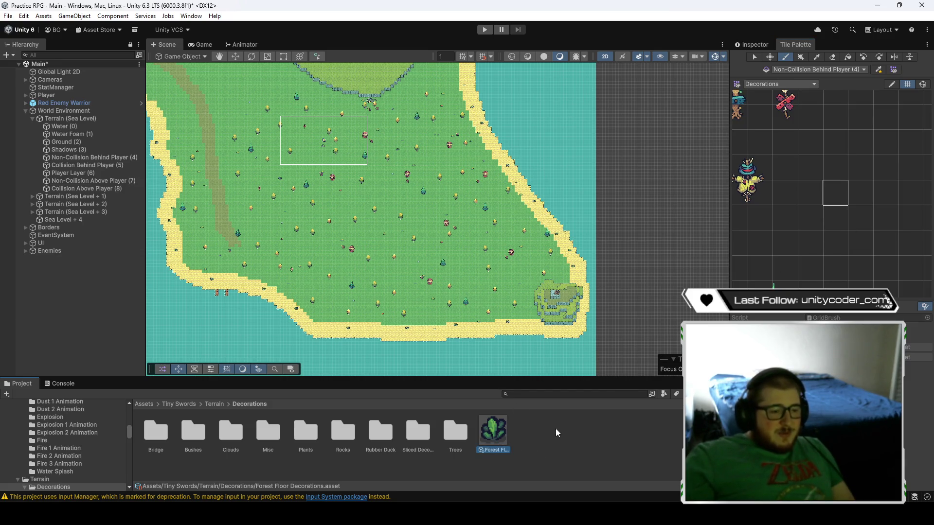
click(838, 191)
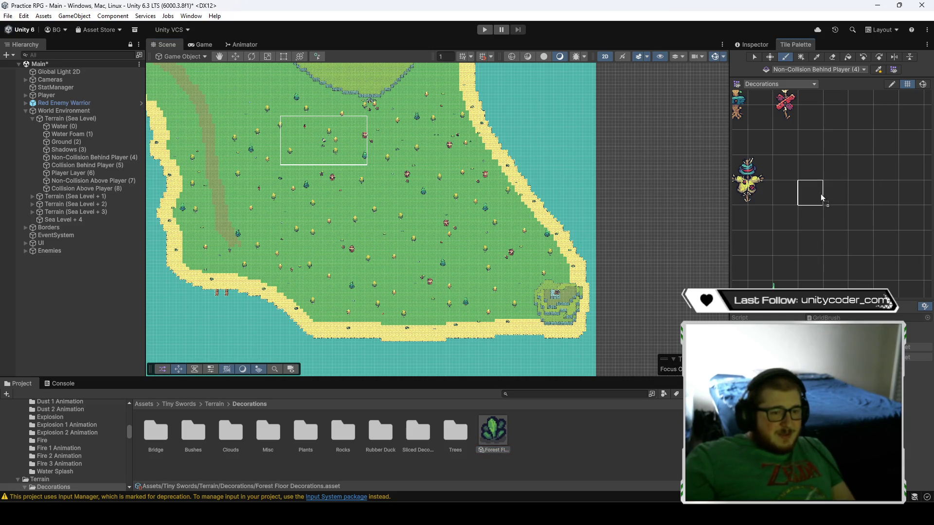
drag(792, 205, 843, 206)
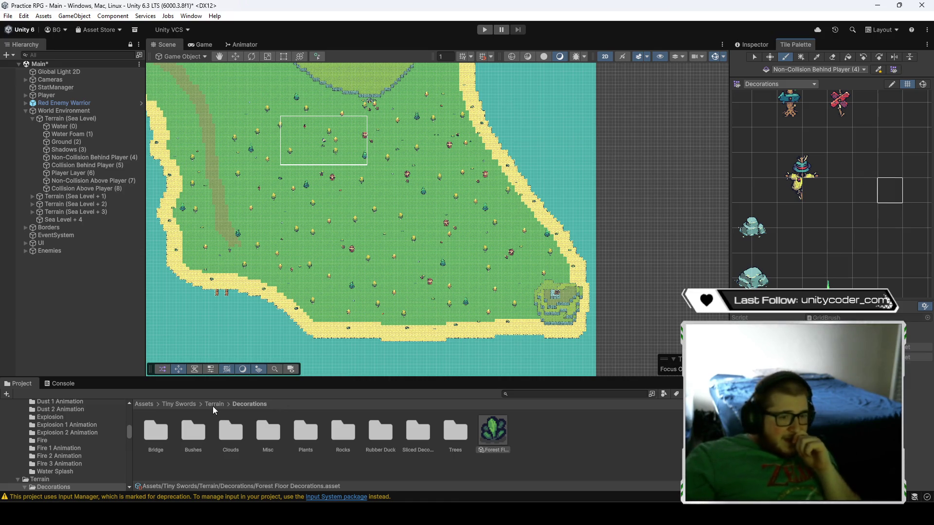
double_click(259, 435)
click(284, 430)
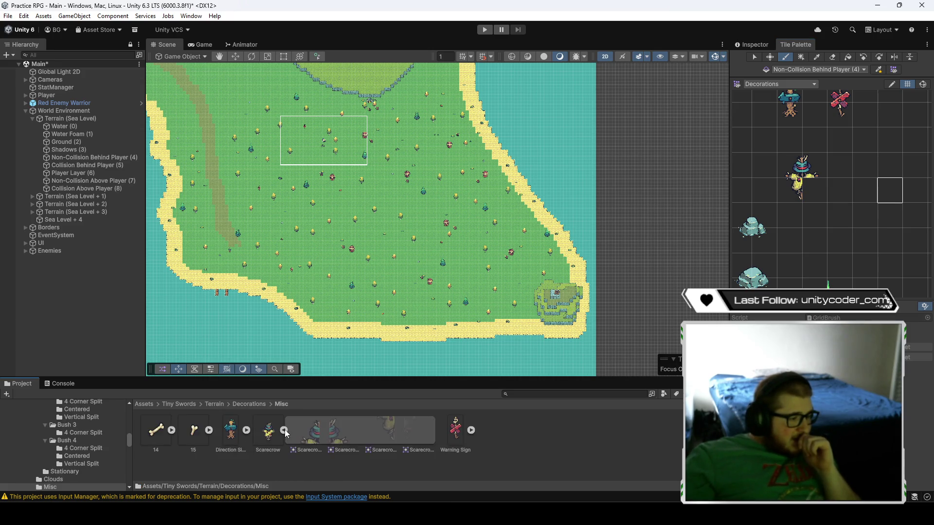
drag(643, 290, 811, 192)
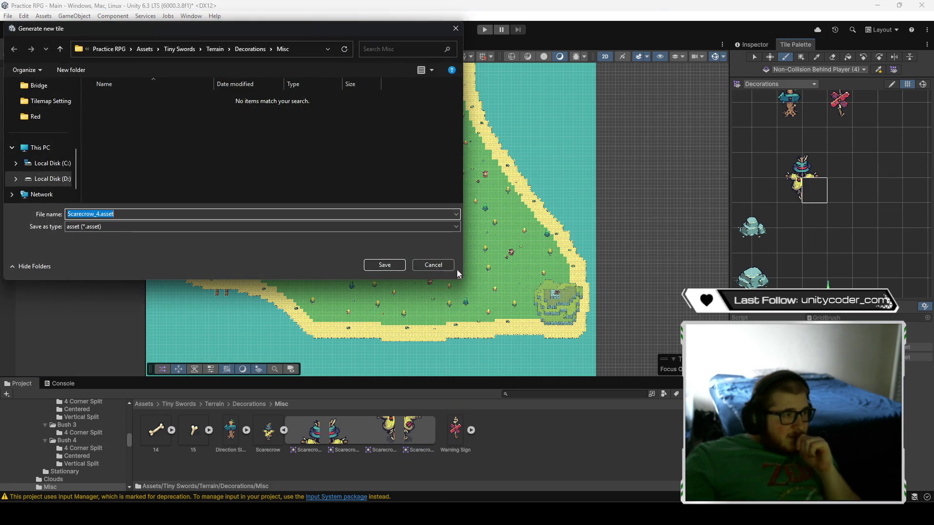
click(425, 267)
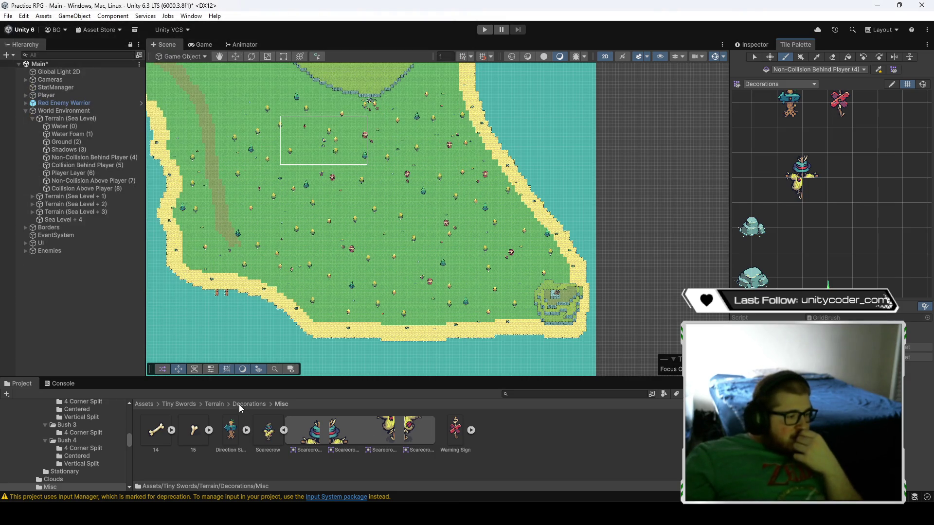
click(240, 406)
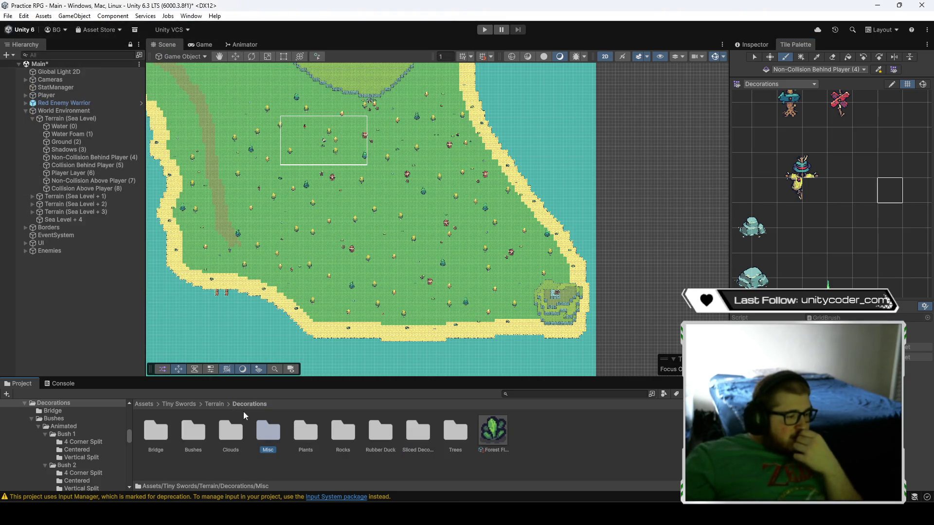
double_click(419, 433)
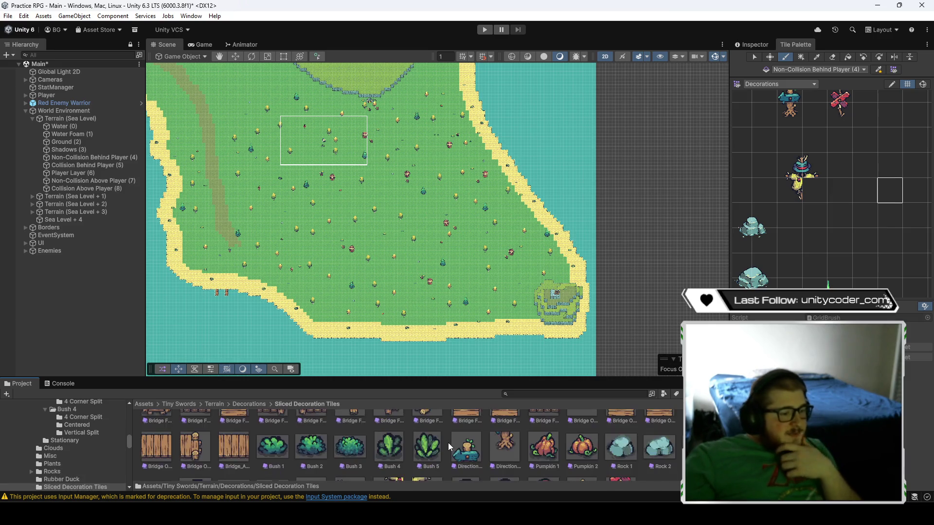
scroll(448, 444, down, 2)
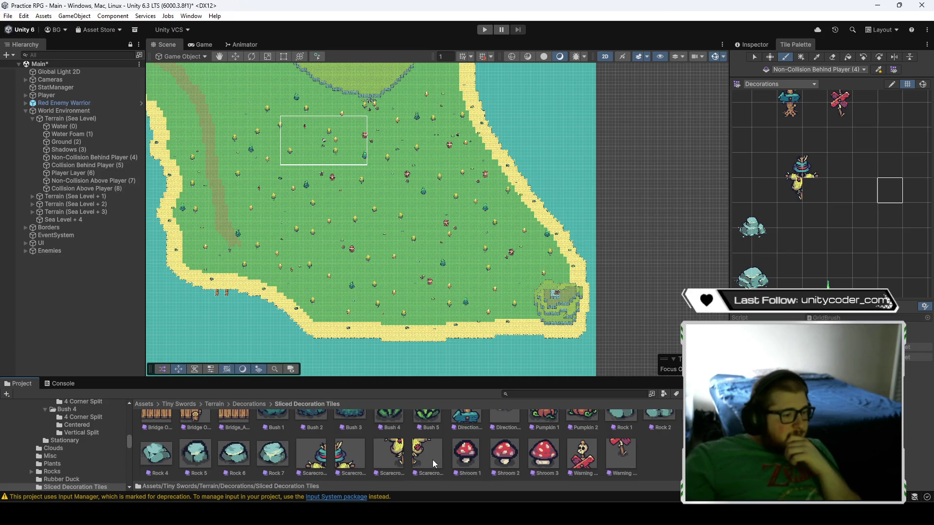
scroll(433, 462, up, 1)
mouse_move(818, 211)
mouse_down()
mouse_move(875, 241)
mouse_move(851, 238)
mouse_up()
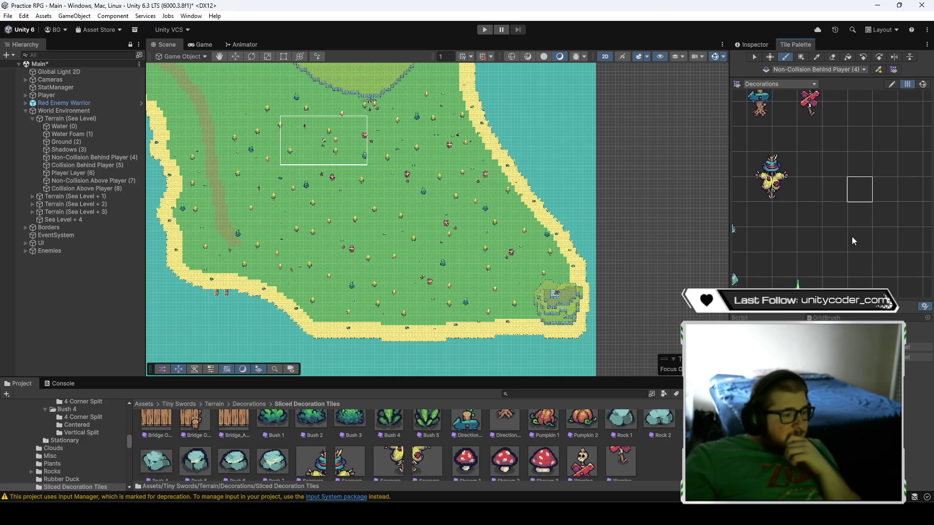
scroll(638, 455, down, 1)
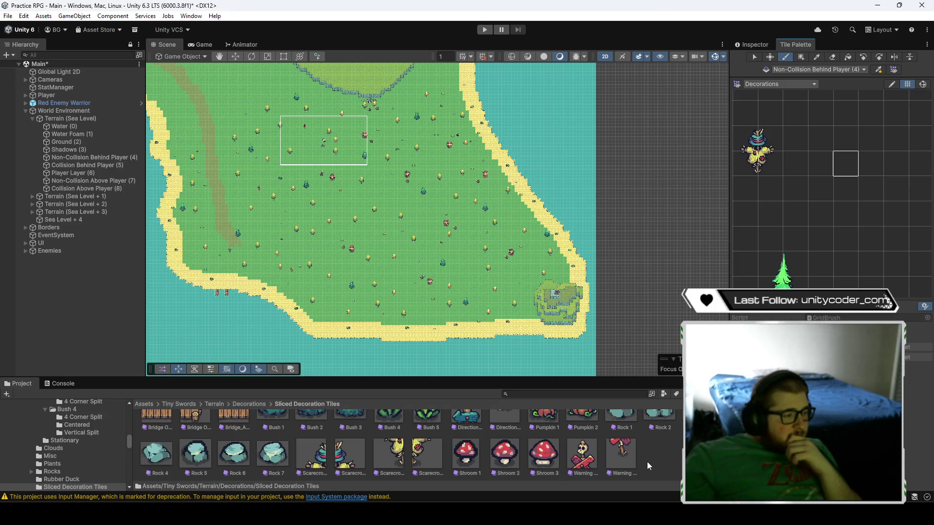
scroll(646, 461, up, 3)
click(263, 404)
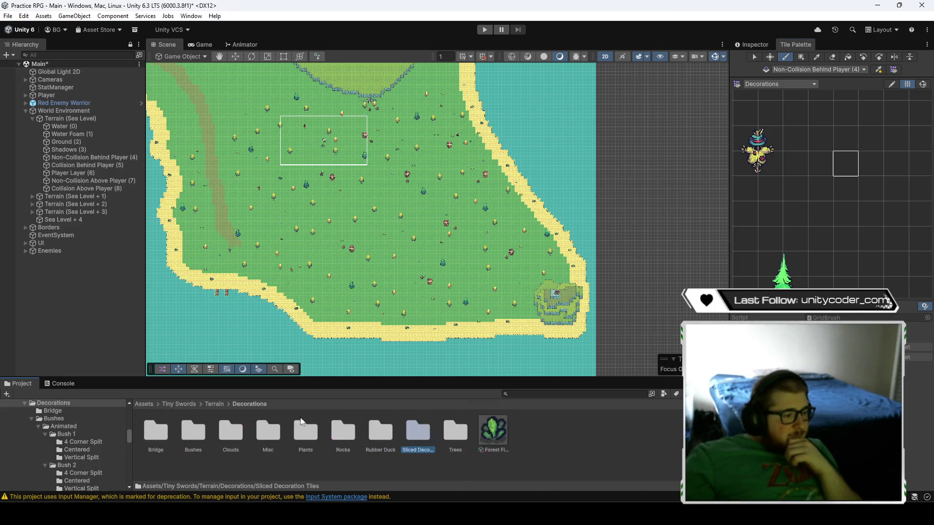
scroll(839, 207, down, 5)
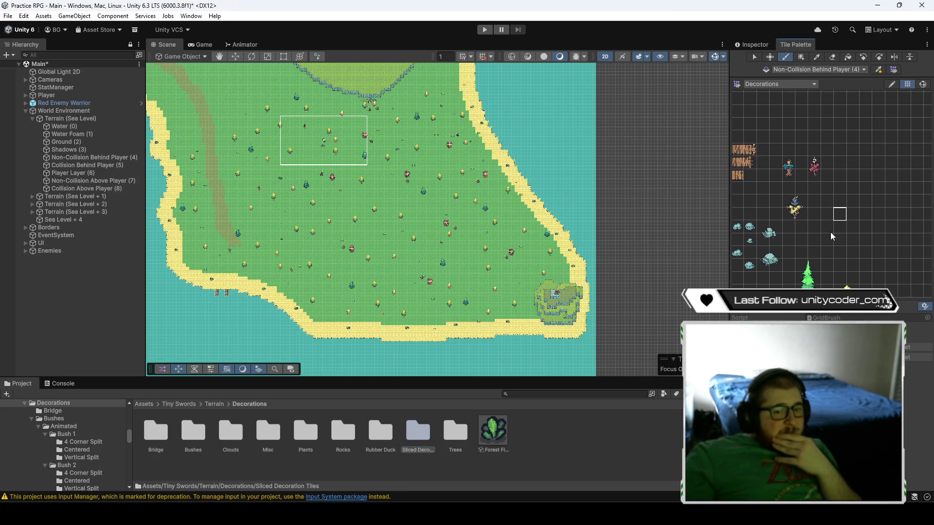
scroll(835, 229, up, 5)
scroll(827, 248, up, 2)
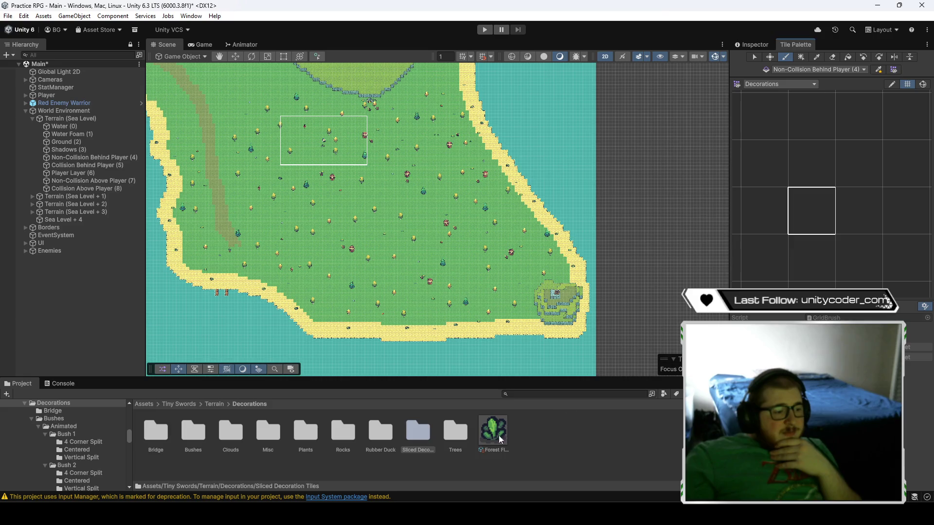
scroll(813, 258, down, 5)
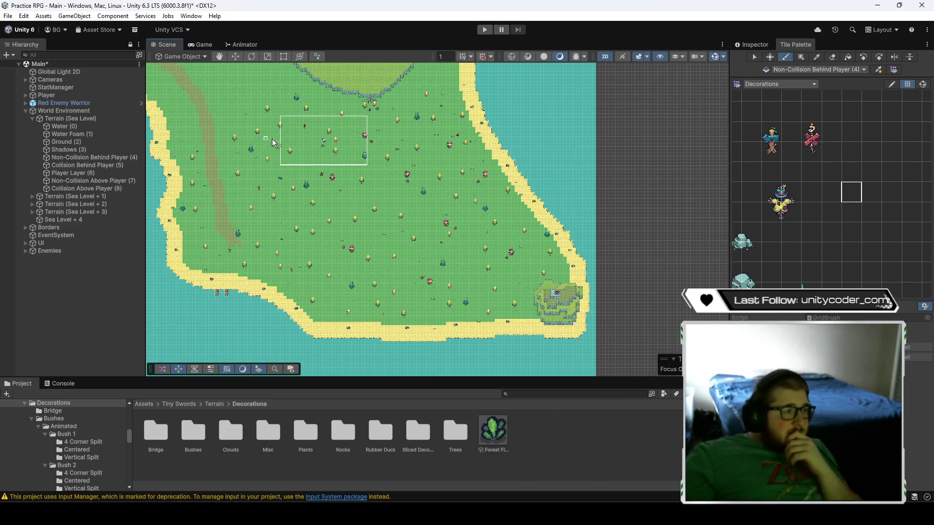
- Box-fill the Forest Floor Decorations rule tile across the whole island
scroll(395, 206, up, 2)
scroll(395, 206, up, 2)
key(u)
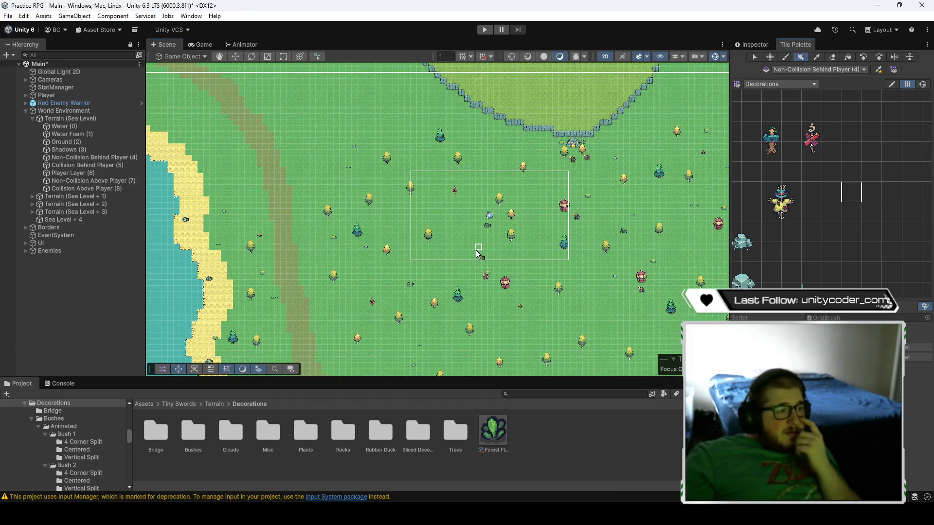
scroll(494, 263, down, 2)
scroll(475, 239, down, 2)
mouse_move(260, 111)
mouse_down()
mouse_move(625, 345)
mouse_move(632, 330)
mouse_move(671, 322)
mouse_move(677, 343)
mouse_up()
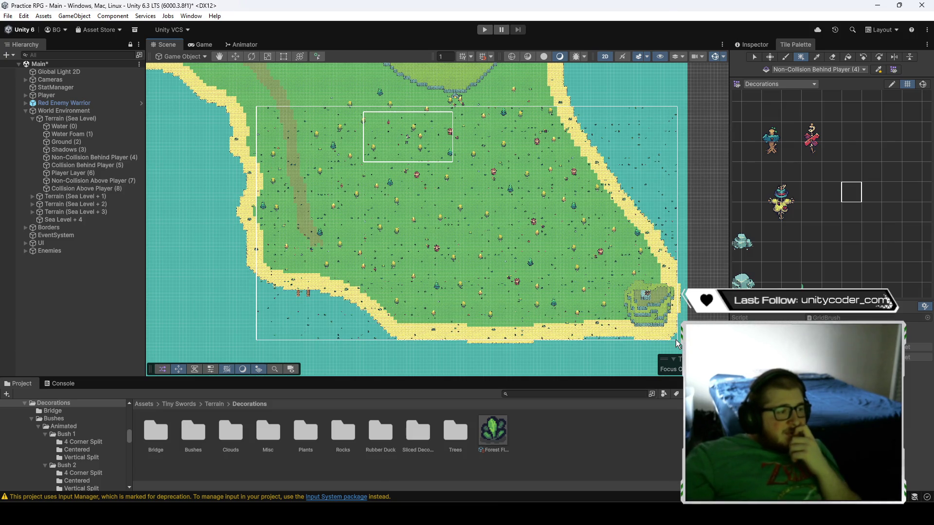
drag(676, 340, 676, 340)
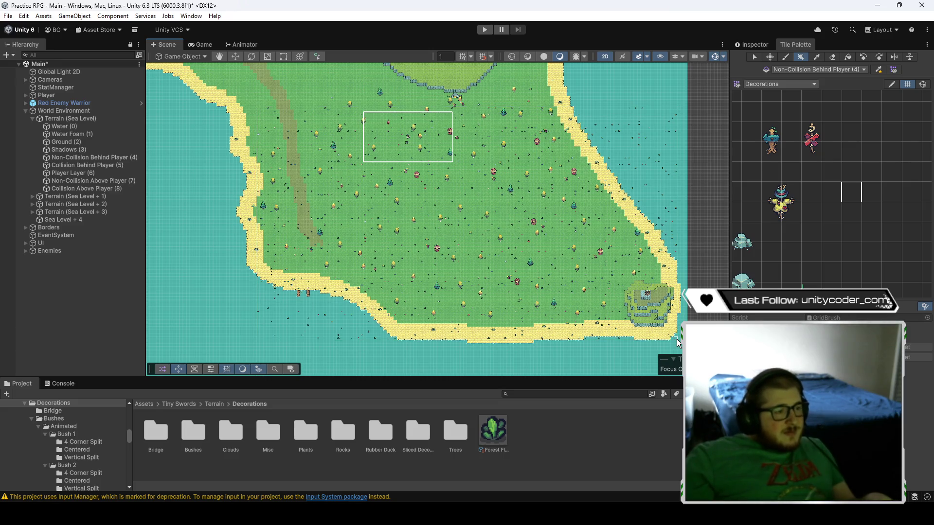
right_click(400, 213)
click(559, 160)
right_click(559, 161)
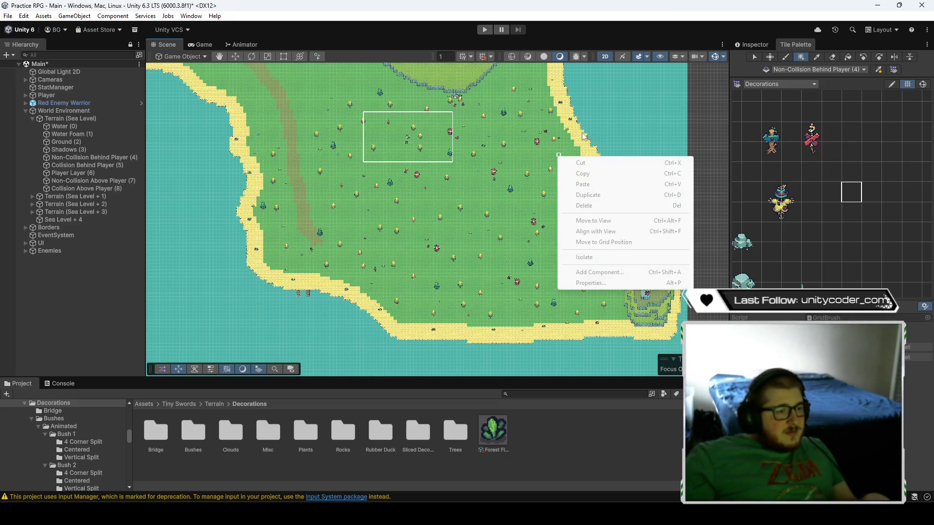
key(Escape)
drag(530, 159, 505, 174)
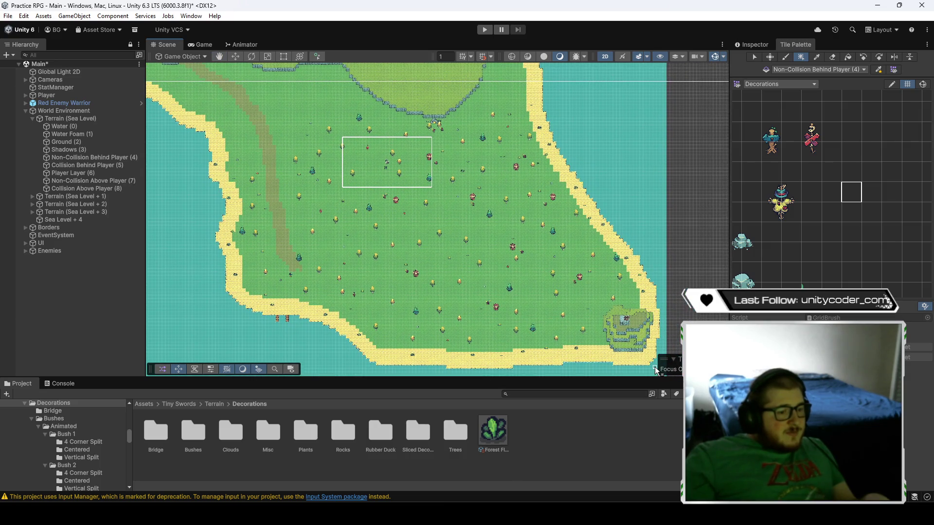
- Box-fill another large island area, then select a tall empty palette column for erasing
mouse_move(655, 367)
mouse_down()
mouse_move(502, 235)
mouse_move(287, 128)
mouse_move(181, 124)
mouse_move(211, 126)
mouse_move(219, 105)
mouse_up()
scroll(550, 161, up, 2)
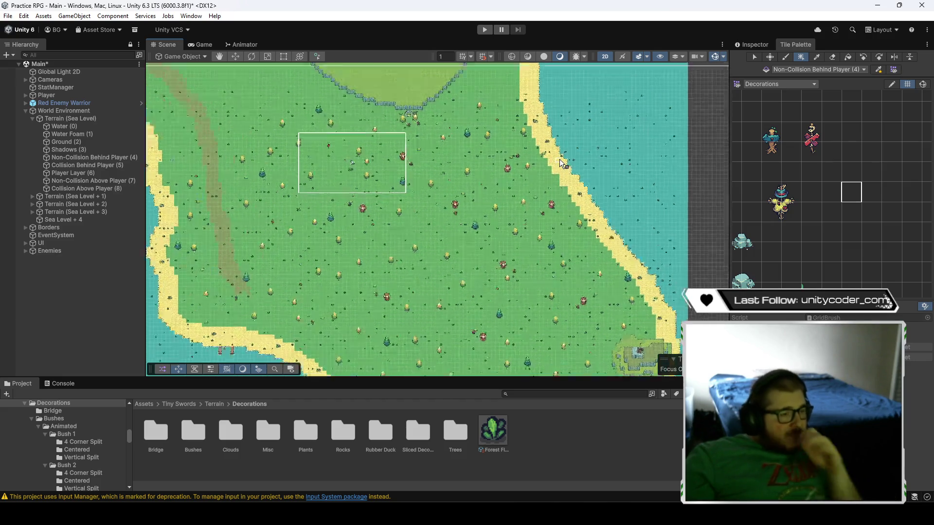
scroll(625, 119, up, 2)
scroll(838, 228, down, 3)
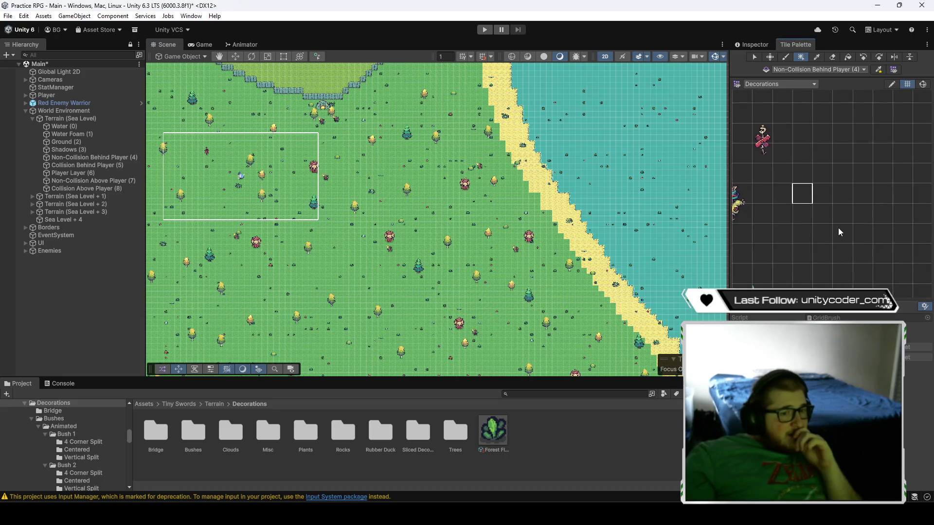
drag(851, 159, 855, 288)
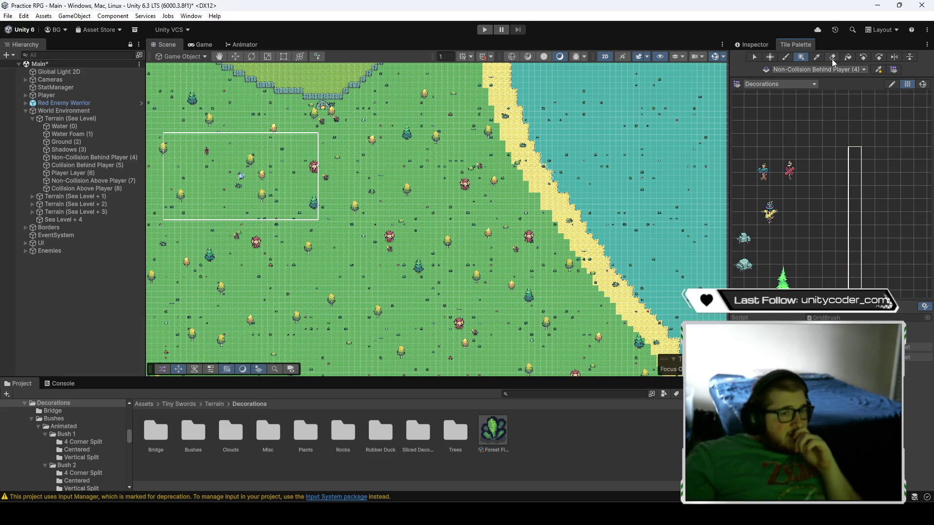
- Erase the stray decorations sitting in the water along the eastern and southern shore
scroll(592, 146, down, 2)
scroll(598, 161, up, 1)
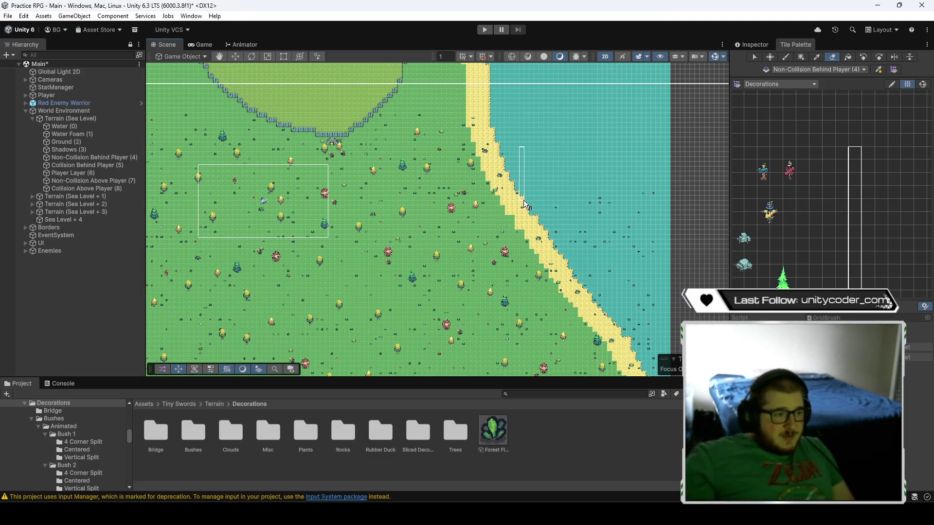
mouse_move(660, 223)
mouse_down()
mouse_move(596, 248)
mouse_move(559, 250)
mouse_up()
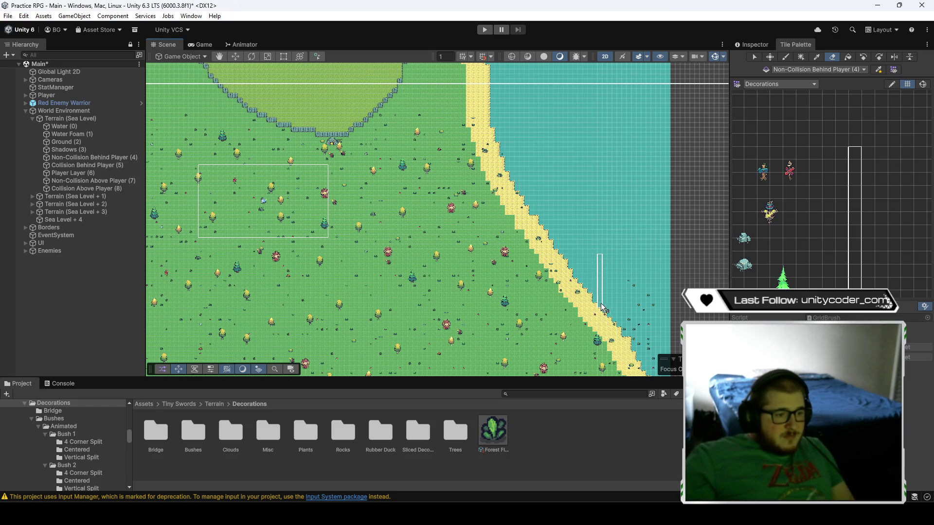
drag(642, 280, 619, 187)
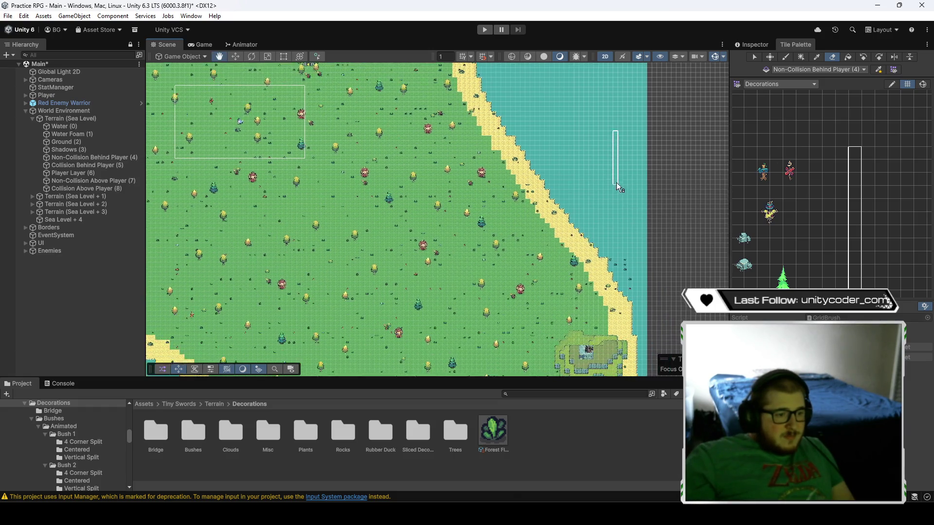
scroll(635, 272, up, 5)
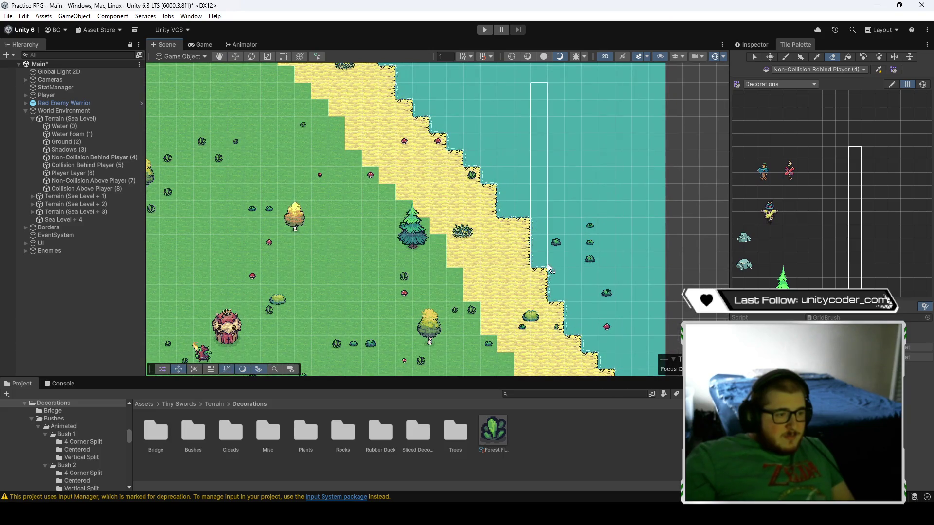
scroll(618, 331, down, 3)
drag(632, 289, 591, 176)
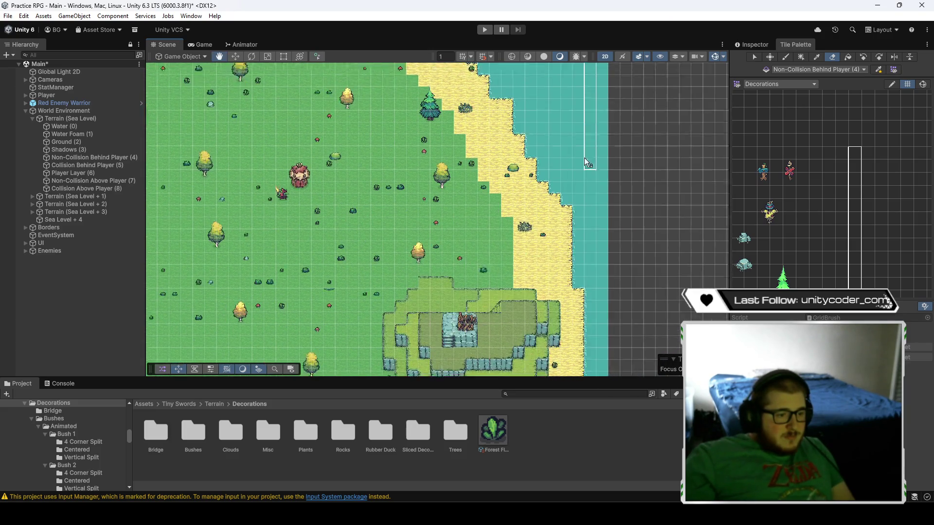
scroll(591, 174, up, 3)
scroll(592, 174, down, 2)
scroll(597, 294, up, 2)
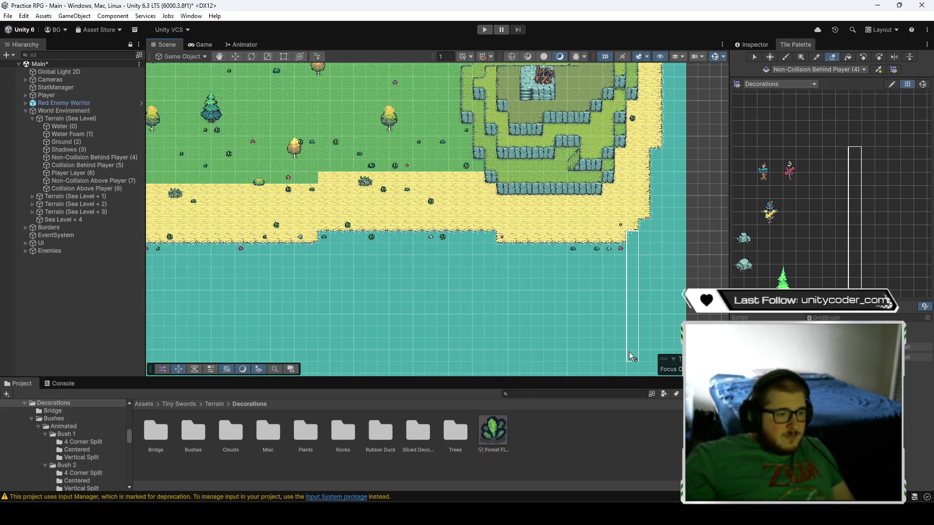
mouse_move(630, 367)
mouse_down()
mouse_move(334, 360)
mouse_move(576, 349)
mouse_up()
- Follow the coast westward onto the grassland and erase decorations lying on the dirt path
drag(371, 356, 530, 341)
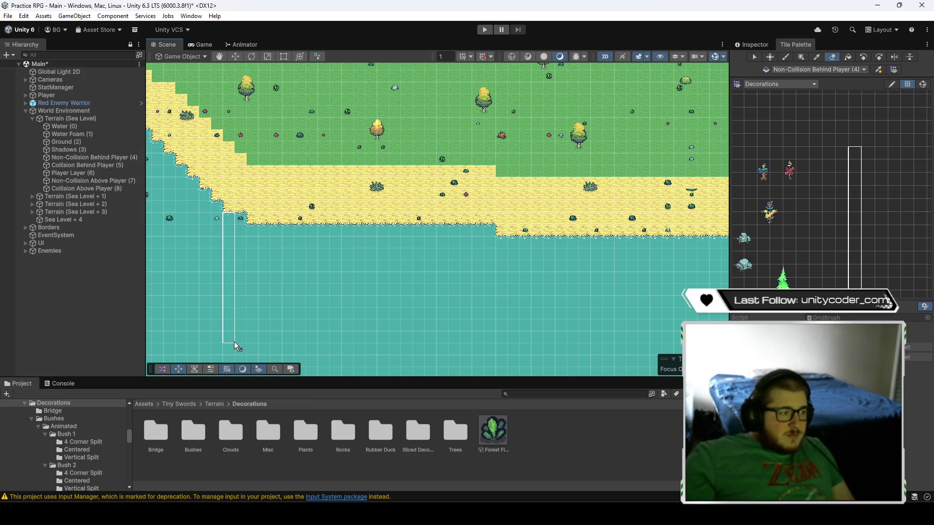
drag(192, 331, 414, 369)
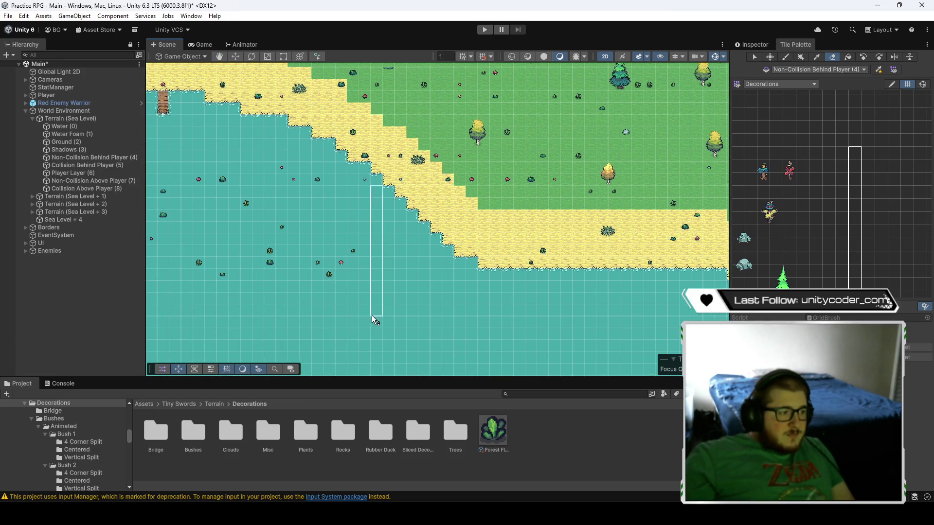
drag(183, 286, 367, 287)
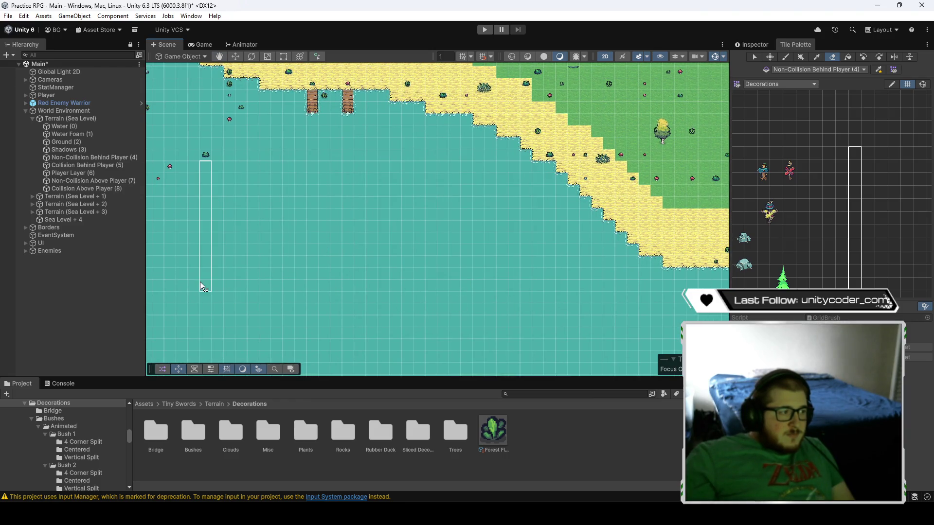
drag(215, 213, 437, 281)
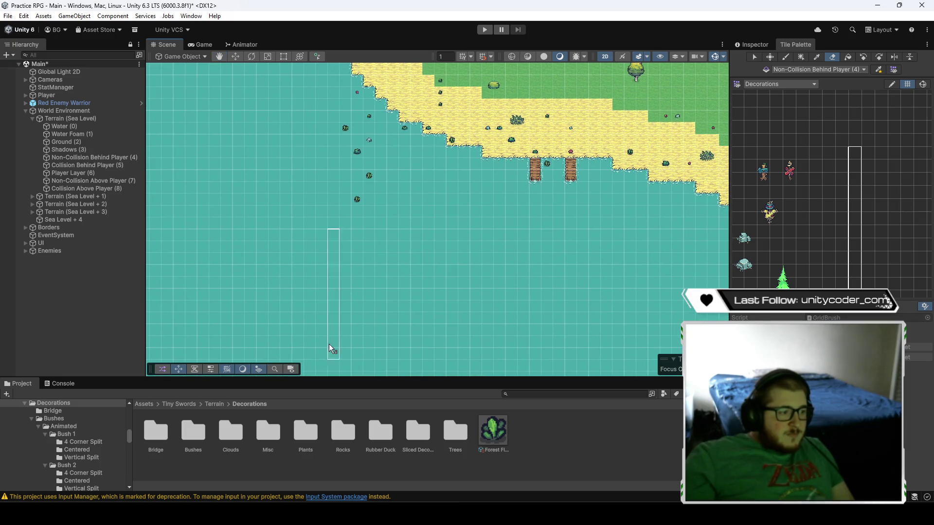
mouse_move(347, 240)
mouse_down()
mouse_move(421, 334)
mouse_move(425, 281)
mouse_up()
mouse_move(355, 224)
mouse_down()
mouse_move(376, 258)
mouse_move(382, 213)
mouse_up()
scroll(399, 314, down, 3)
scroll(393, 310, down, 2)
mouse_move(387, 303)
mouse_down()
mouse_move(324, 288)
mouse_move(252, 206)
mouse_up()
scroll(446, 242, up, 2)
scroll(514, 258, up, 1)
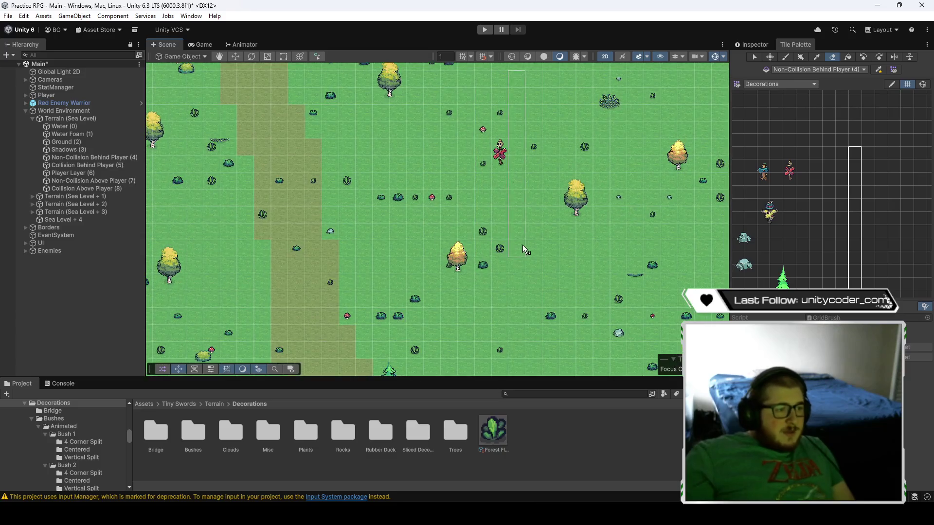
scroll(544, 242, down, 3)
scroll(545, 243, up, 1)
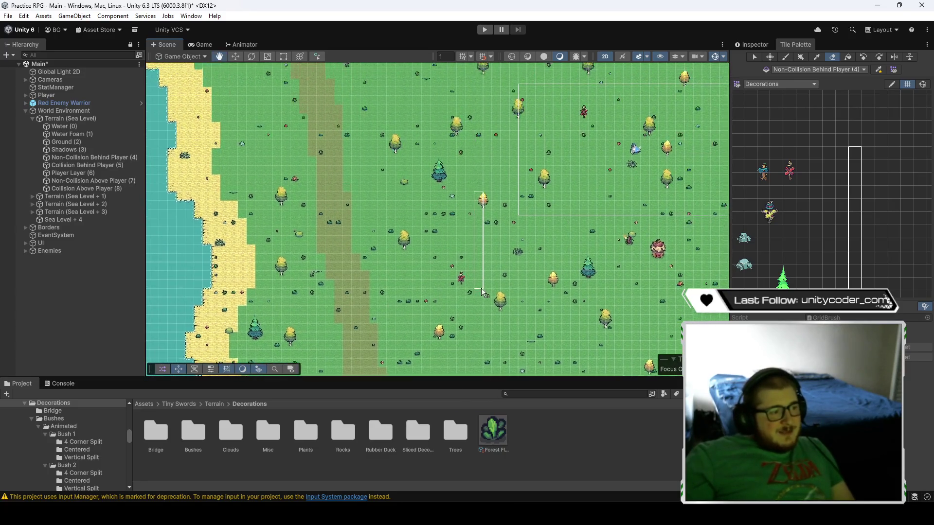
scroll(352, 194, down, 1)
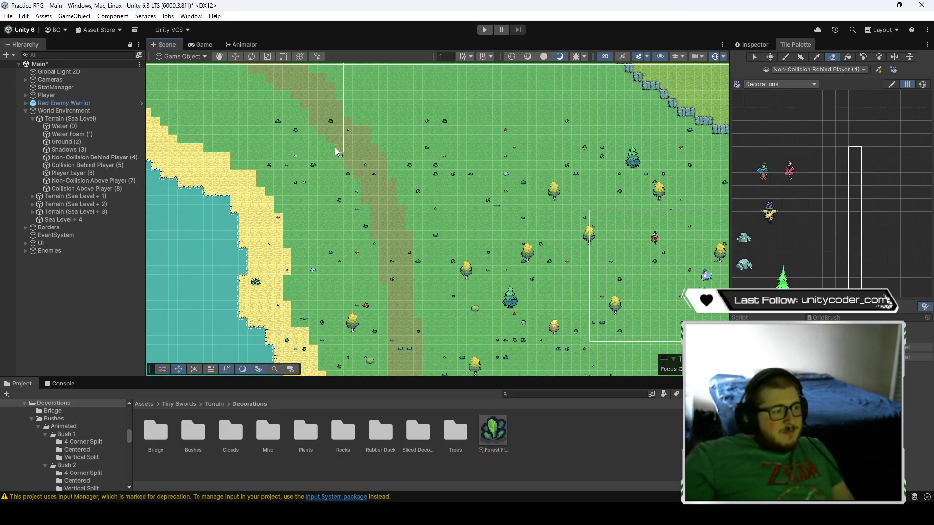
mouse_move(334, 135)
mouse_down()
mouse_move(365, 165)
mouse_move(383, 216)
mouse_up()
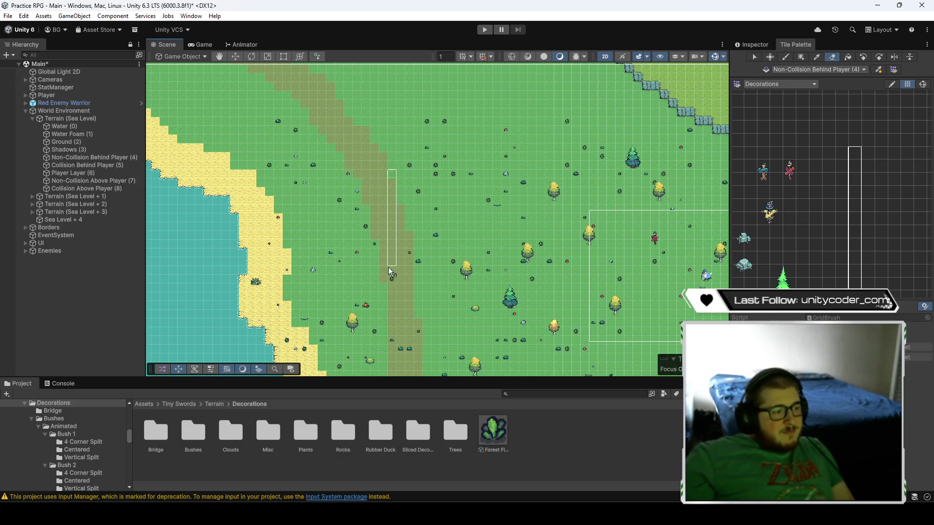
key(Down)
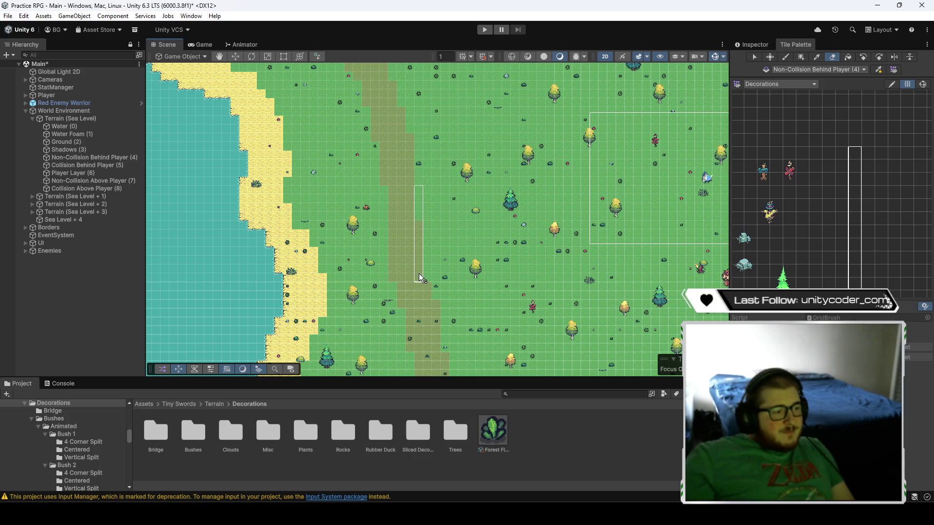
key(Down)
key(Down)
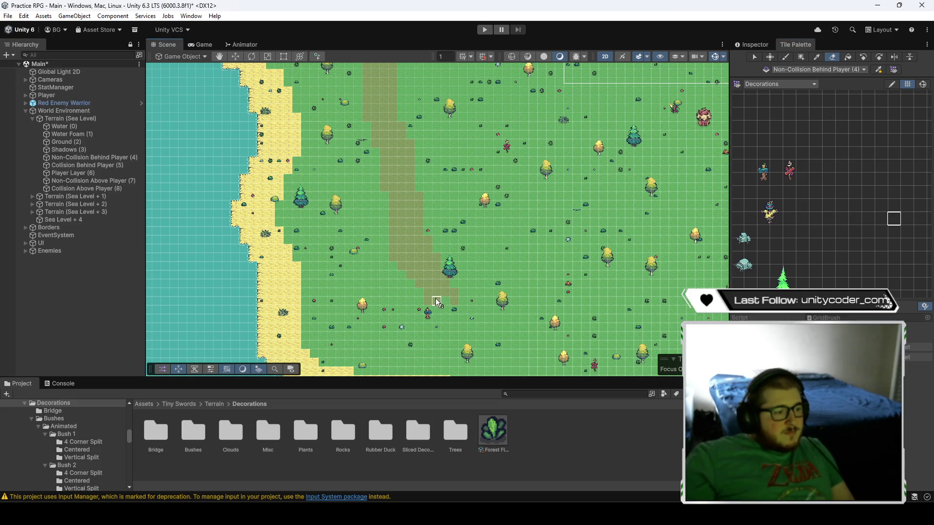
scroll(404, 287, up, 4)
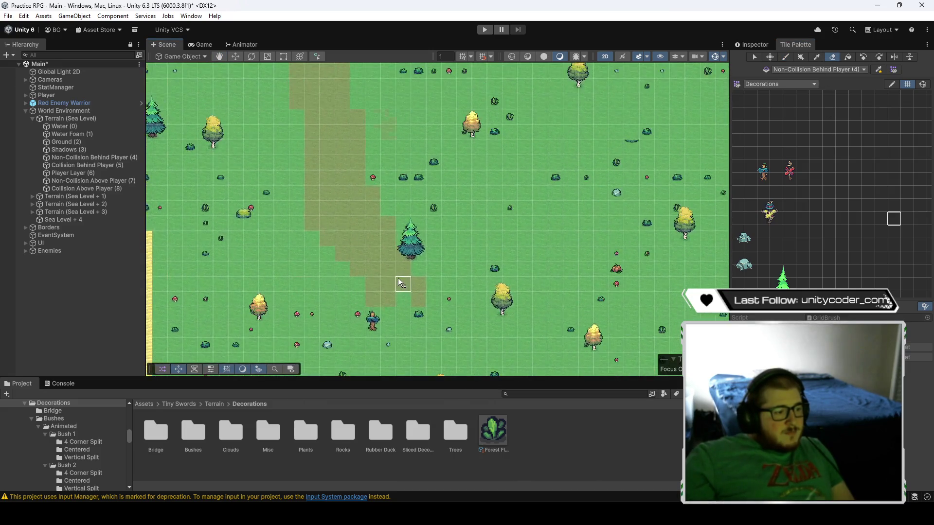
key(Left)
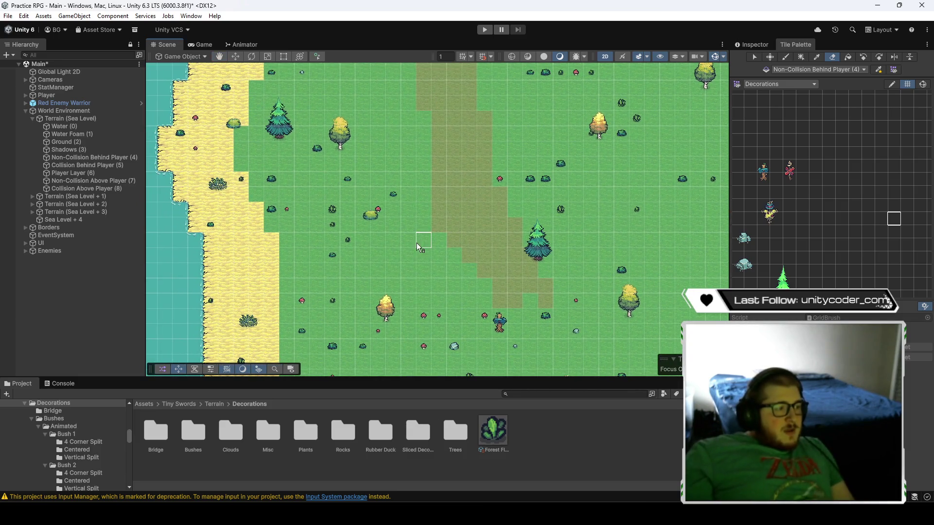
key(Left)
key(Down)
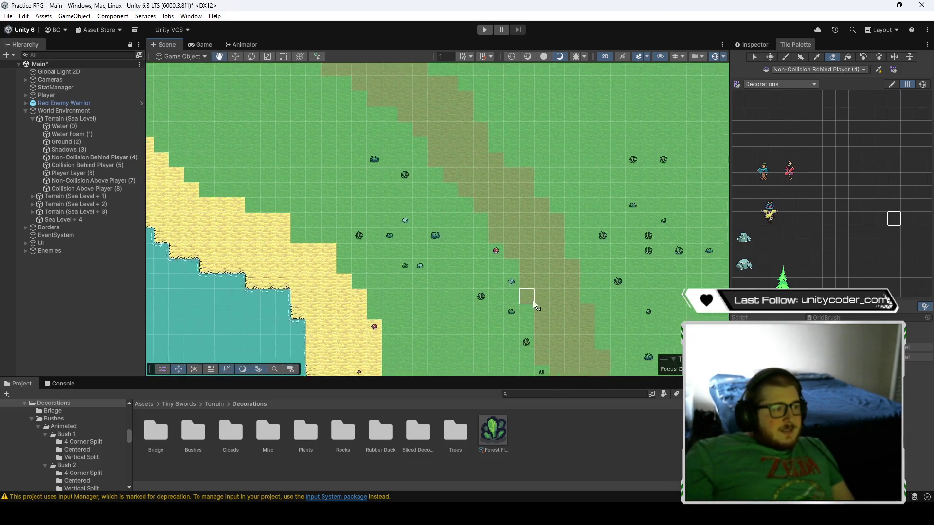
key(Left)
key(Down)
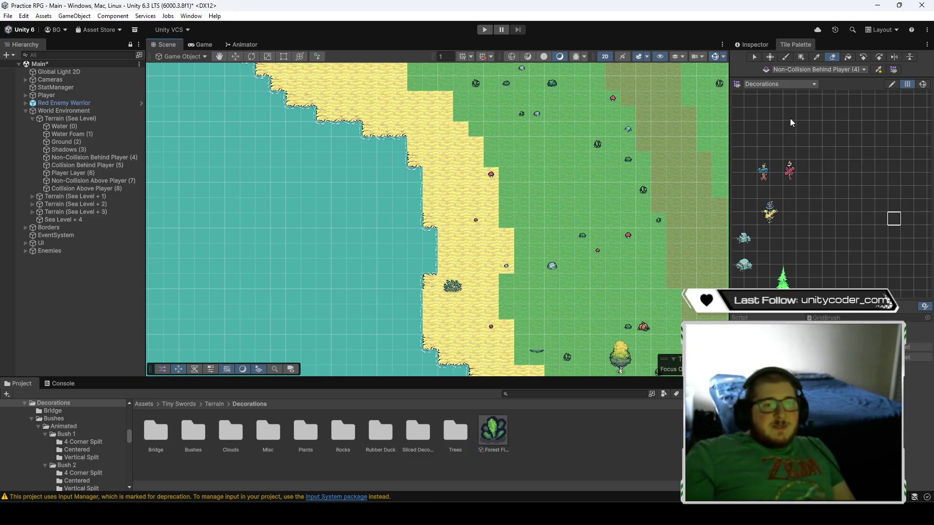
click(492, 174)
key(Right)
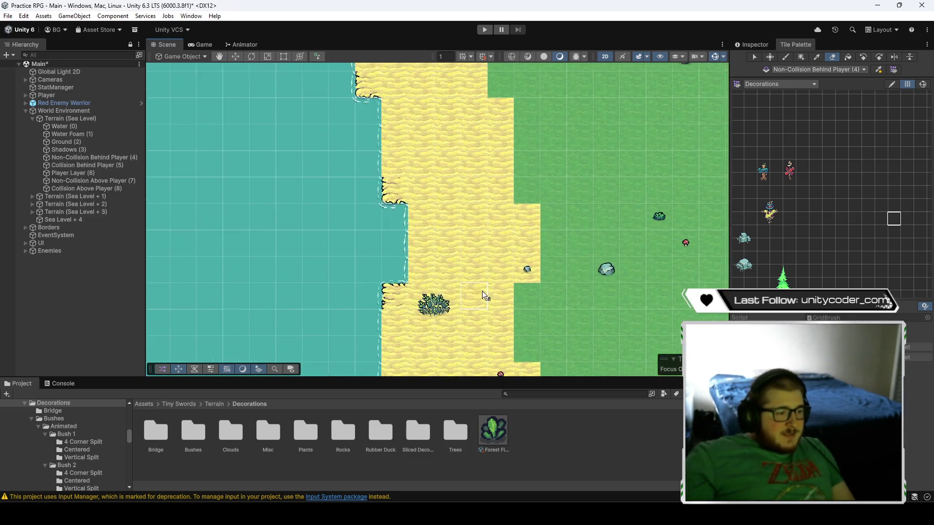
key(Down)
key(Down)
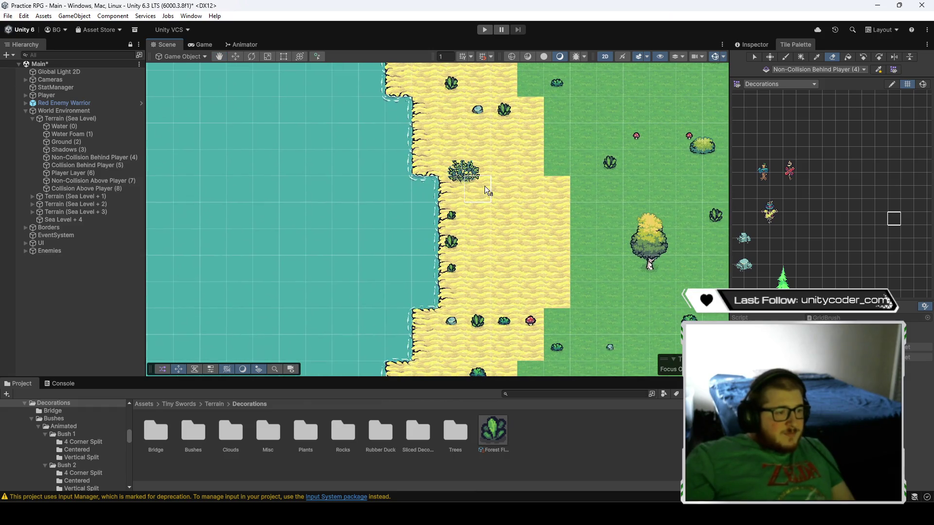
key(Down)
key(Left)
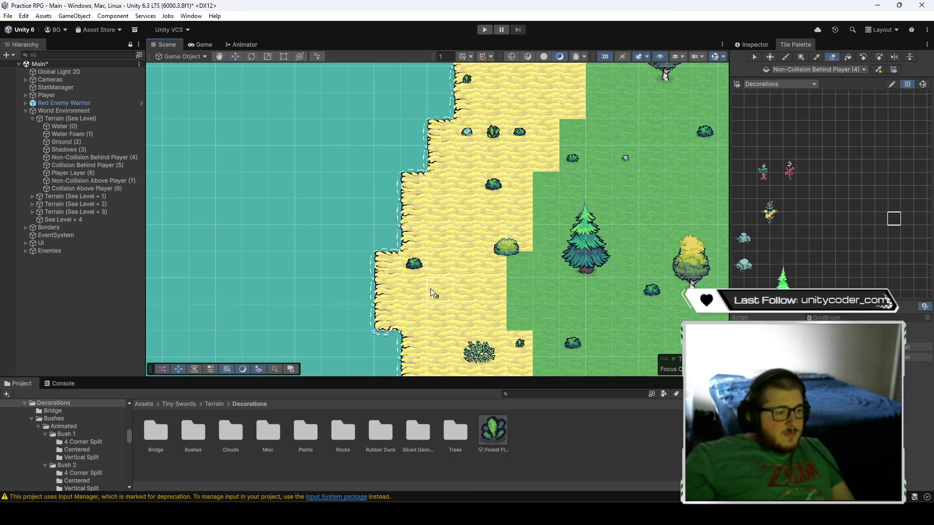
key(Down)
key(Down)
key(Right)
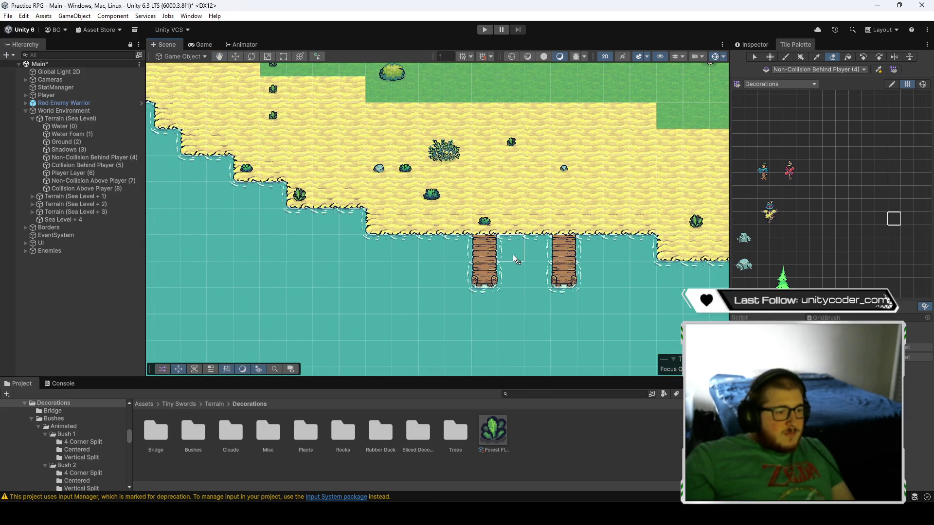
key(Right)
key(Down)
key(Right)
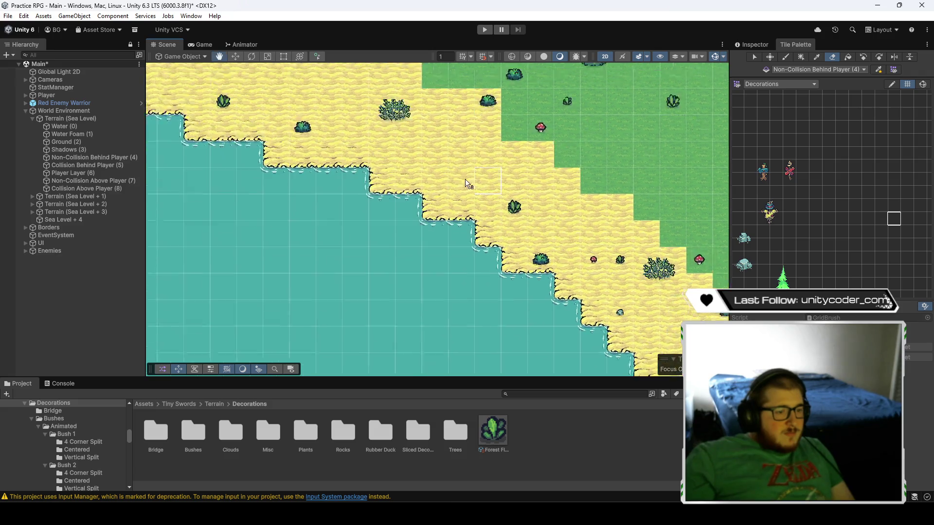
key(Right)
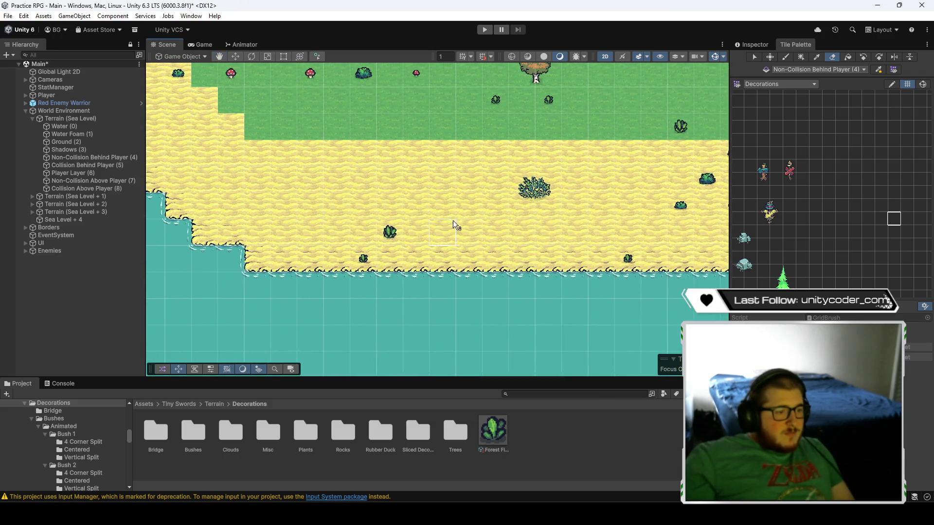
key(Right)
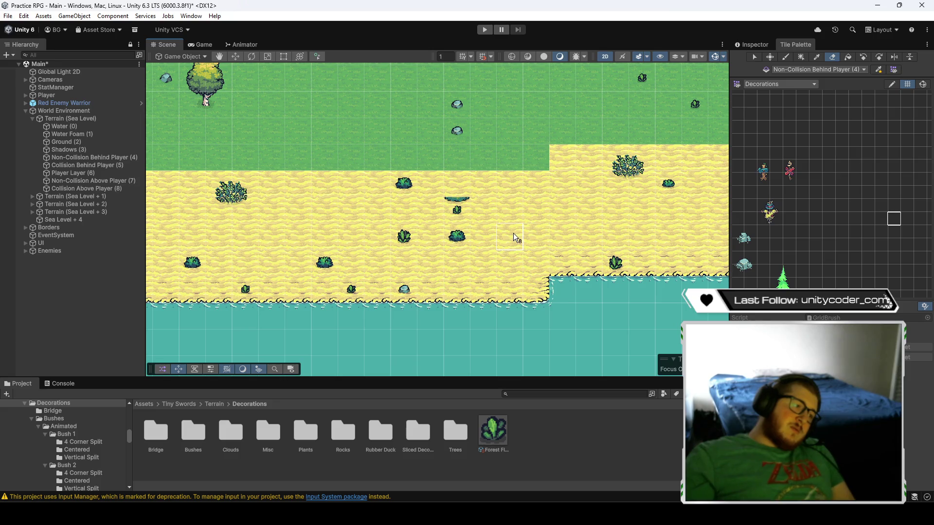
key(Right)
key(Right)
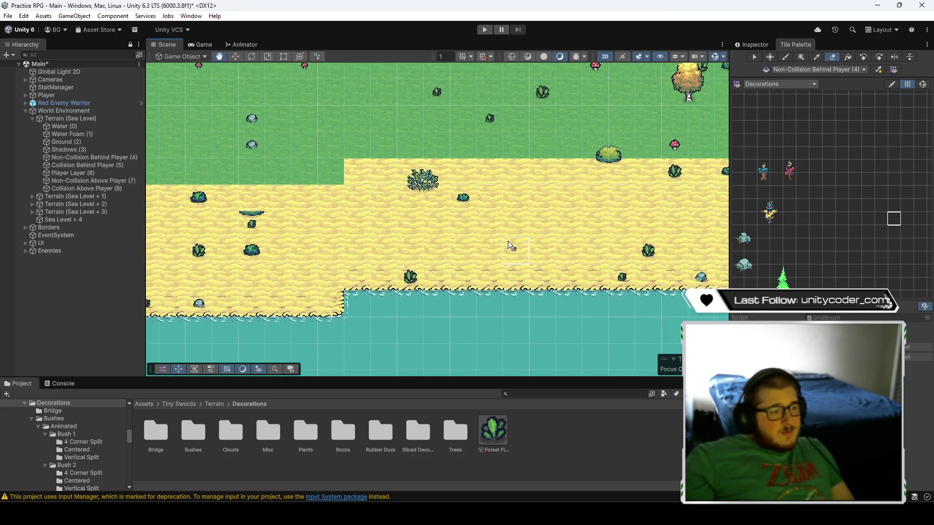
key(Left)
key(Down)
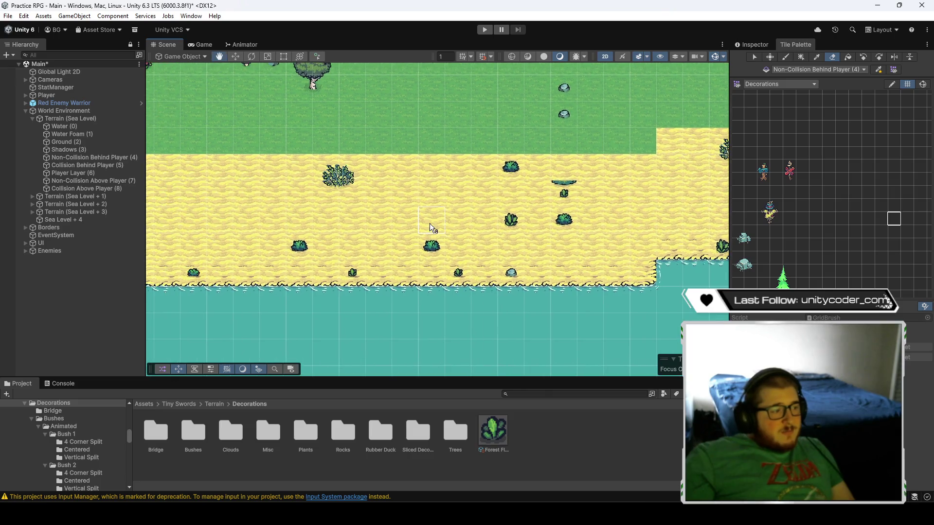
key(Left)
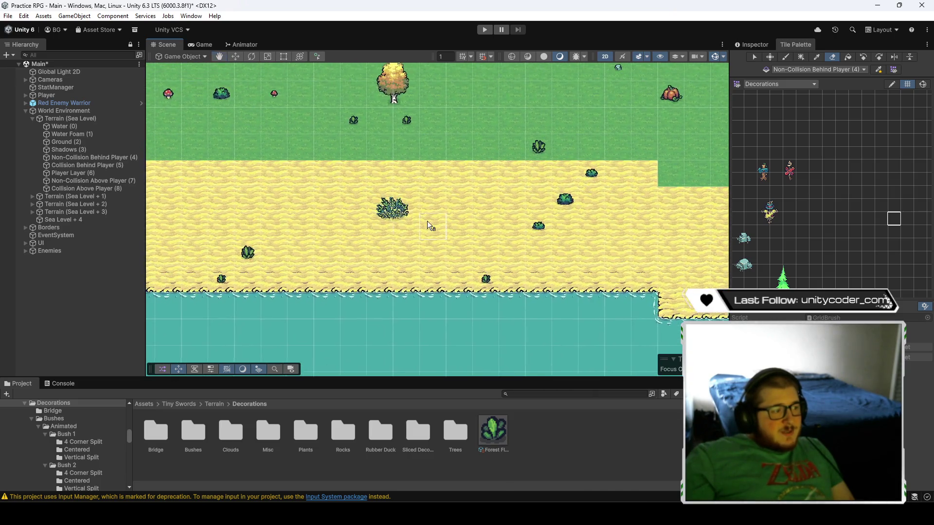
key(Left)
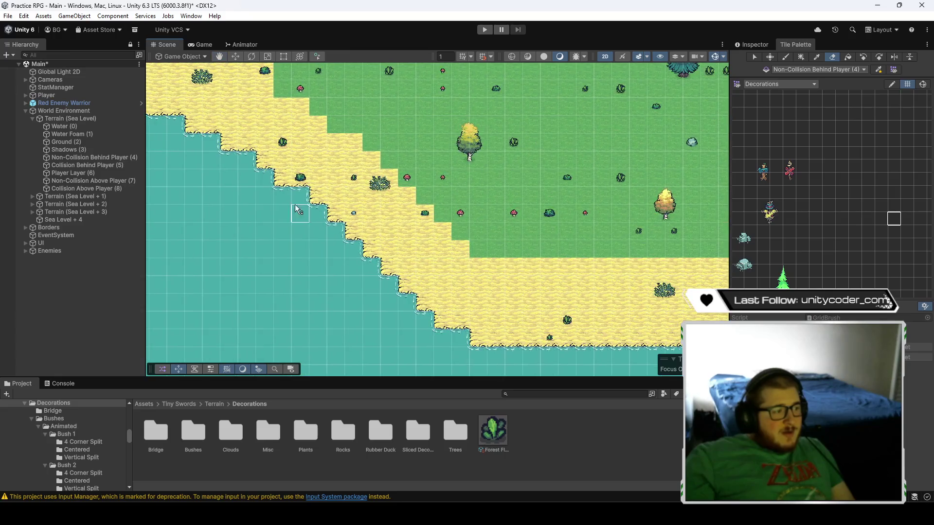
scroll(331, 170, up, 1)
key(Left)
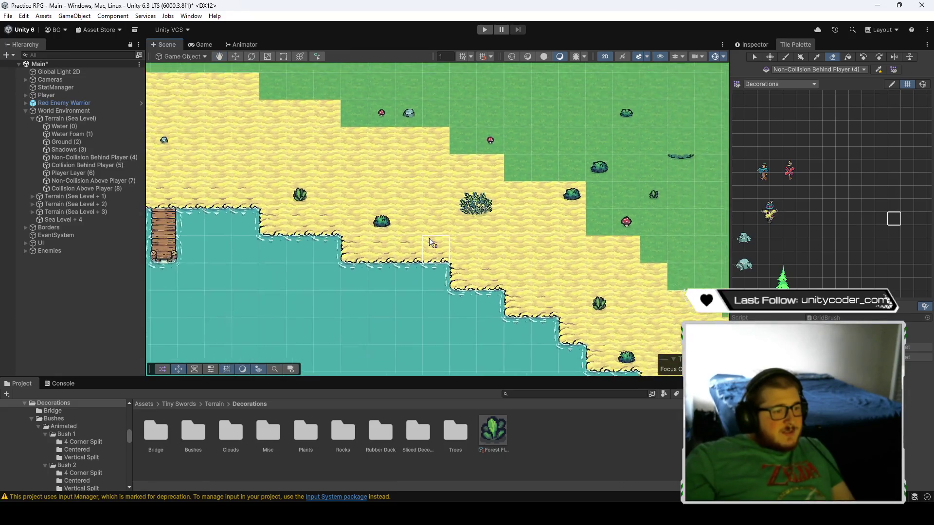
key(Left)
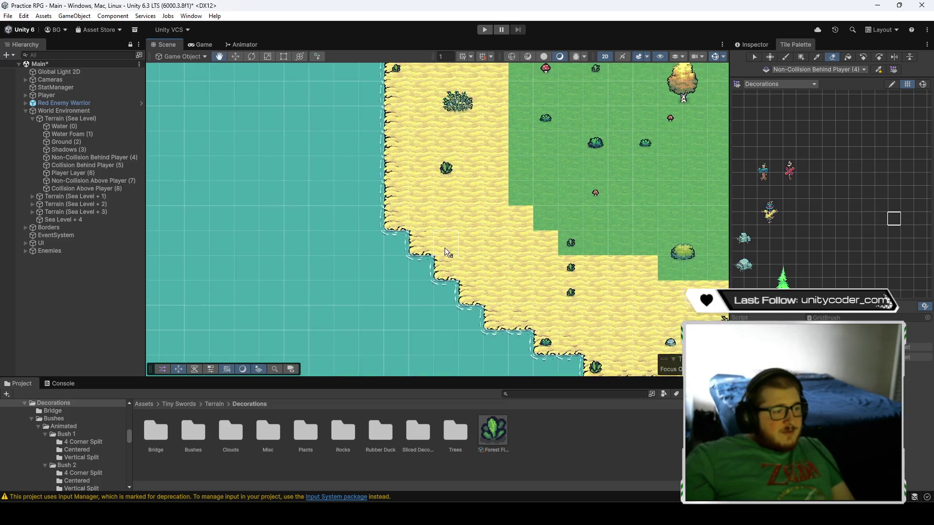
key(Down)
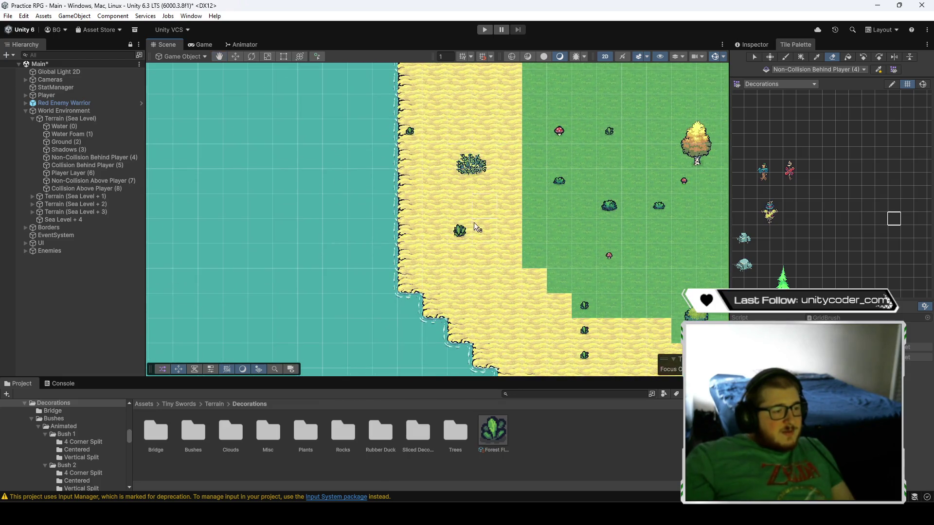
key(Up)
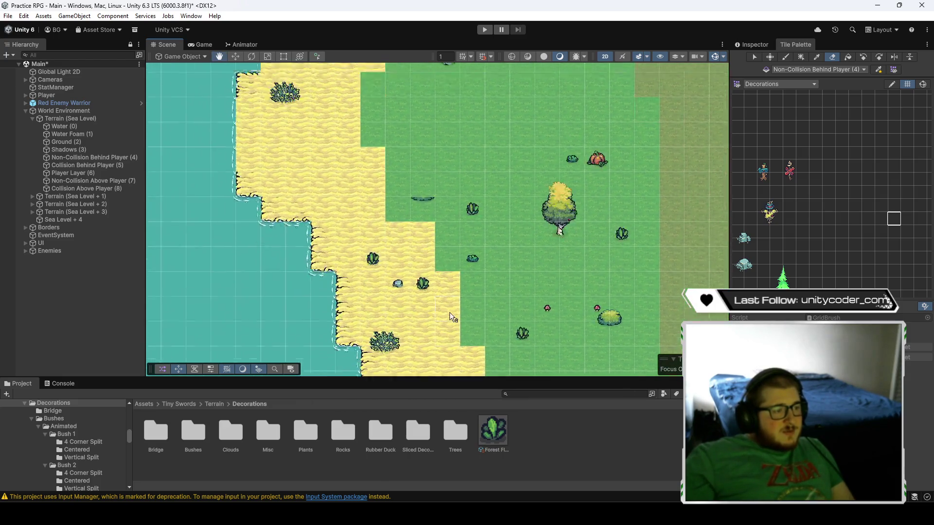
scroll(365, 266, up, 6)
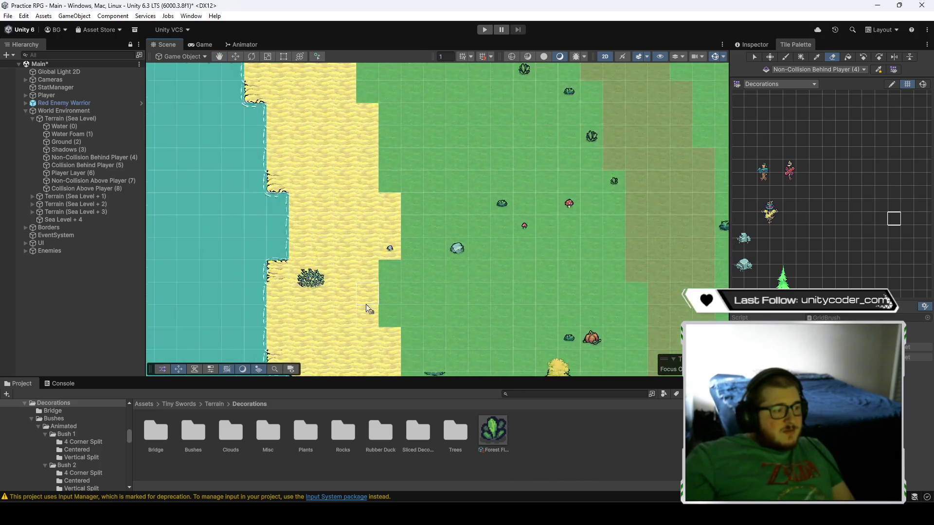
key(Down)
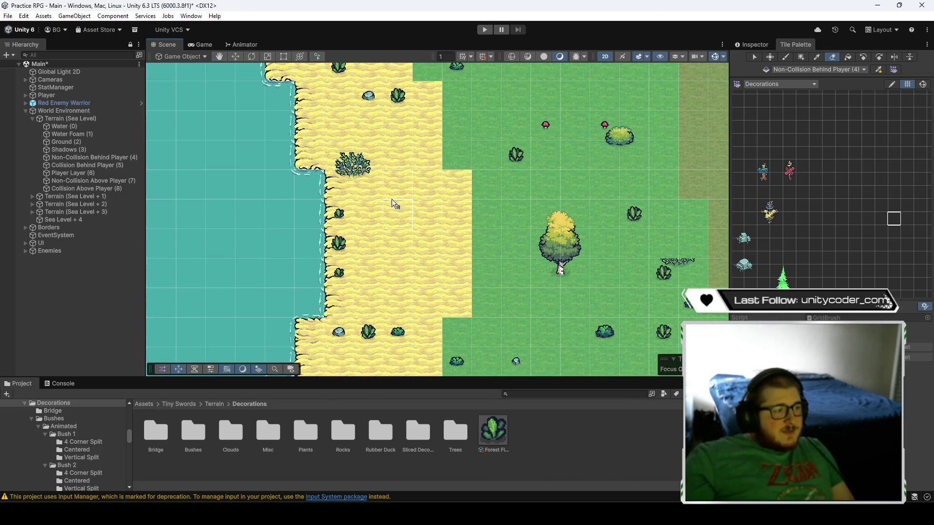
key(Up)
key(Down)
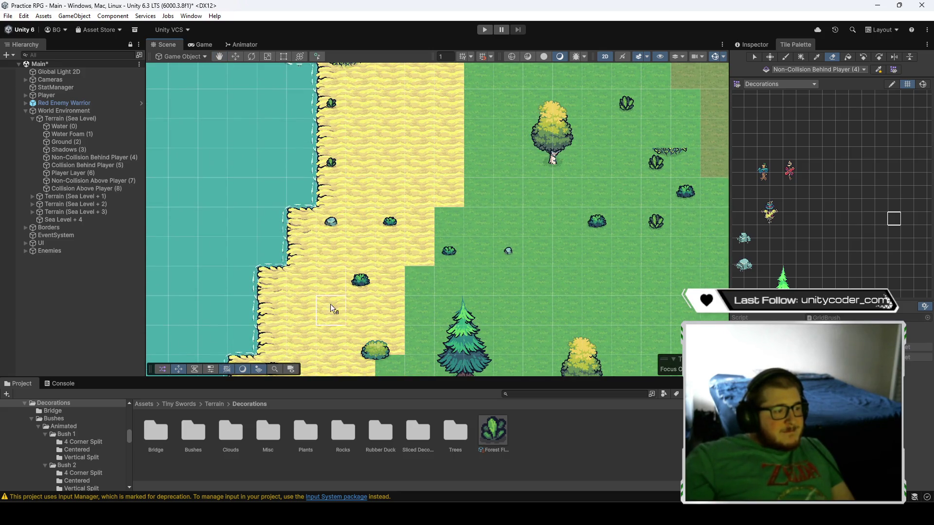
key(Down)
key(Left)
key(Down)
key(Right)
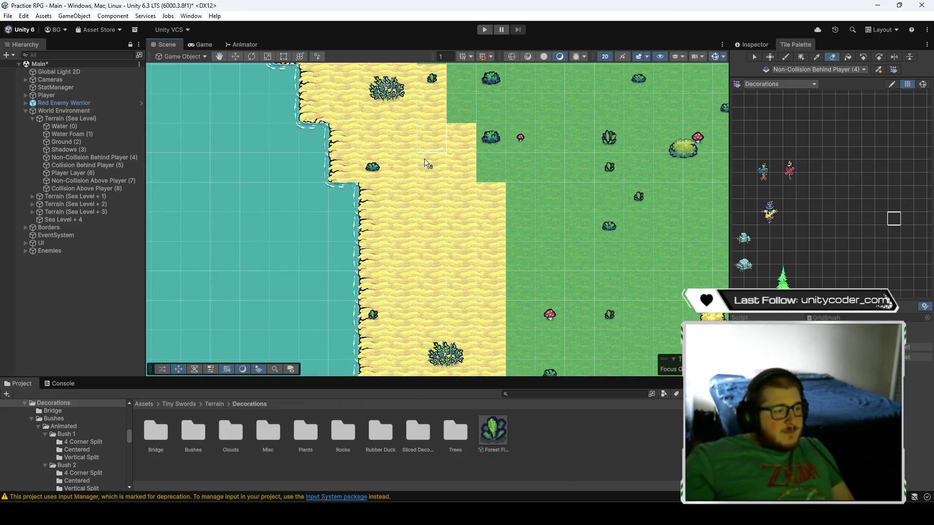
key(Down)
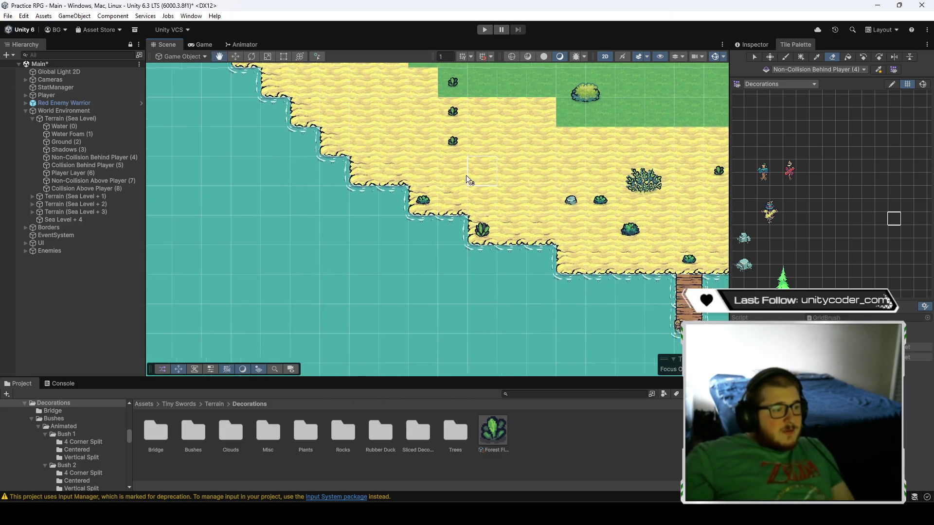
key(Down)
key(Right)
key(Up)
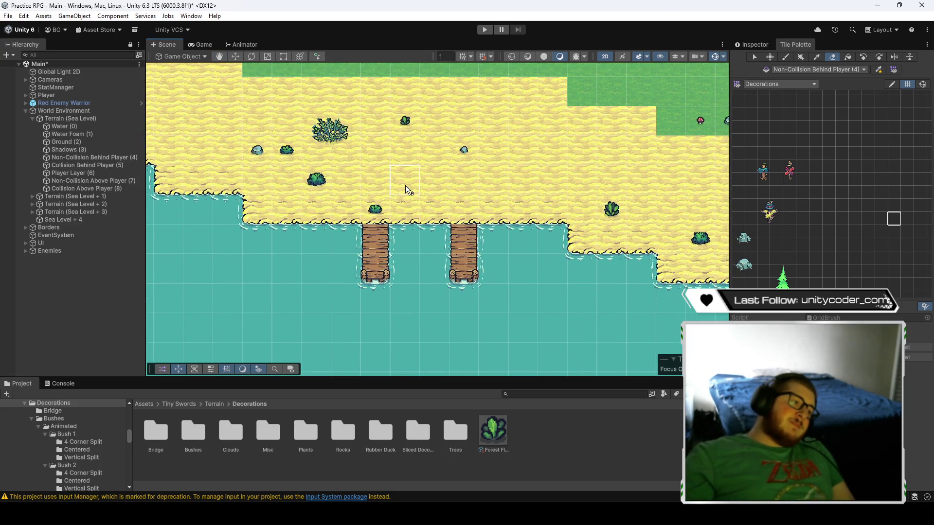
key(Right)
key(Right)
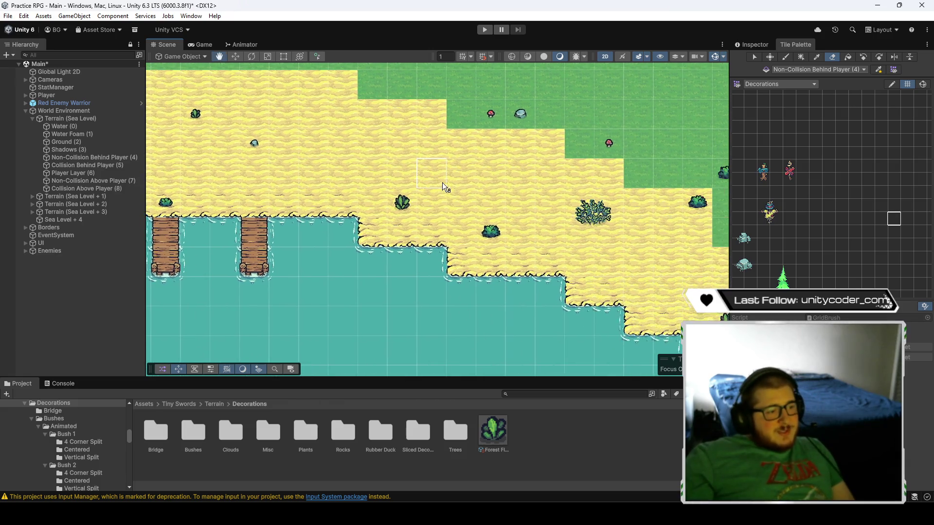
key(Down)
key(Right)
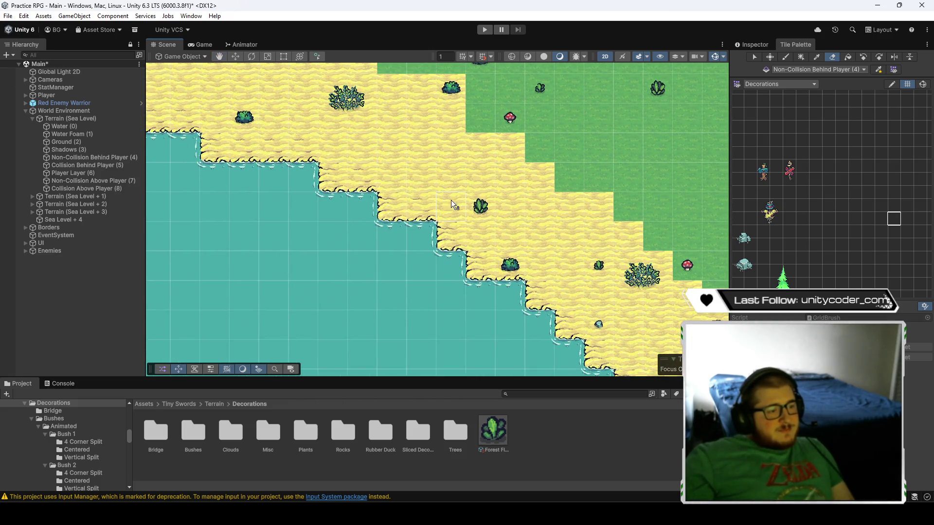
key(Down)
key(Right)
key(Down)
key(Right)
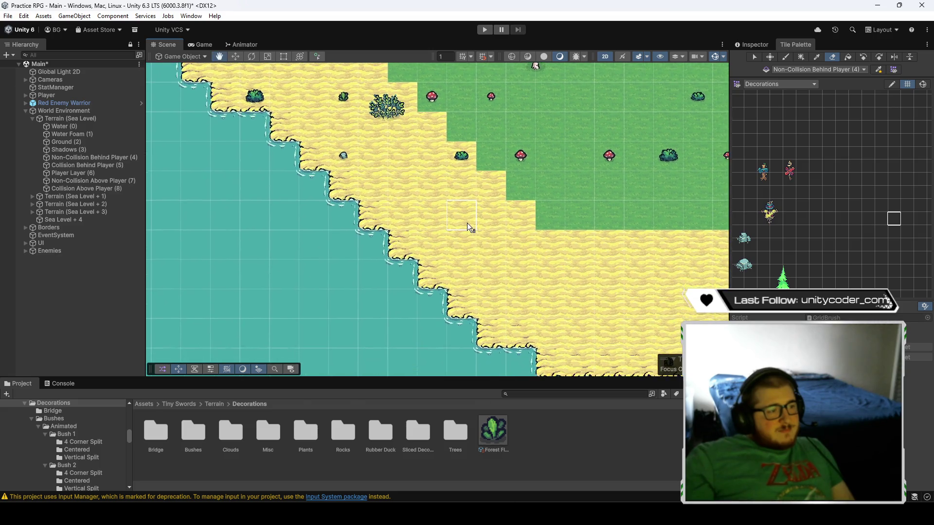
key(Down)
key(Right)
key(Down)
key(Right)
key(Down)
key(Right)
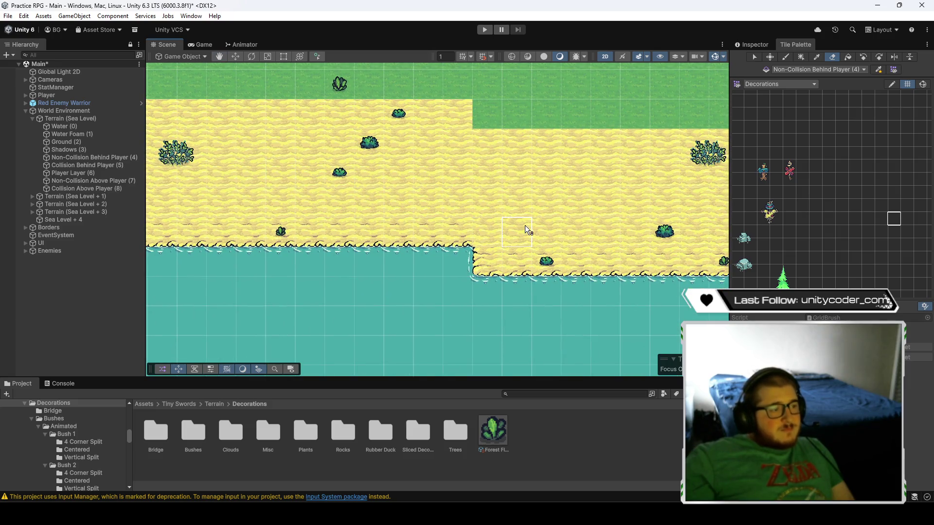
key(Down)
key(Right)
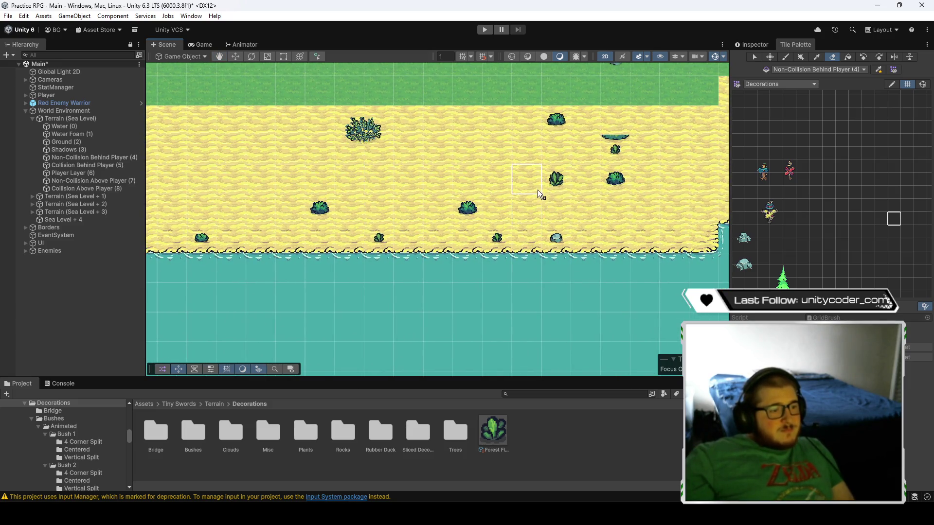
key(Up)
key(Right)
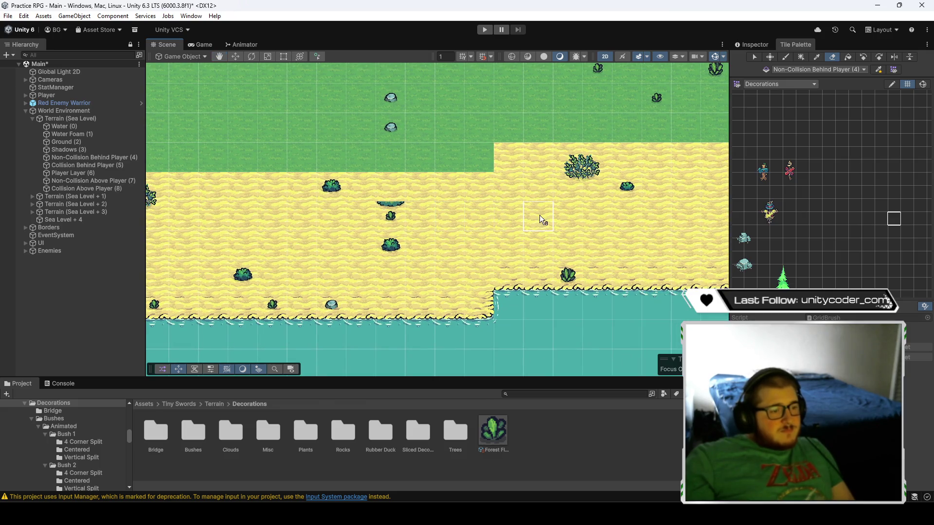
key(Right)
key(Left)
key(Down)
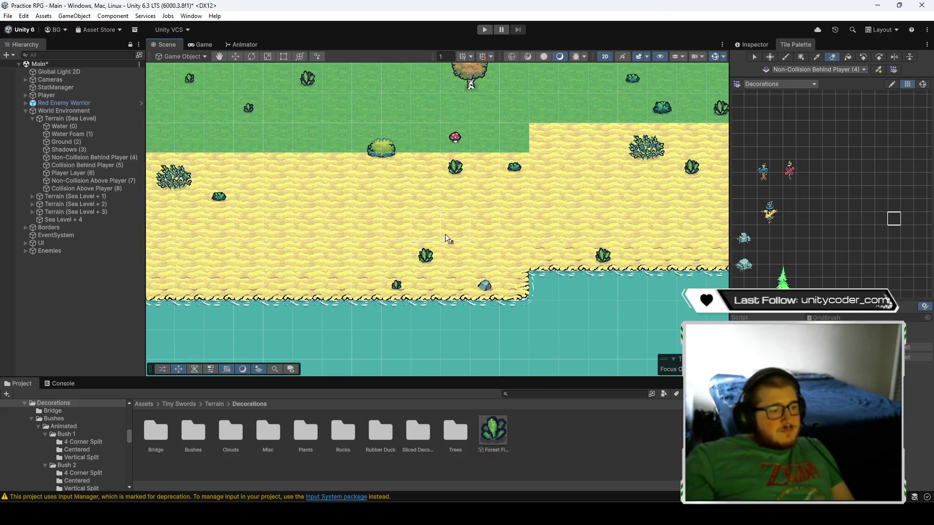
key(Up)
key(Right)
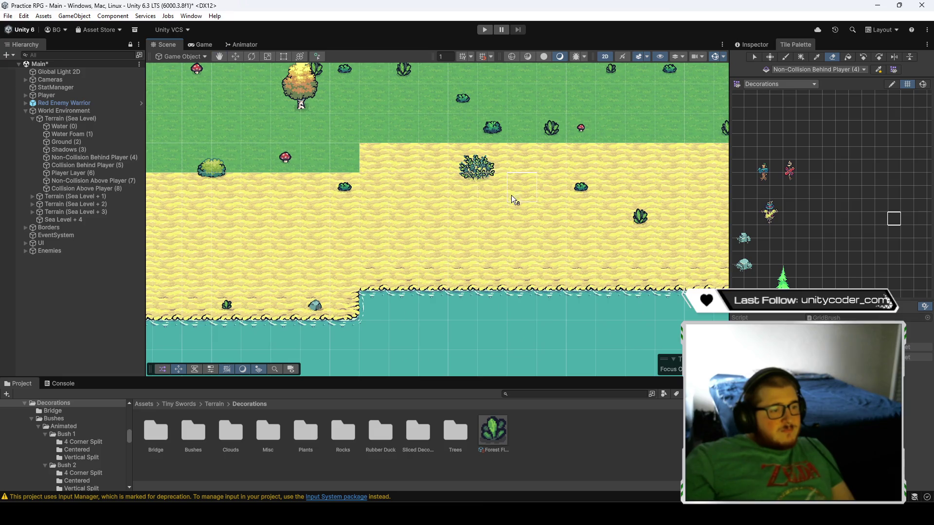
key(Right)
key(Down)
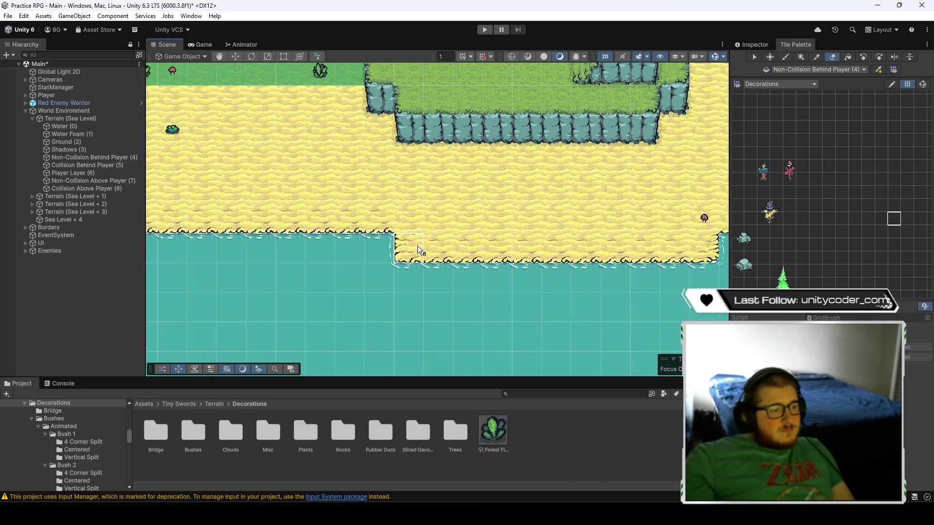
key(Up)
key(Up)
key(Up)
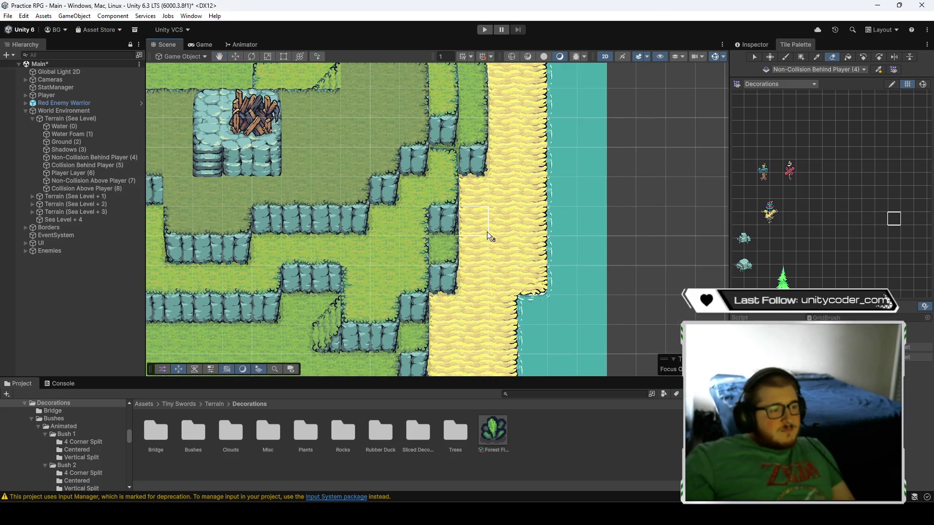
key(Up)
key(Left)
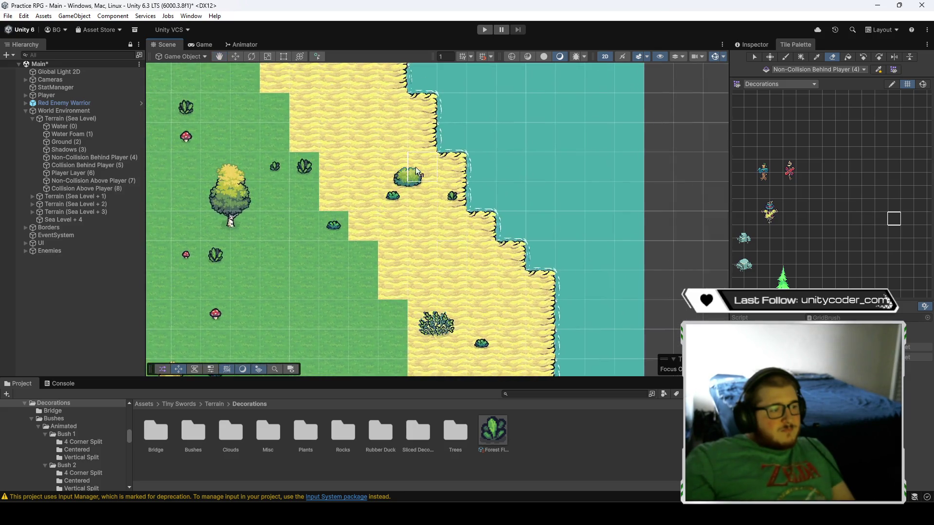
key(Up)
key(Left)
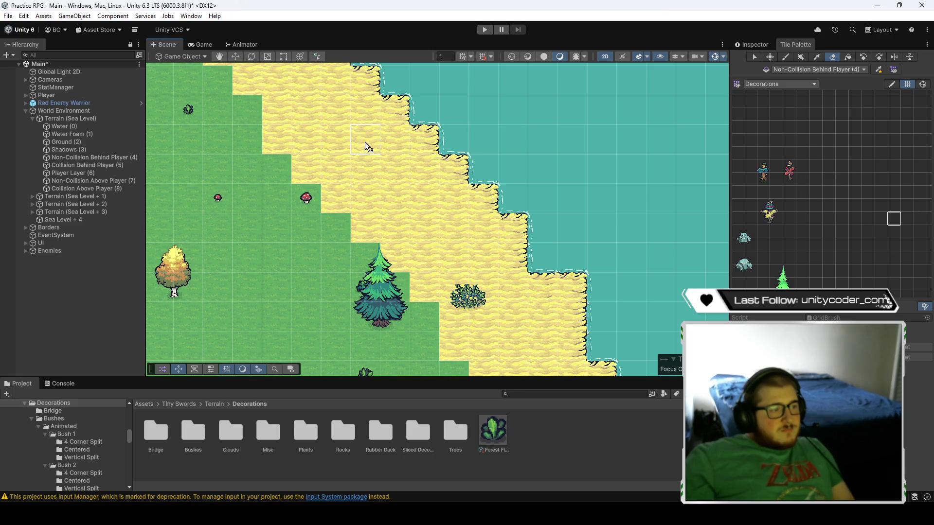
key(Up)
key(Left)
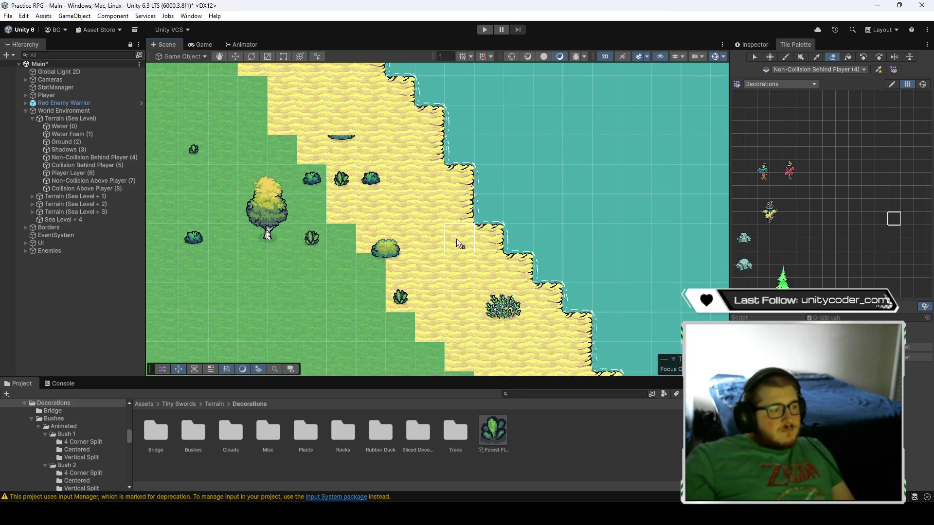
key(Up)
key(Left)
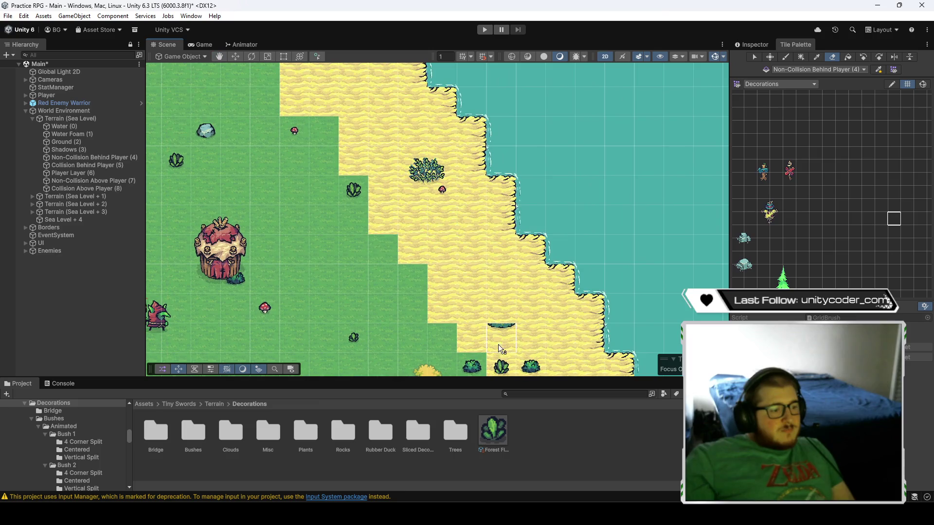
key(Up)
key(Left)
key(Up)
key(Left)
key(Up)
key(Left)
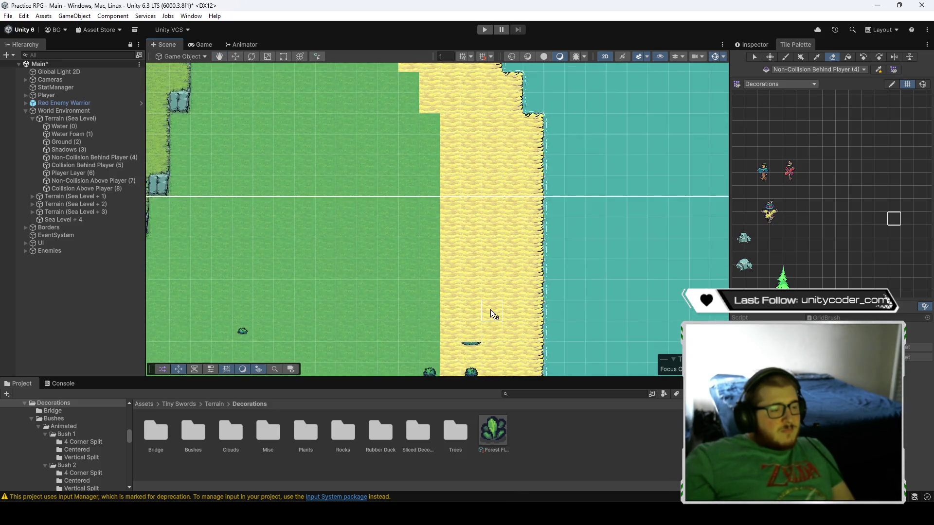
key(Up)
key(Left)
key(Down)
key(Left)
key(Left)
key(Down)
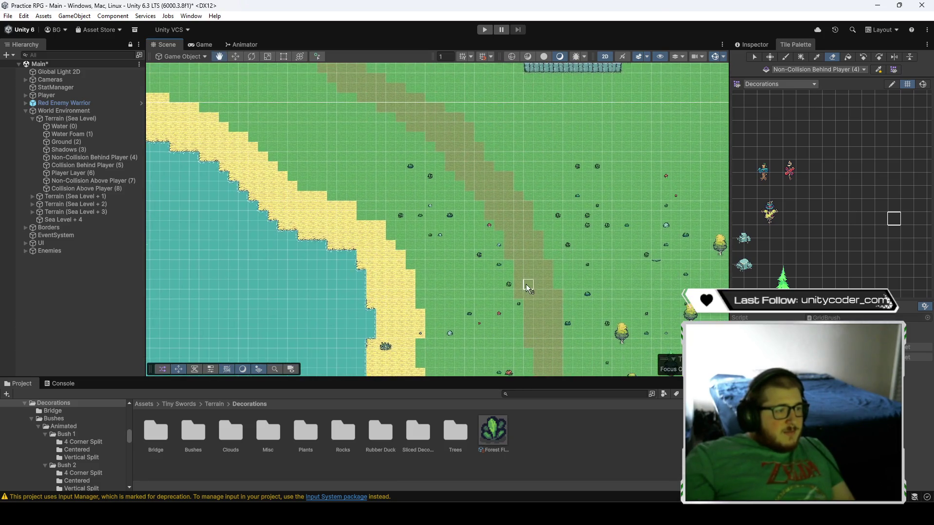
- Zoom in over the grass and make Collision Behind Player (5) the painting layer
scroll(471, 218, up, 5)
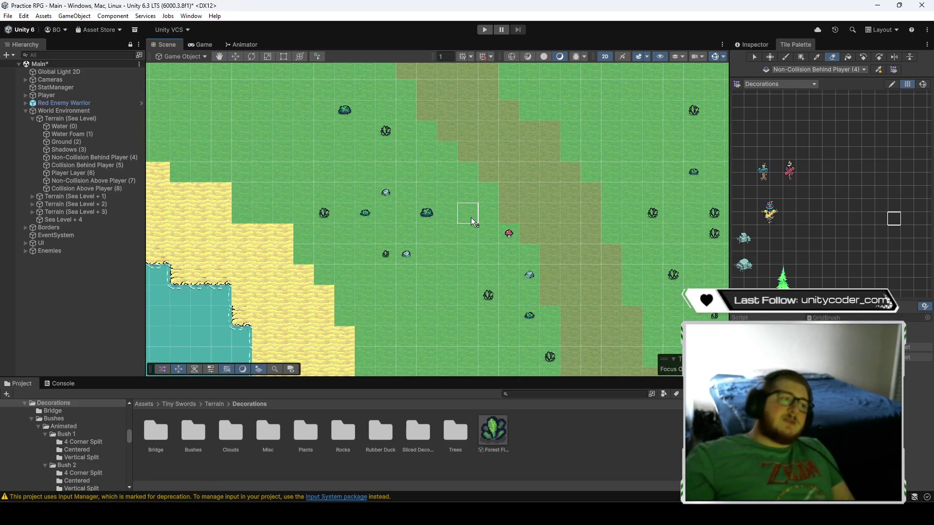
key(Down)
key(Right)
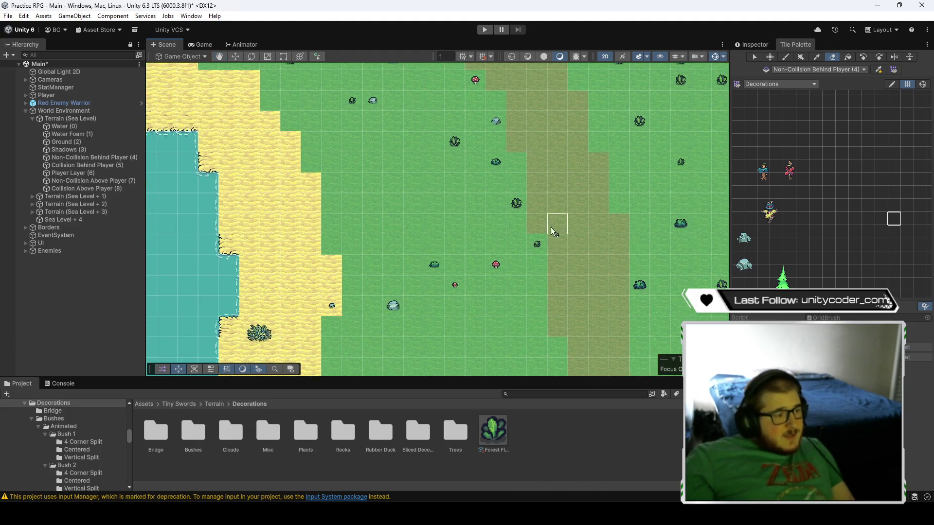
scroll(556, 218, up, 4)
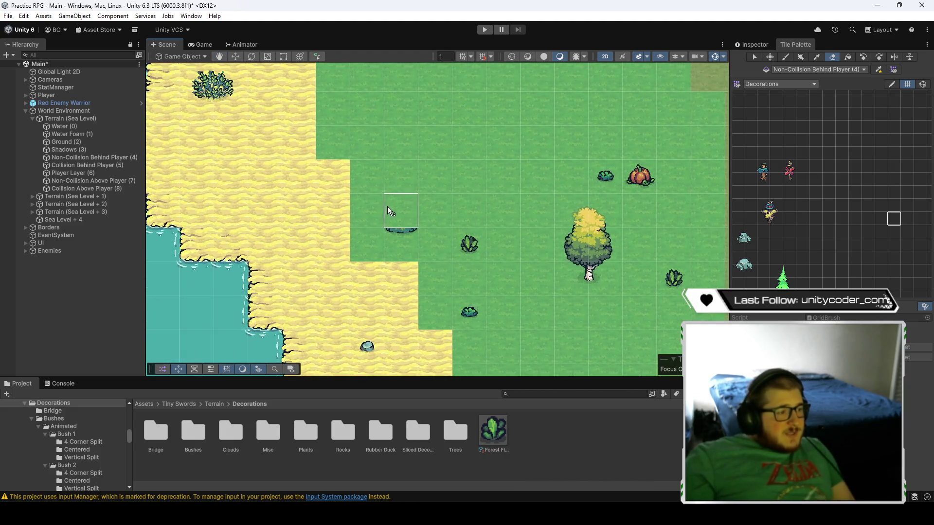
click(85, 166)
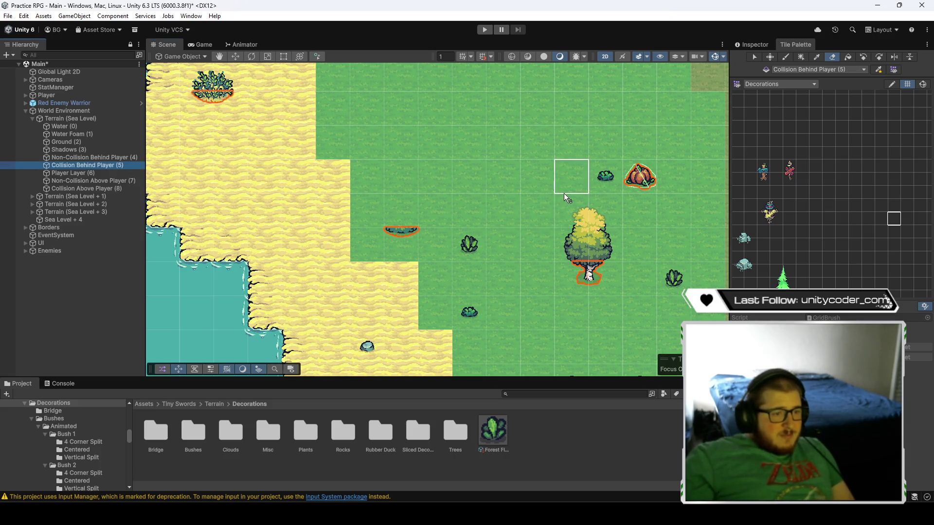
- Enlarge the palette to show the bush tiles and target Non-Collision Behind Player (4)
drag(772, 244, 834, 199)
scroll(836, 230, up, 5)
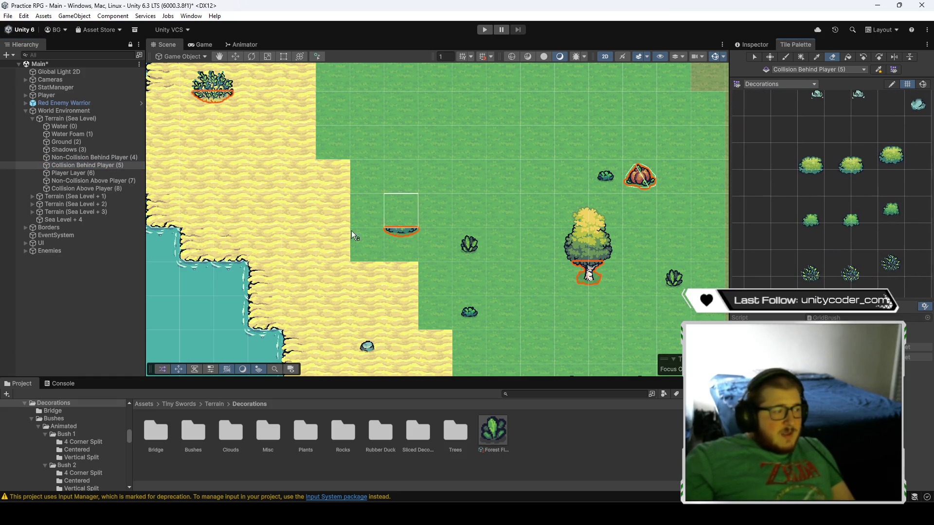
click(105, 160)
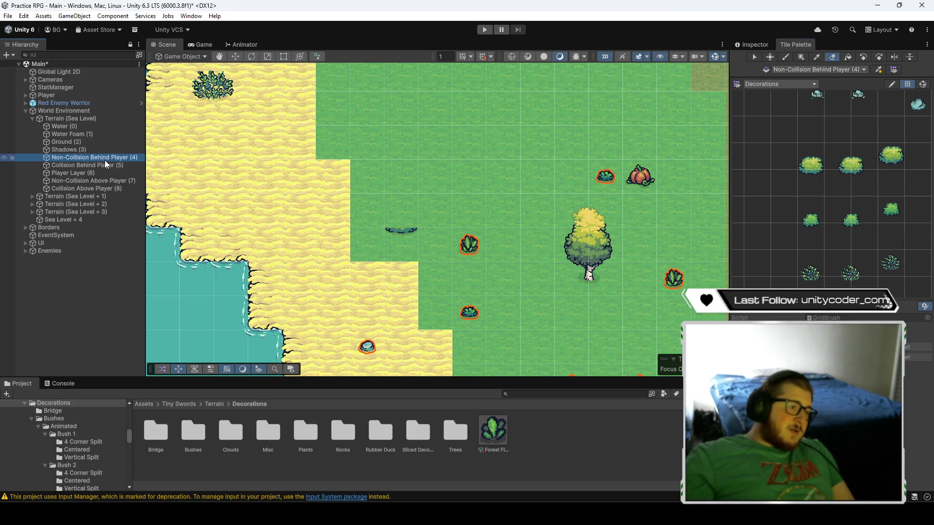
- Shift the palette to more bush tiles and paint two bushes onto the grass
scroll(802, 203, down, 5)
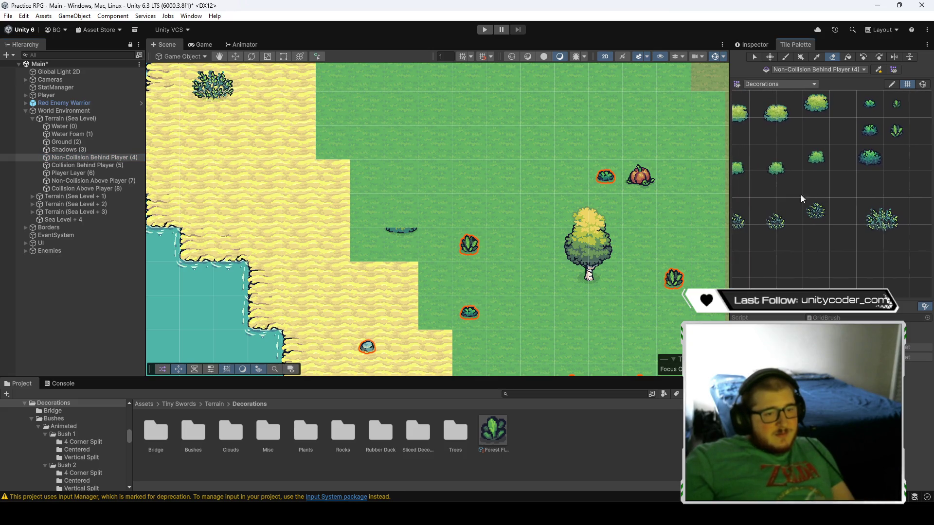
scroll(866, 218, up, 1)
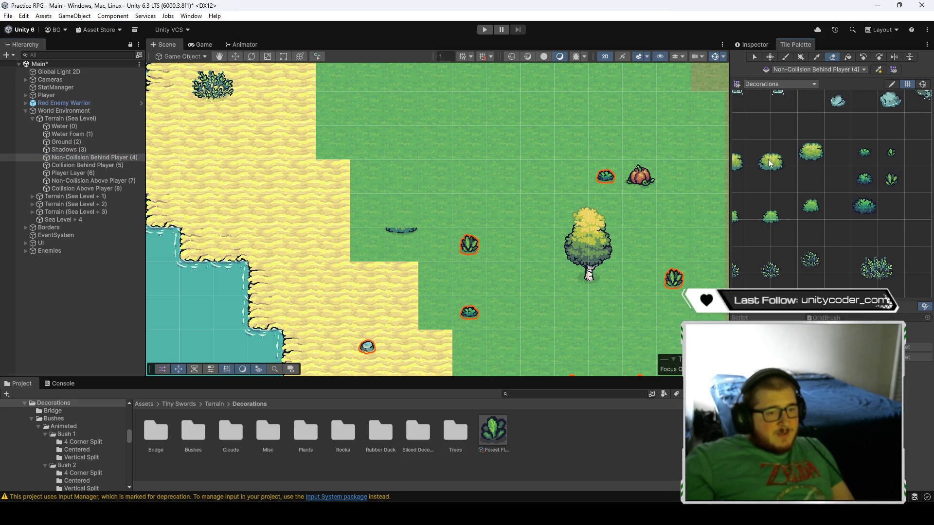
drag(770, 163, 799, 173)
click(404, 214)
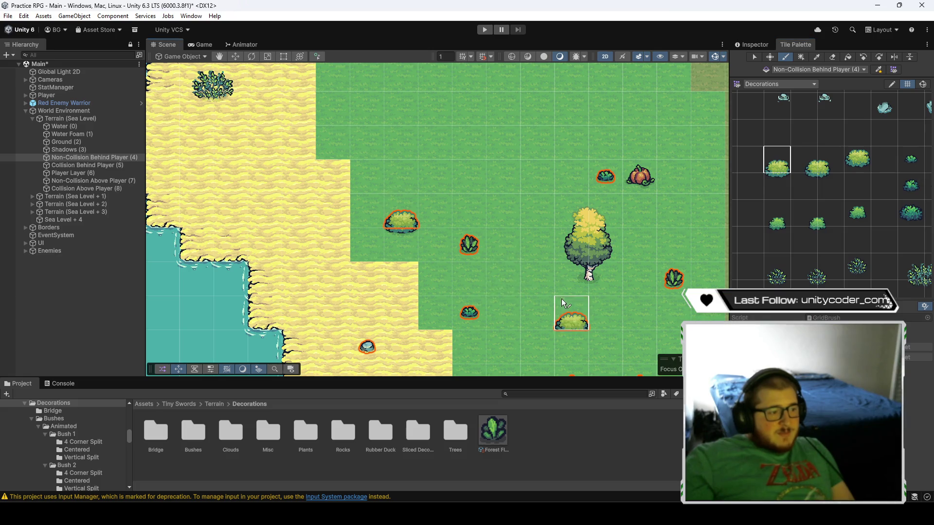
scroll(564, 311, down, 2)
drag(549, 263, 539, 181)
- Focus the Non-Collision Behind Player (4) layer and pick the large bush tile
drag(492, 312, 484, 209)
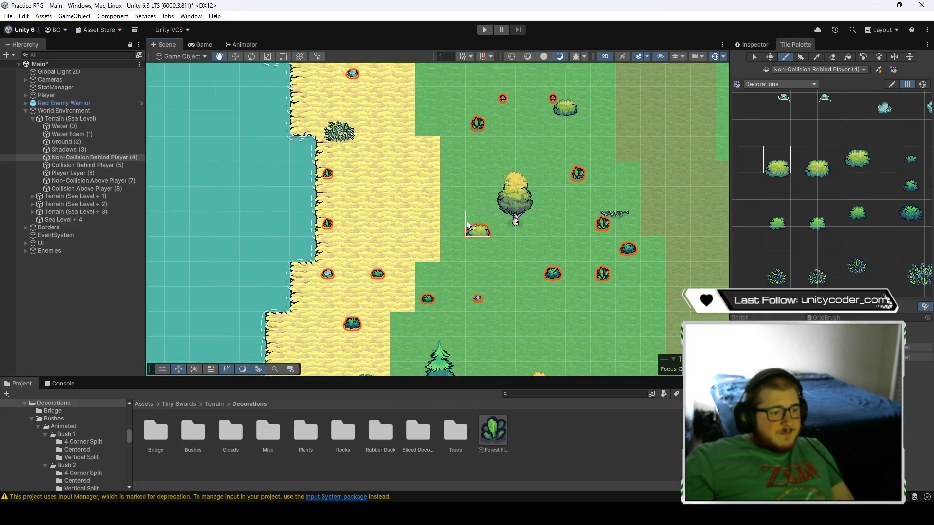
drag(896, 279, 879, 263)
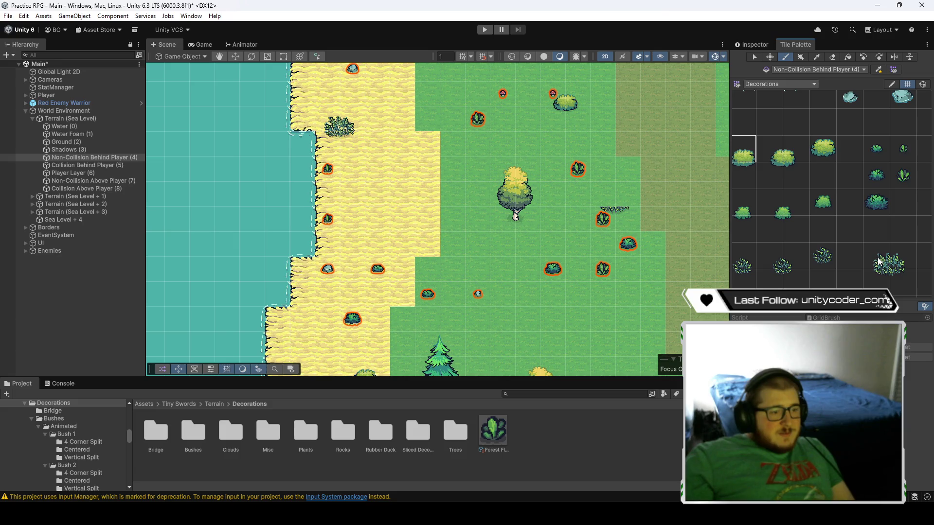
click(100, 158)
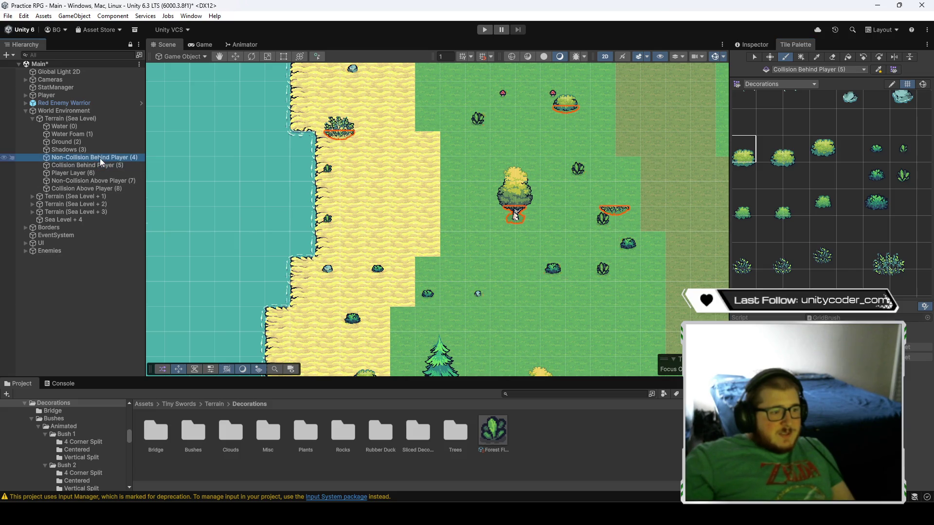
click(883, 257)
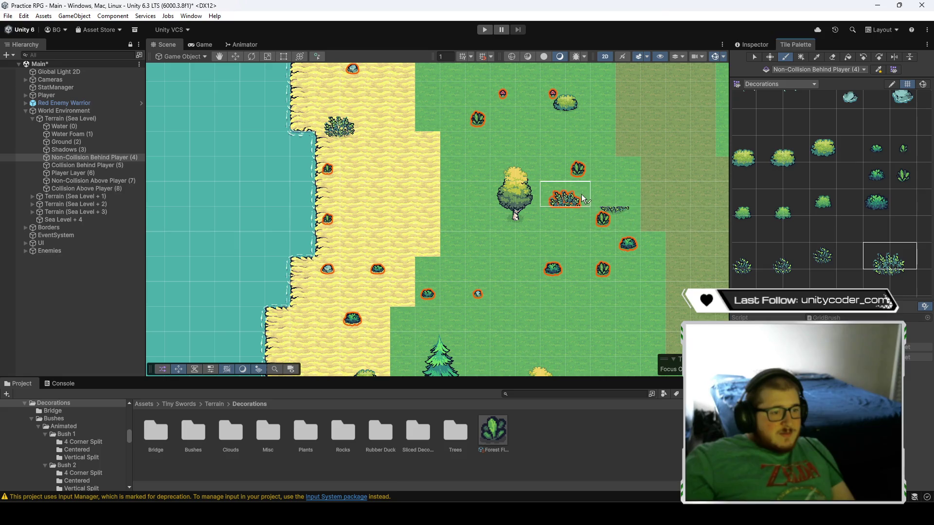
- Survey the grassland and southern beach toward the piers for bush spots
key(Down)
key(Left)
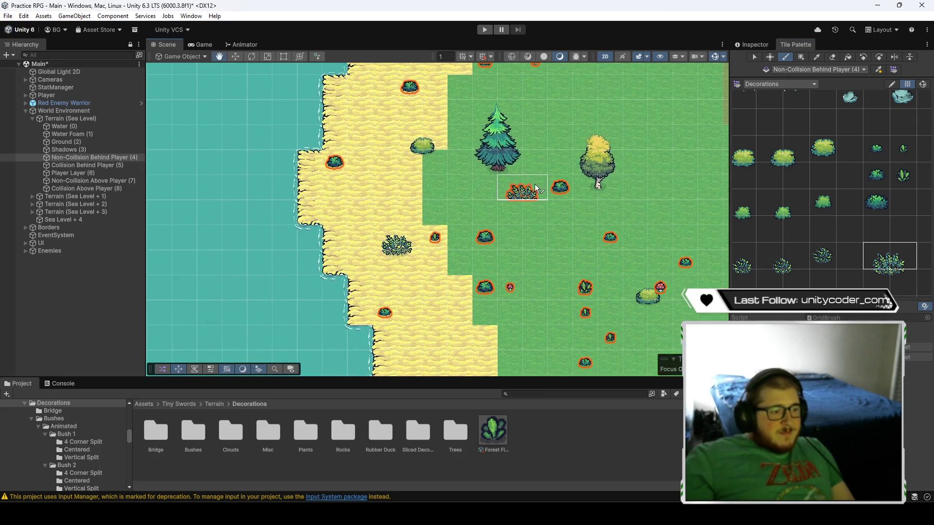
key(Down)
key(Right)
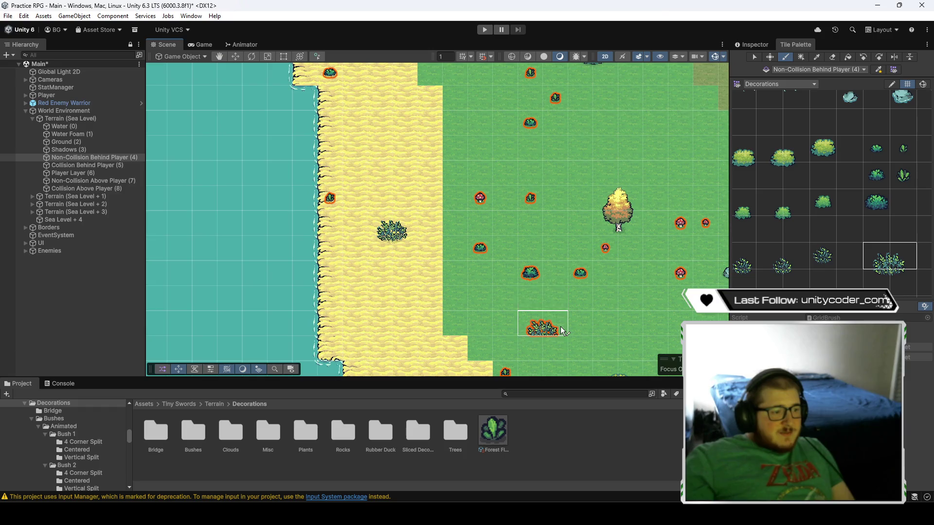
key(Down)
key(Right)
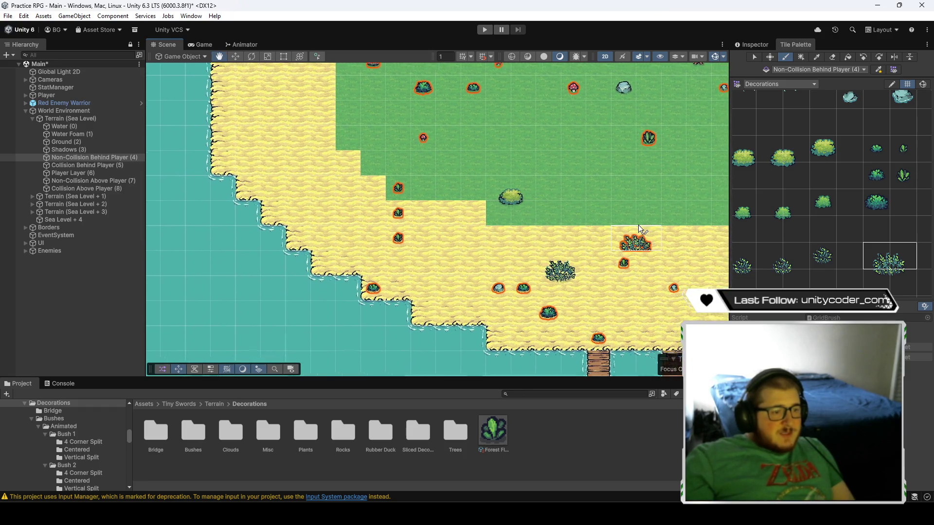
key(Down)
key(Right)
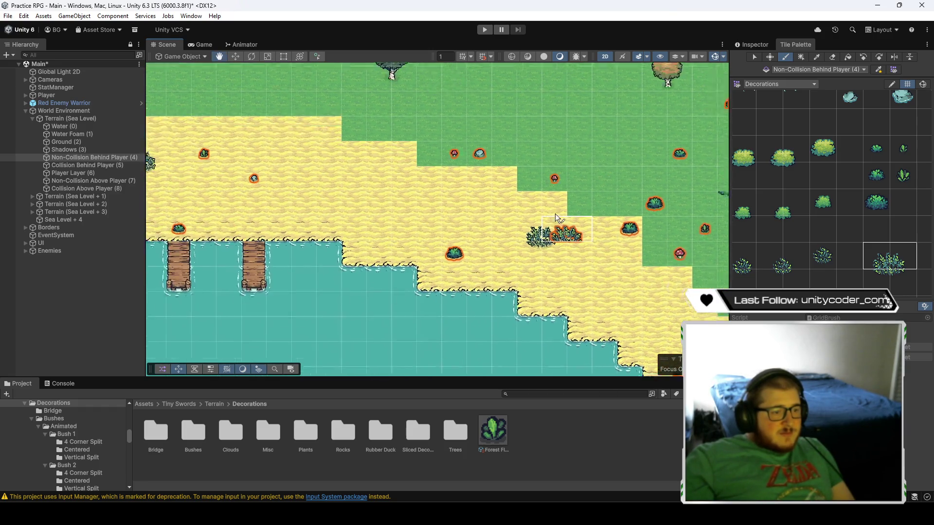
drag(649, 259, 496, 248)
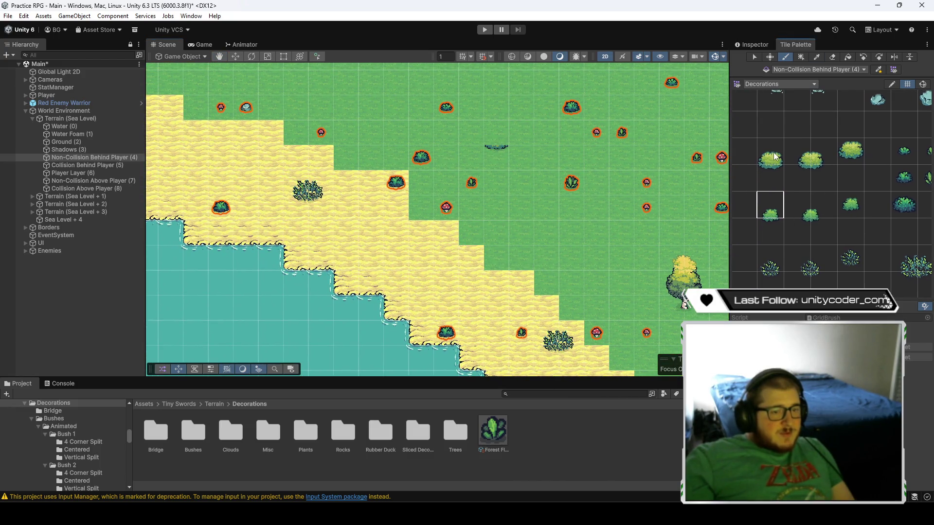
key(Down)
key(Right)
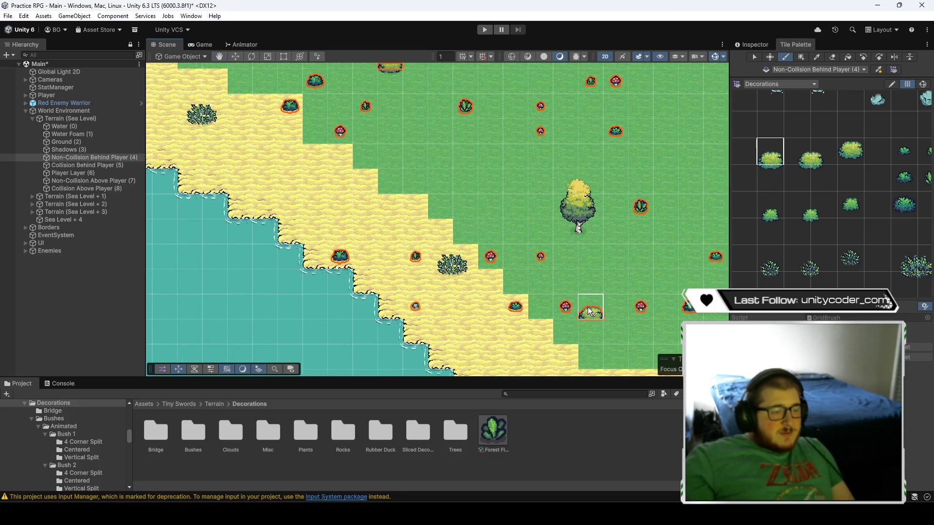
key(Right)
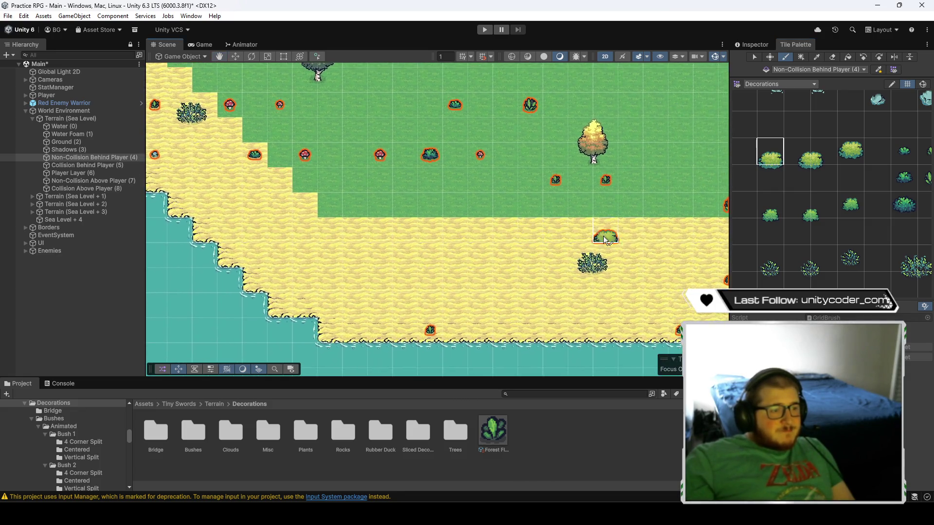
key(Right)
key(Right)
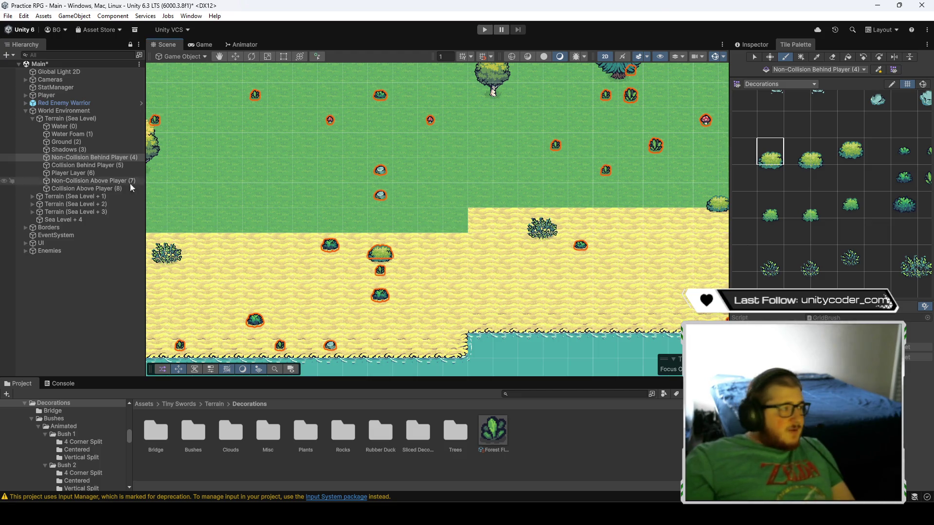
- Erase the stray bush and the stray Collision Behind Player (5) tile beside it
click(834, 55)
click(382, 250)
click(84, 167)
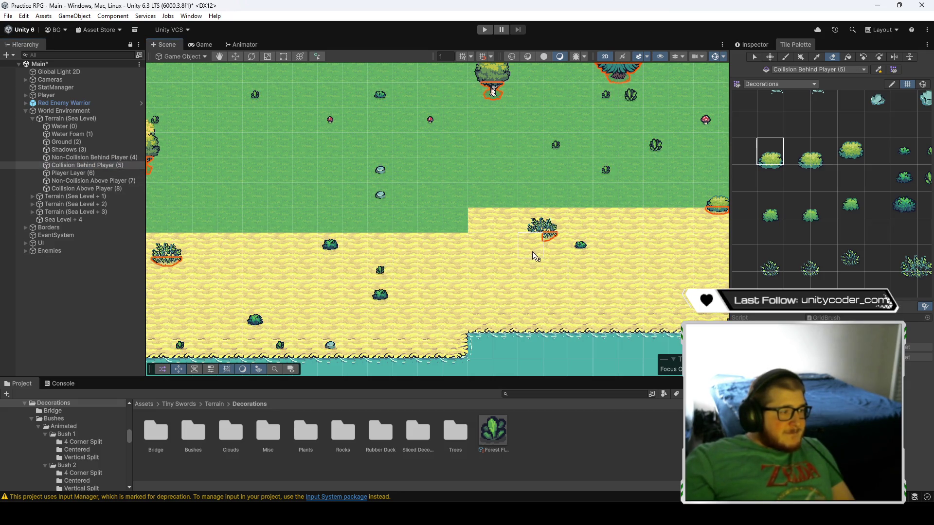
scroll(442, 263, right, 5)
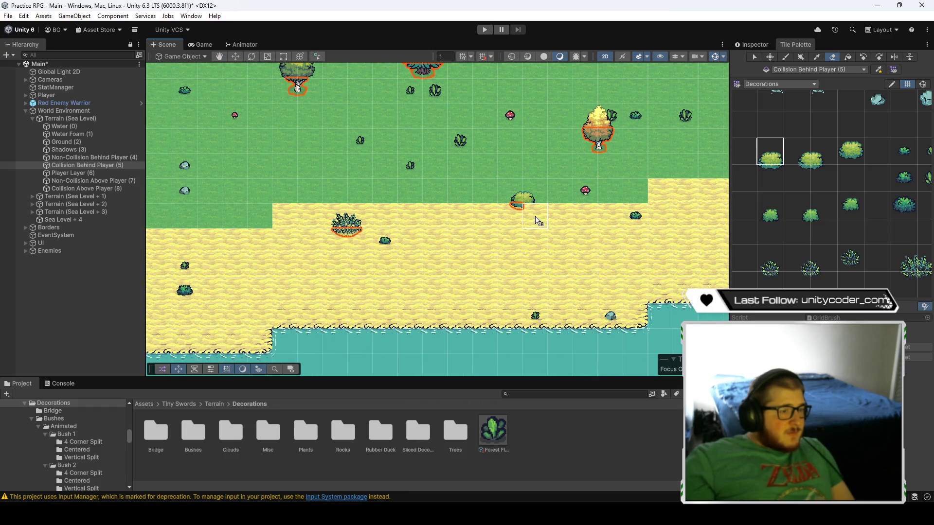
click(513, 206)
- Compare layers 4 and 7 near the beach, undoing the paint to redo it on layer 7
click(83, 158)
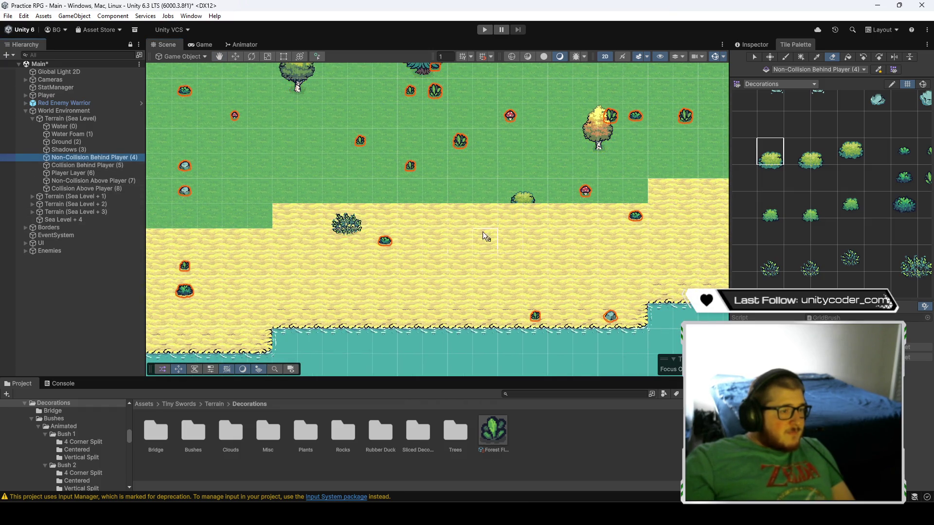
click(111, 181)
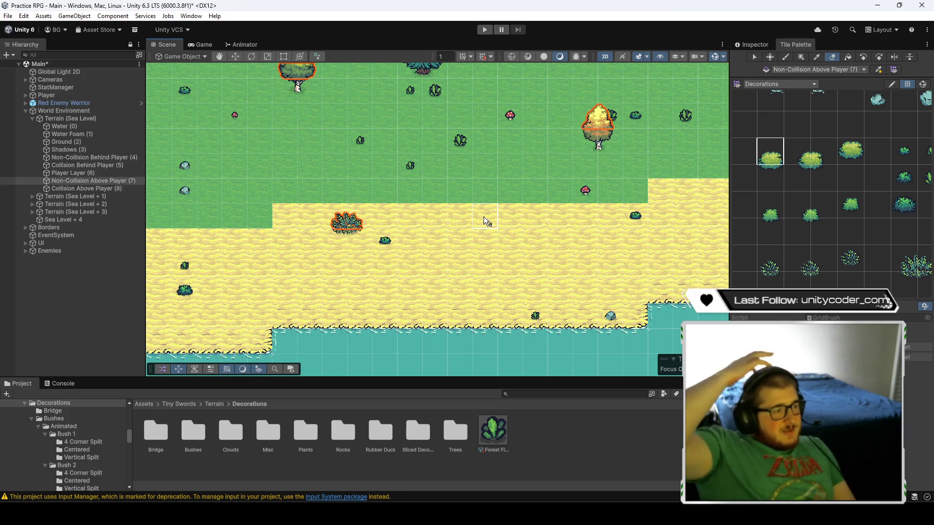
scroll(372, 195, down, 5)
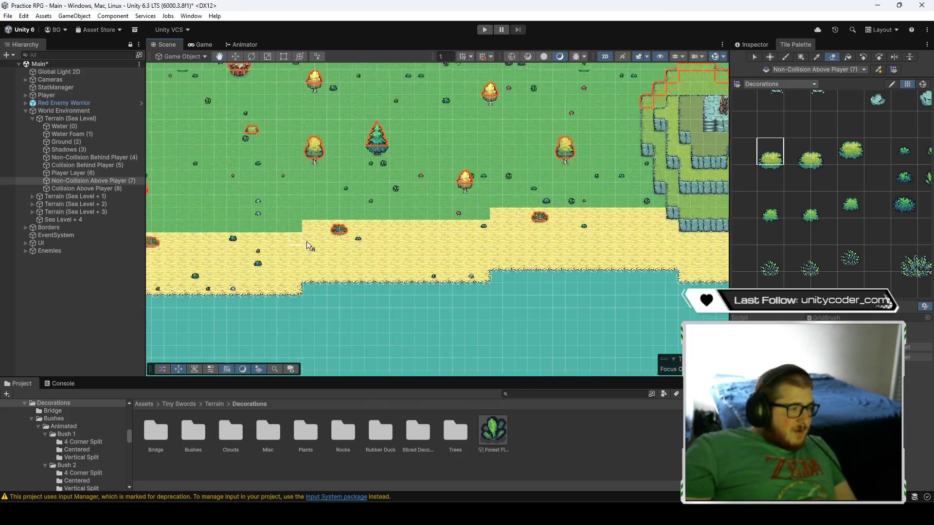
mouse_move(464, 259)
mouse_down()
mouse_move(296, 186)
mouse_move(436, 232)
mouse_move(391, 235)
mouse_move(410, 194)
mouse_move(416, 270)
mouse_move(398, 230)
mouse_up()
scroll(410, 191, up, 1)
click(101, 158)
drag(361, 225, 355, 302)
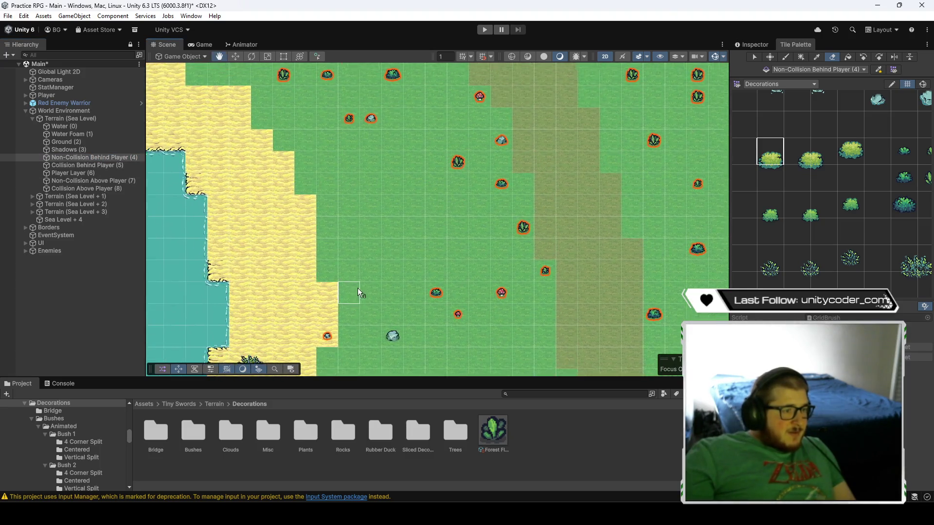
mouse_move(367, 221)
mouse_down()
mouse_move(439, 297)
mouse_move(472, 129)
mouse_move(415, 211)
mouse_move(521, 232)
mouse_up()
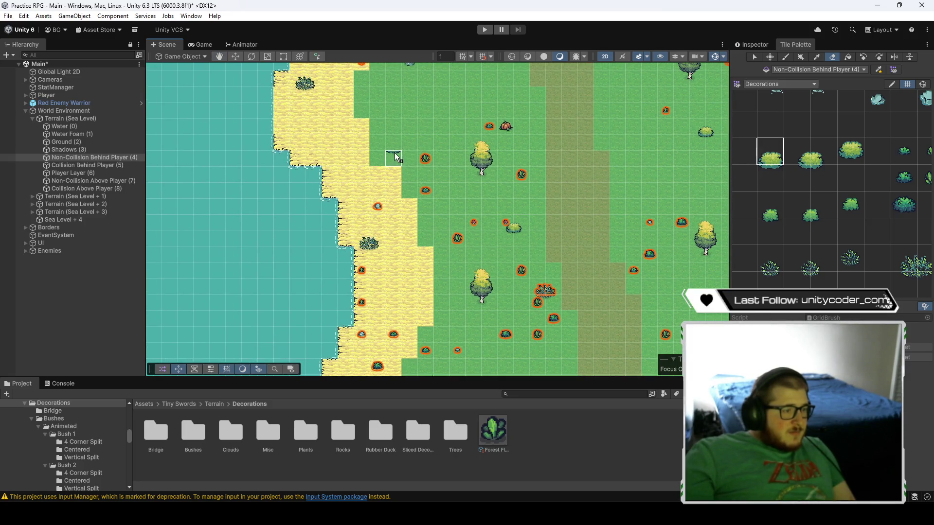
scroll(393, 162, up, 3)
key(ctrl+z)
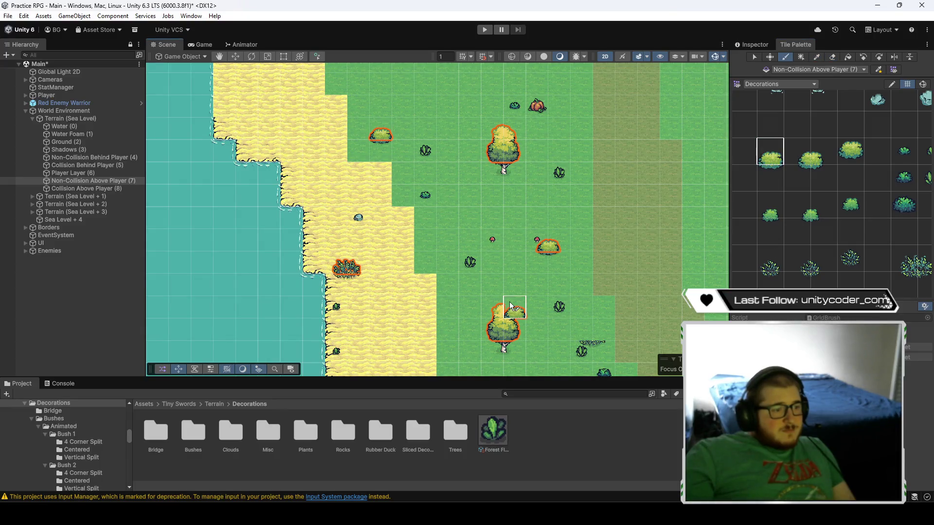
drag(512, 306, 496, 229)
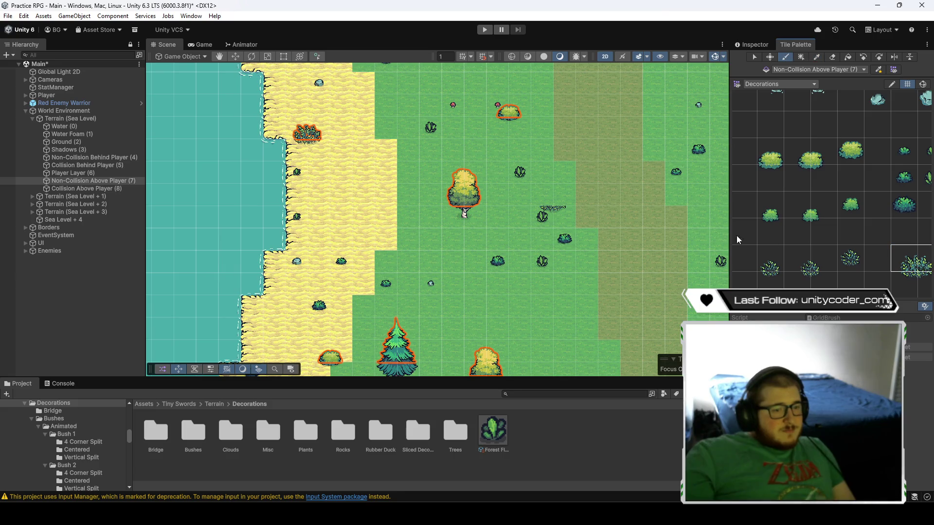
key(Down)
key(Down)
key(Down)
key(Left)
key(Left)
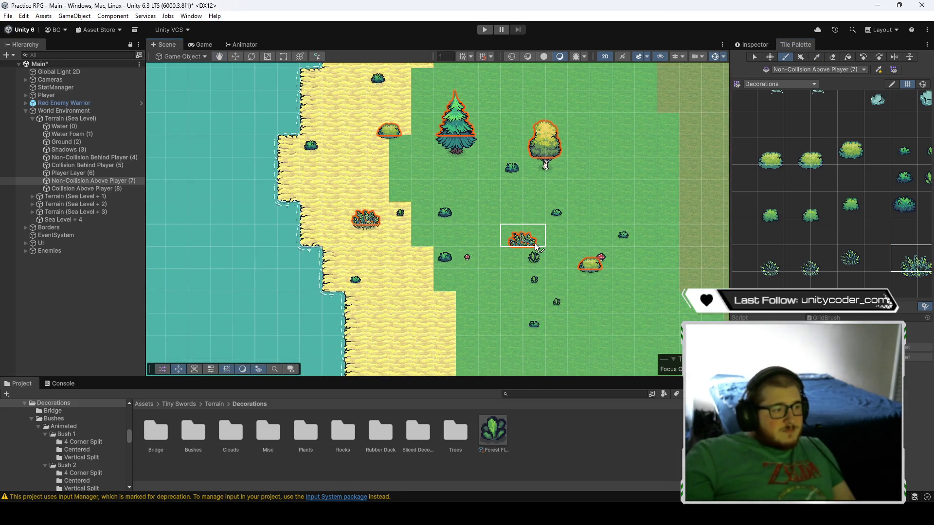
key(Down)
key(Down)
key(Down)
key(Right)
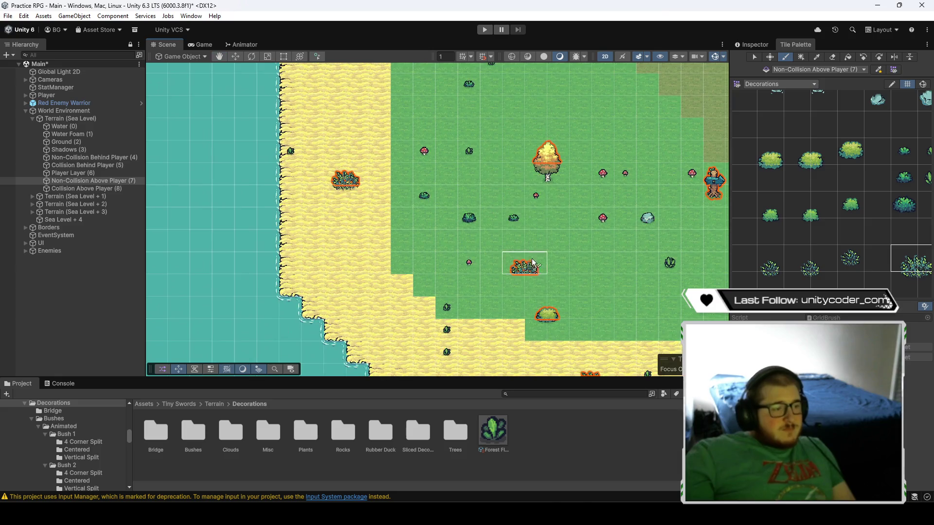
key(Down)
key(Down)
key(Down)
key(Left)
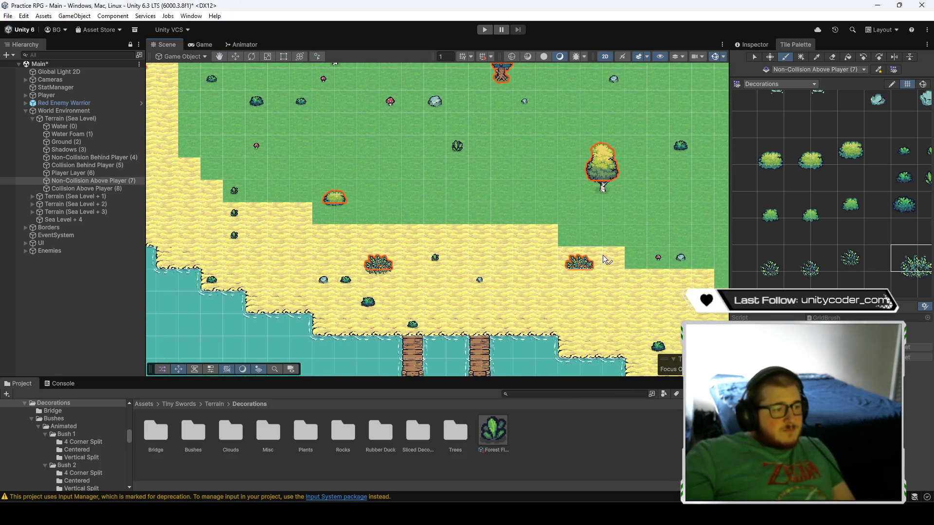
key(Down)
key(Down)
key(Down)
key(Right)
key(Right)
key(Right)
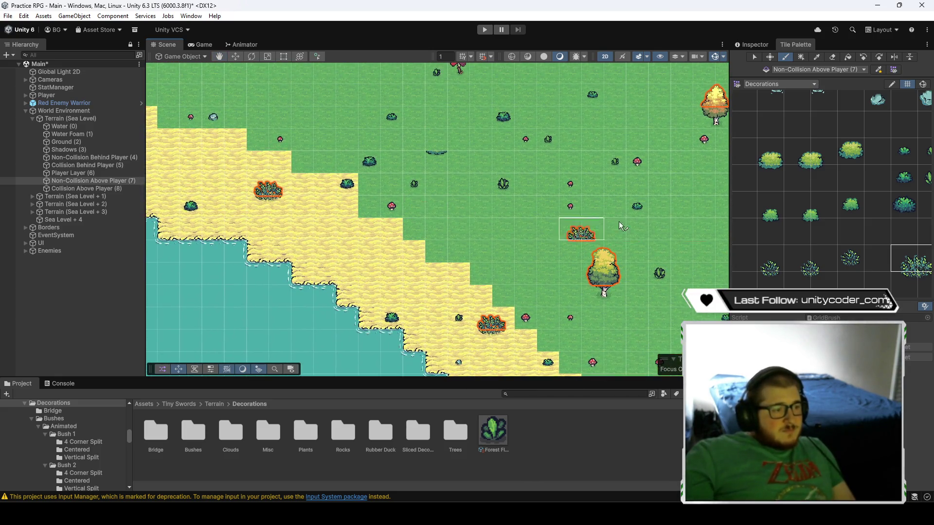
key(Down)
key(Right)
key(Right)
key(Right)
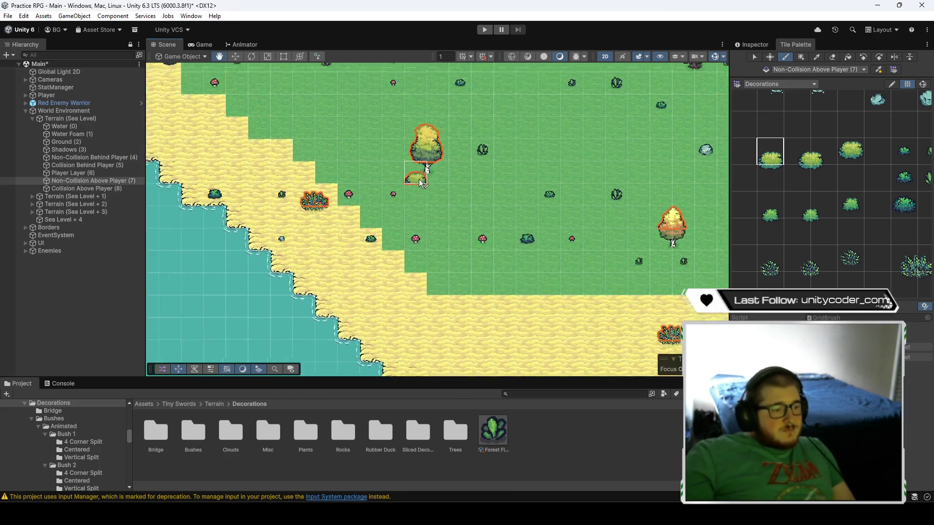
key(Right)
key(Right)
key(Right)
key(Up)
key(Up)
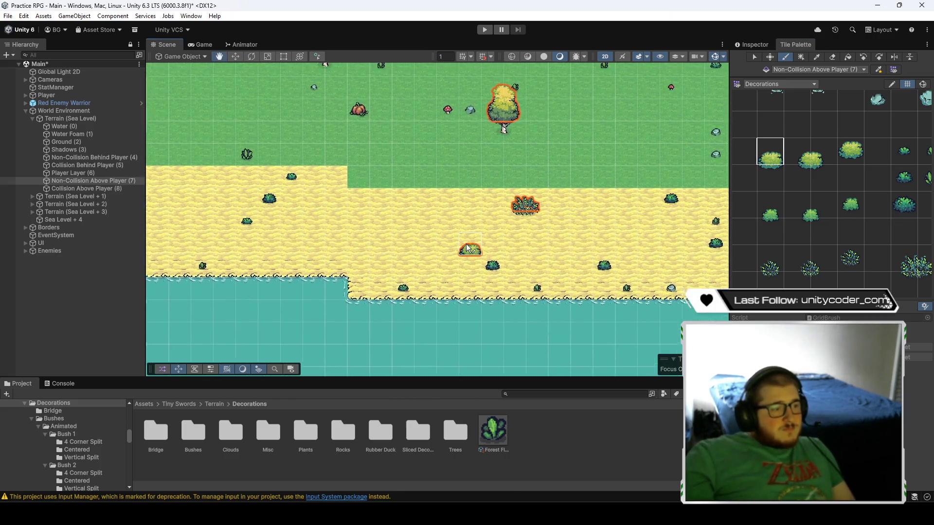
key(Right)
key(Down)
key(Right)
key(Right)
key(Down)
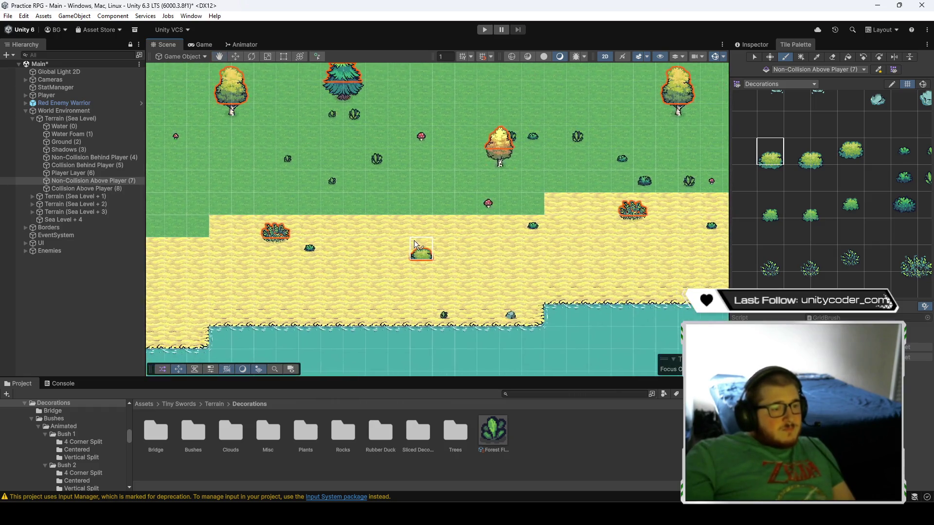
key(Up)
key(Up)
key(Up)
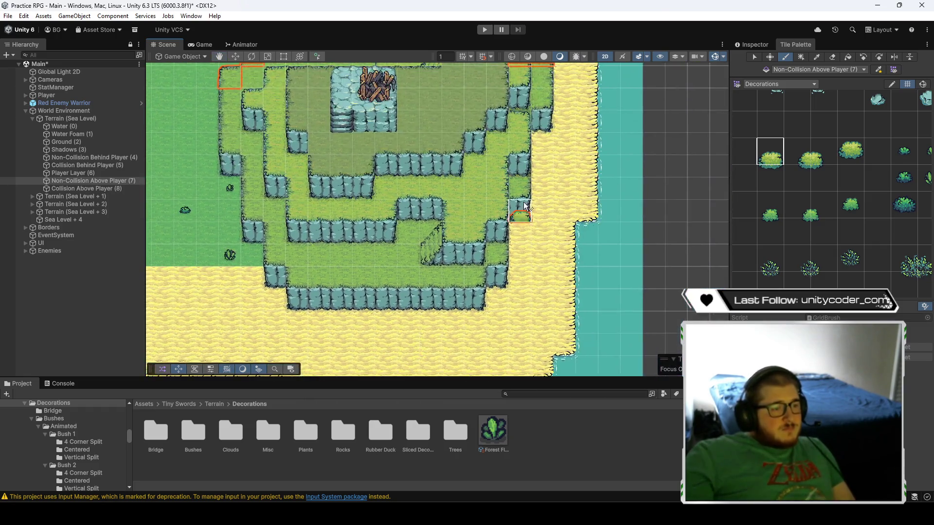
key(Right)
key(Down)
key(Left)
key(Down)
key(Down)
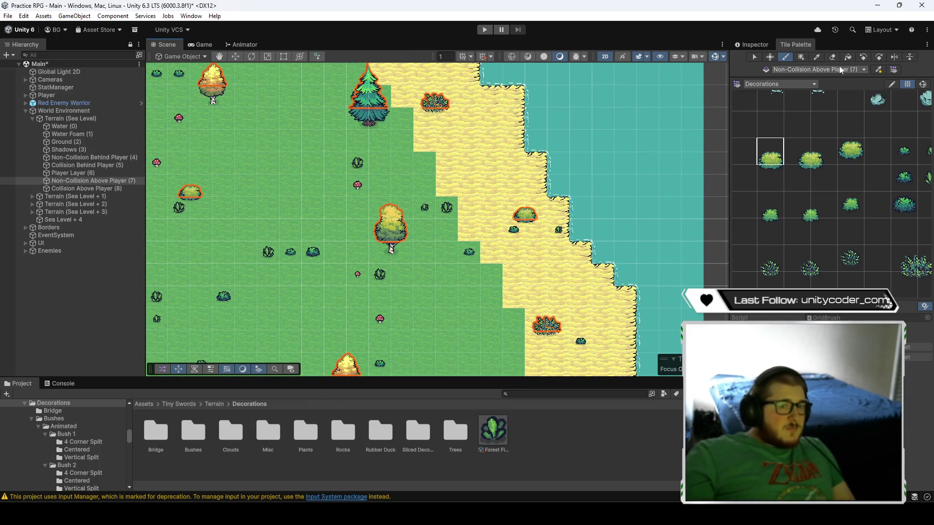
- Compare Collision Behind Player (5) and Non-Collision Above Player (7) decorations while panning up the shoreline
click(92, 166)
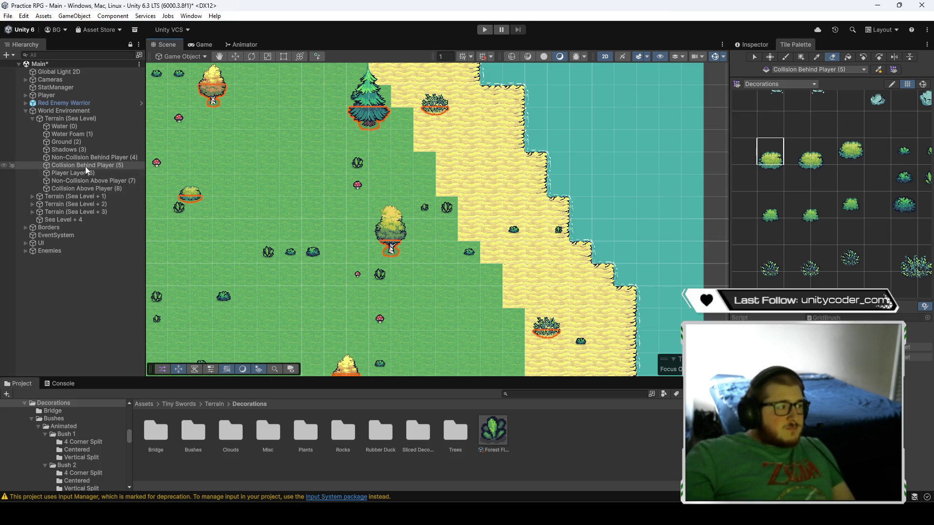
click(86, 181)
key(Up)
key(Left)
key(Up)
key(Left)
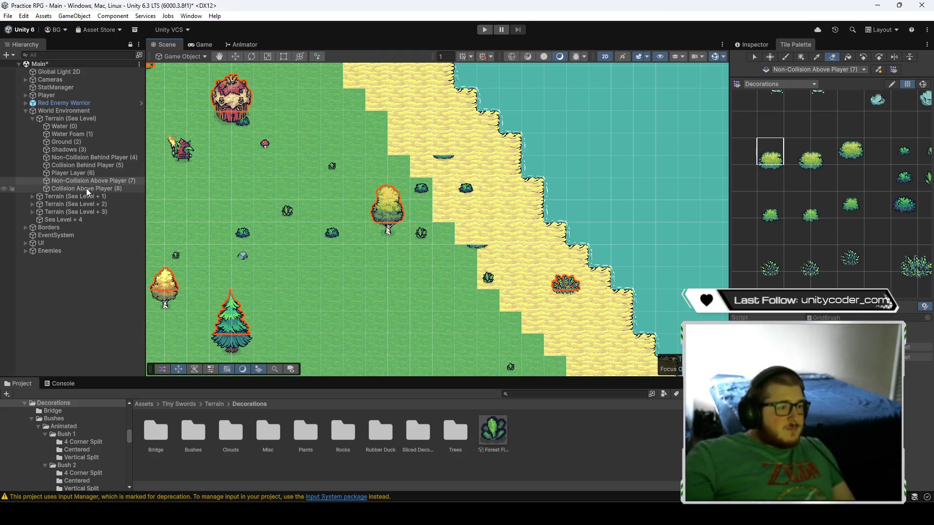
click(93, 166)
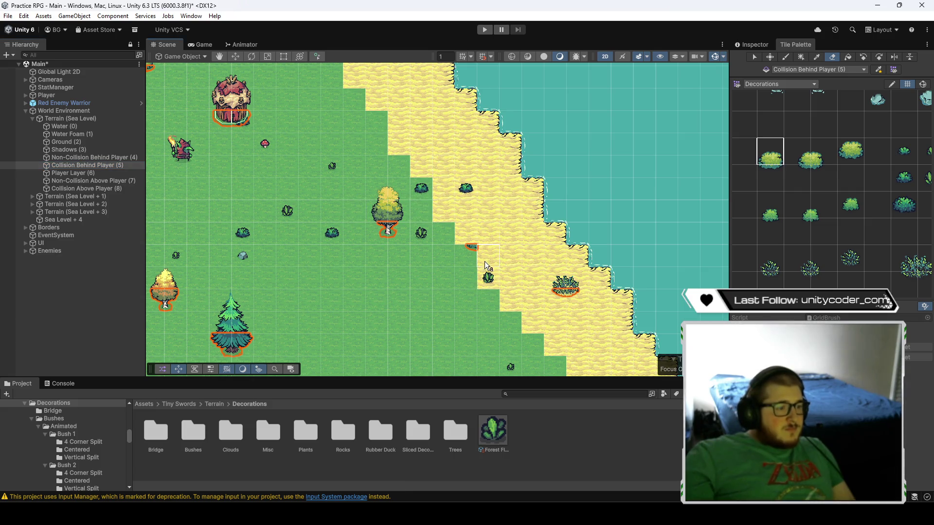
key(Up)
key(Left)
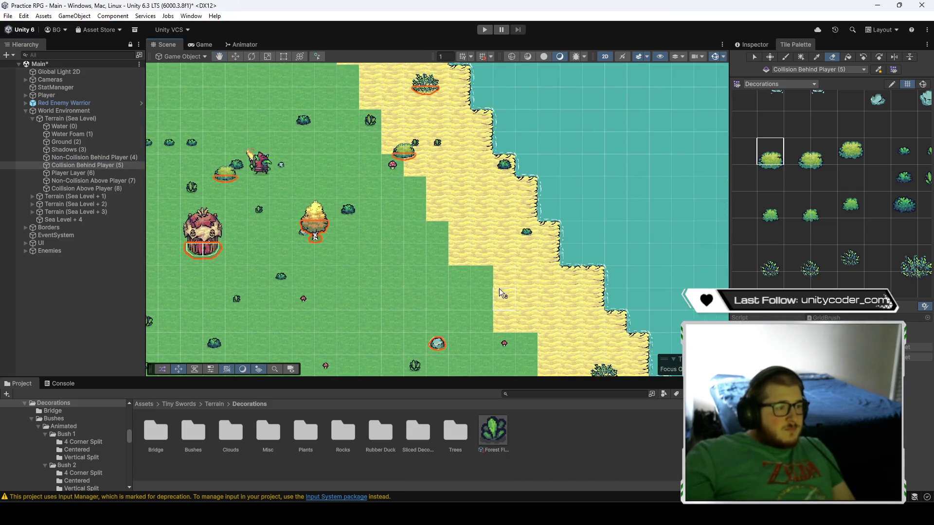
key(Up)
key(Left)
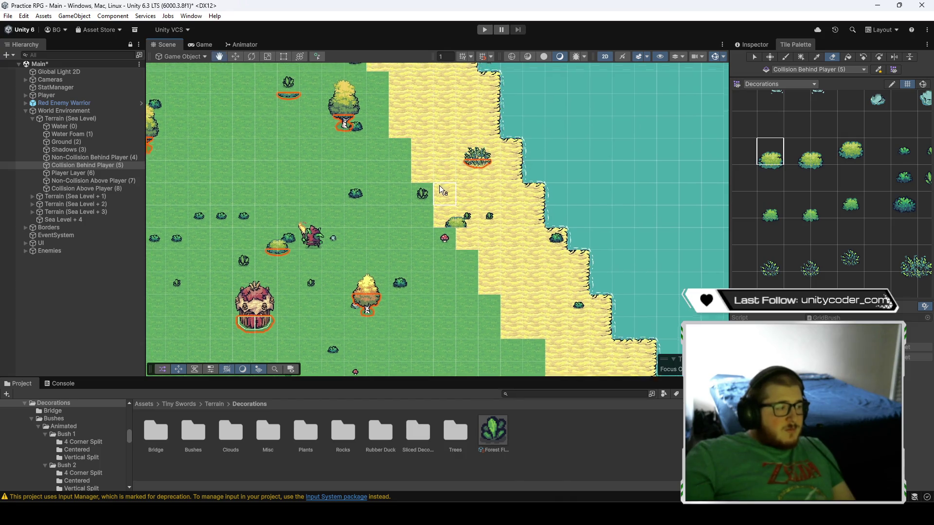
- Recheck the decorations on layers 7, 5 and Non-Collision Behind Player (4) further up the coast
click(78, 181)
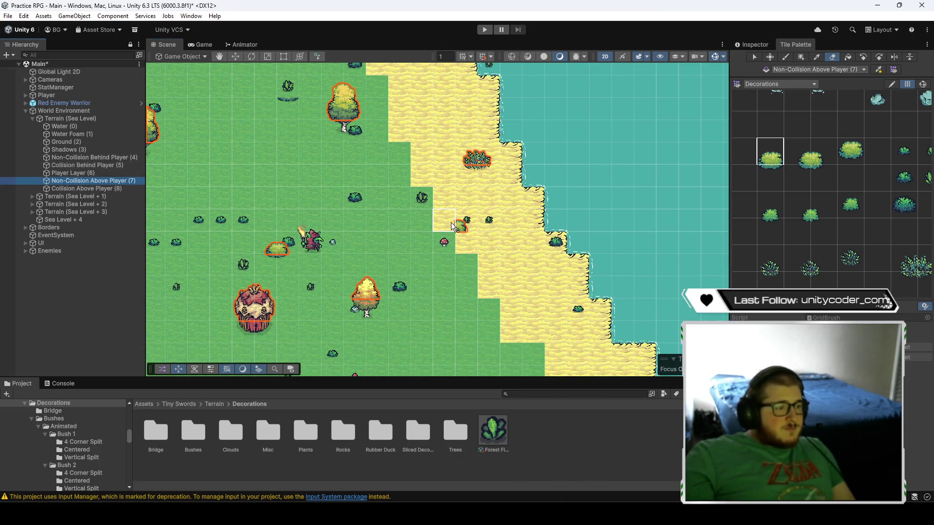
key(Up)
key(Left)
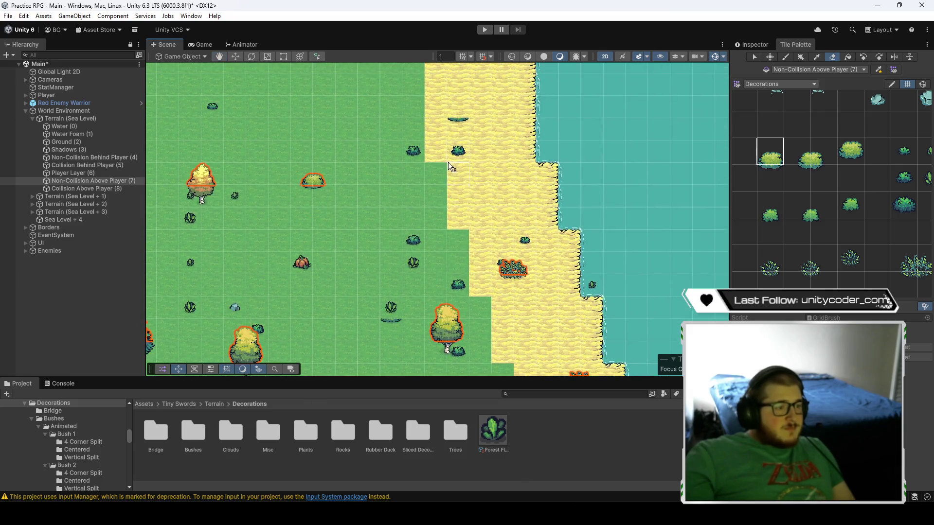
click(93, 166)
key(Left)
key(Down)
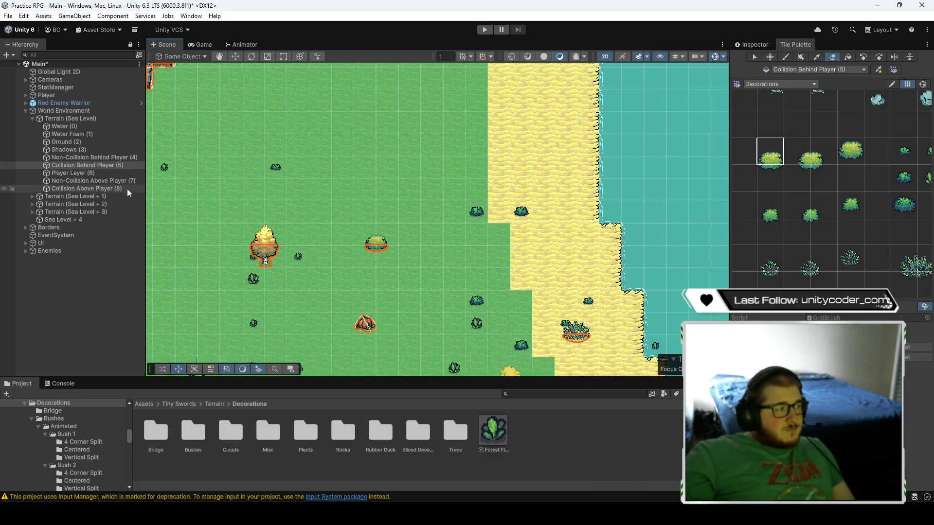
click(104, 158)
mouse_move(463, 276)
mouse_down()
mouse_move(486, 179)
mouse_move(614, 220)
mouse_move(638, 213)
mouse_move(555, 212)
mouse_up()
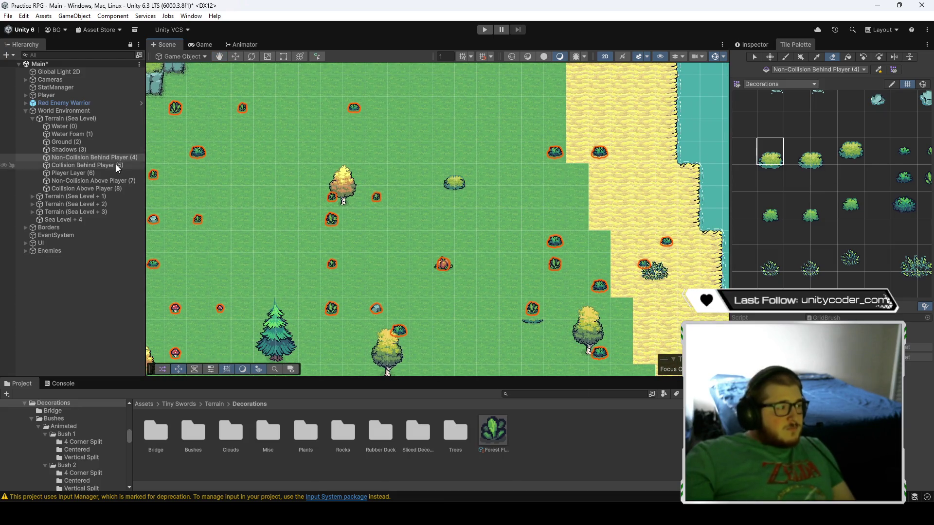
- Return to Non-Collision Above Player (7) and pan southeast across the grass
click(98, 182)
key(Down)
key(Right)
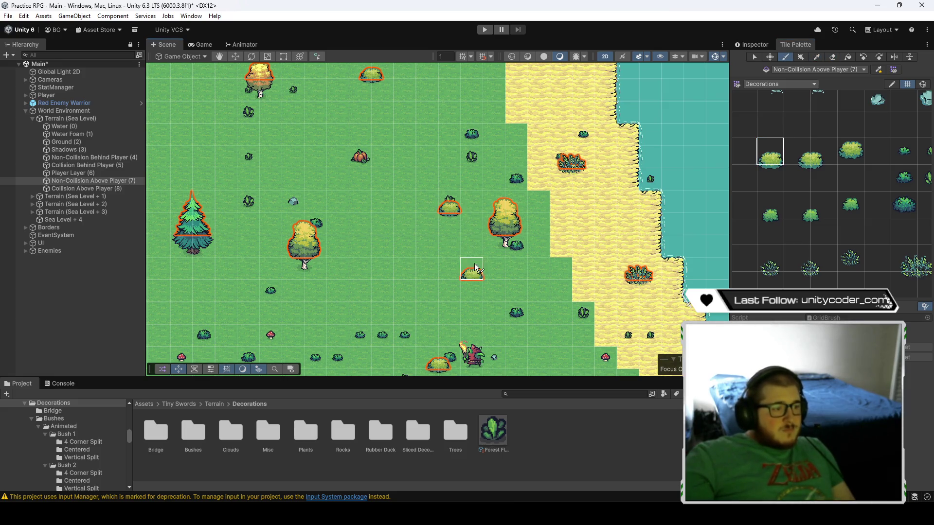
key(Down)
key(Right)
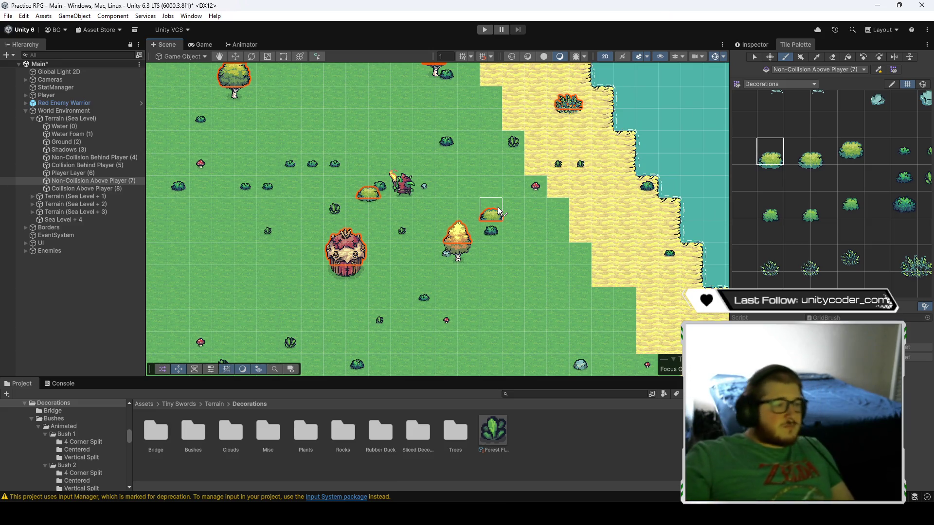
key(Down)
key(Right)
key(Down)
key(Right)
- Pan over the inland grass to the raised terrain and rocks, then switch to the Eraser
drag(521, 329, 502, 204)
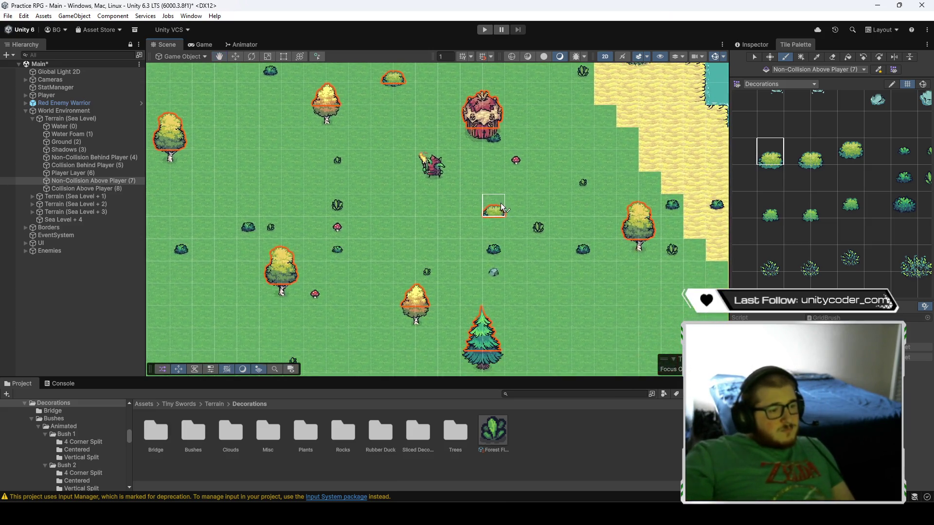
drag(561, 328, 473, 163)
drag(538, 298, 471, 151)
drag(500, 271, 390, 121)
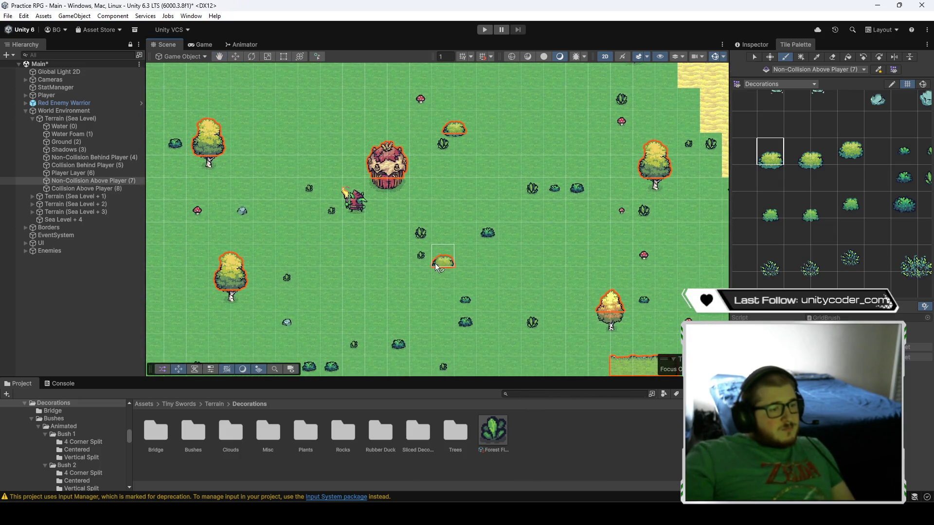
drag(438, 258, 392, 177)
mouse_move(401, 298)
mouse_down()
mouse_move(396, 264)
mouse_move(409, 229)
mouse_move(438, 204)
mouse_move(562, 176)
mouse_move(292, 209)
mouse_move(577, 212)
mouse_move(323, 215)
mouse_move(492, 246)
mouse_move(338, 212)
mouse_move(481, 229)
mouse_move(385, 206)
mouse_move(366, 165)
mouse_move(396, 234)
mouse_move(275, 171)
mouse_move(415, 247)
mouse_move(297, 168)
mouse_move(480, 268)
mouse_move(340, 182)
mouse_move(487, 233)
mouse_move(363, 146)
mouse_move(465, 94)
mouse_move(463, 183)
mouse_move(434, 295)
mouse_move(506, 179)
mouse_up()
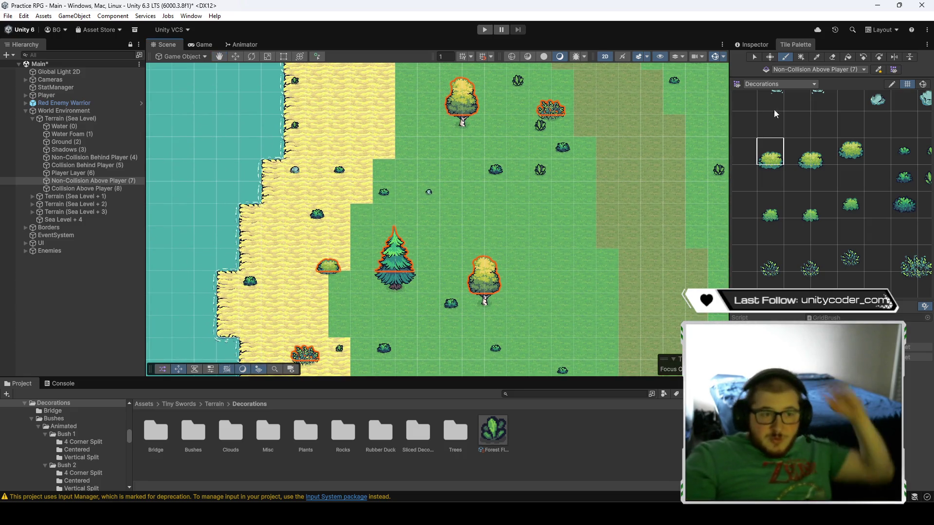
click(832, 57)
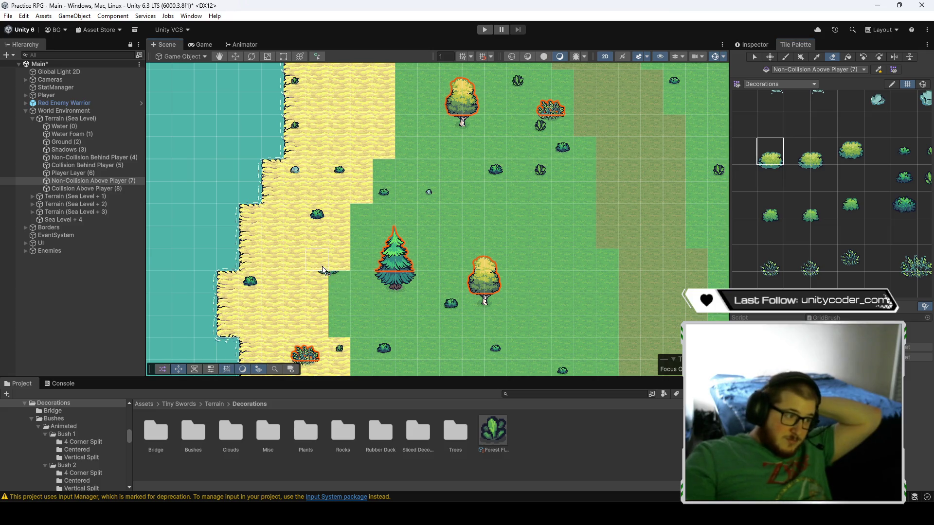
click(96, 167)
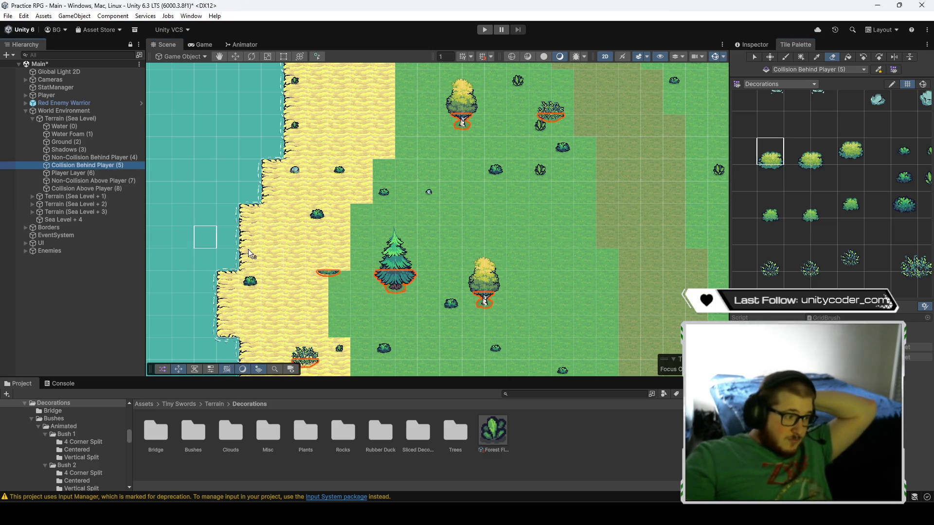
click(95, 180)
mouse_move(452, 234)
mouse_down()
mouse_move(405, 313)
mouse_move(441, 218)
mouse_move(442, 159)
mouse_move(435, 291)
mouse_up()
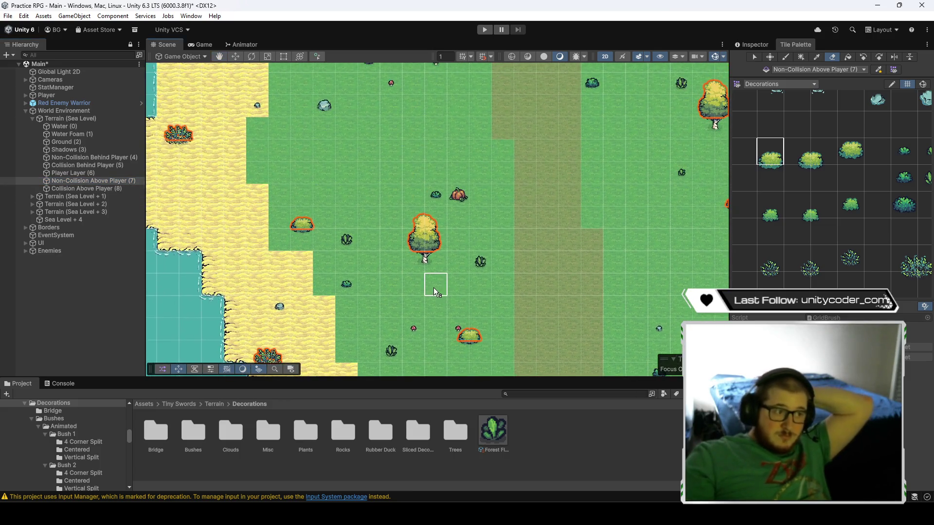
mouse_move(436, 138)
mouse_down()
mouse_move(443, 241)
mouse_move(431, 277)
mouse_move(457, 195)
mouse_move(442, 246)
mouse_move(478, 199)
mouse_move(608, 273)
mouse_move(574, 308)
mouse_move(536, 282)
mouse_move(514, 302)
mouse_move(421, 302)
mouse_up()
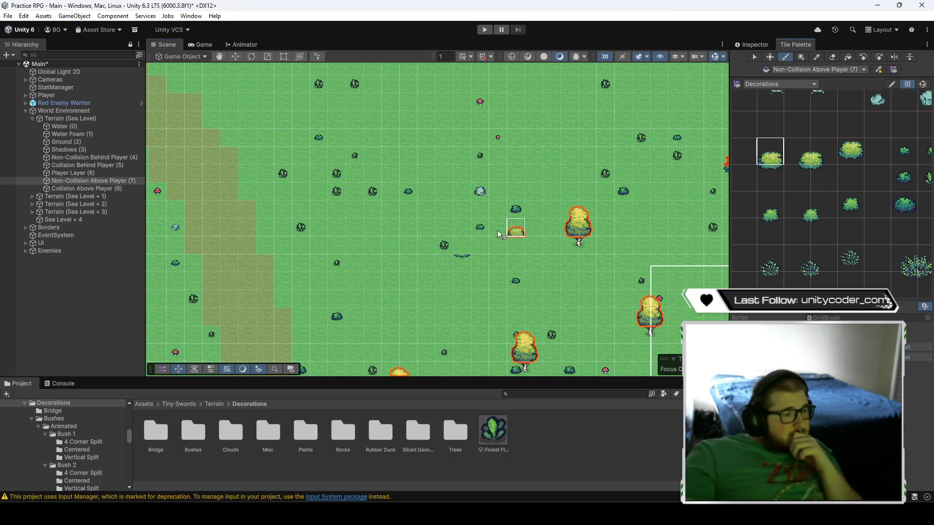
mouse_move(510, 313)
mouse_down()
mouse_move(503, 234)
mouse_move(540, 334)
mouse_move(519, 245)
mouse_move(548, 340)
mouse_move(530, 285)
mouse_move(548, 337)
mouse_move(532, 302)
mouse_move(549, 298)
mouse_move(555, 323)
mouse_move(547, 178)
mouse_move(601, 299)
mouse_move(603, 185)
mouse_move(475, 307)
mouse_move(542, 325)
mouse_move(423, 211)
mouse_move(544, 244)
mouse_move(570, 204)
mouse_move(538, 236)
mouse_move(419, 267)
mouse_move(636, 271)
mouse_move(433, 276)
mouse_move(592, 209)
mouse_move(469, 233)
mouse_move(451, 226)
mouse_move(492, 222)
mouse_move(464, 206)
mouse_move(425, 229)
mouse_move(375, 183)
mouse_move(497, 265)
mouse_up()
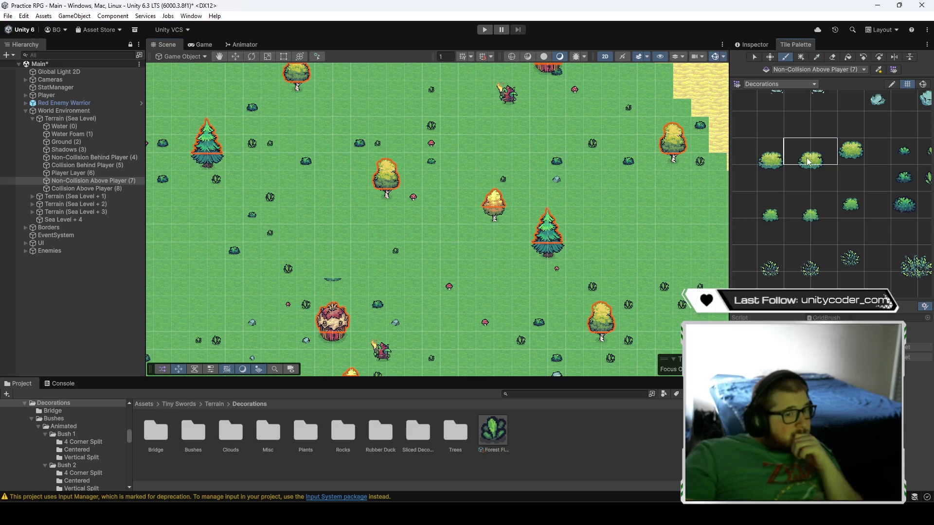
mouse_move(431, 193)
mouse_down()
mouse_move(501, 215)
mouse_move(429, 190)
mouse_move(521, 190)
mouse_move(367, 266)
mouse_move(353, 304)
mouse_move(486, 311)
mouse_move(426, 211)
mouse_move(360, 201)
mouse_move(384, 204)
mouse_move(317, 180)
mouse_move(431, 169)
mouse_move(538, 211)
mouse_move(462, 182)
mouse_move(487, 257)
mouse_move(549, 204)
mouse_move(629, 223)
mouse_move(617, 292)
mouse_move(632, 223)
mouse_move(633, 297)
mouse_move(542, 222)
mouse_move(606, 290)
mouse_move(627, 300)
mouse_move(584, 295)
mouse_move(494, 257)
mouse_move(590, 305)
mouse_move(565, 233)
mouse_move(416, 229)
mouse_move(535, 256)
mouse_move(472, 256)
mouse_up()
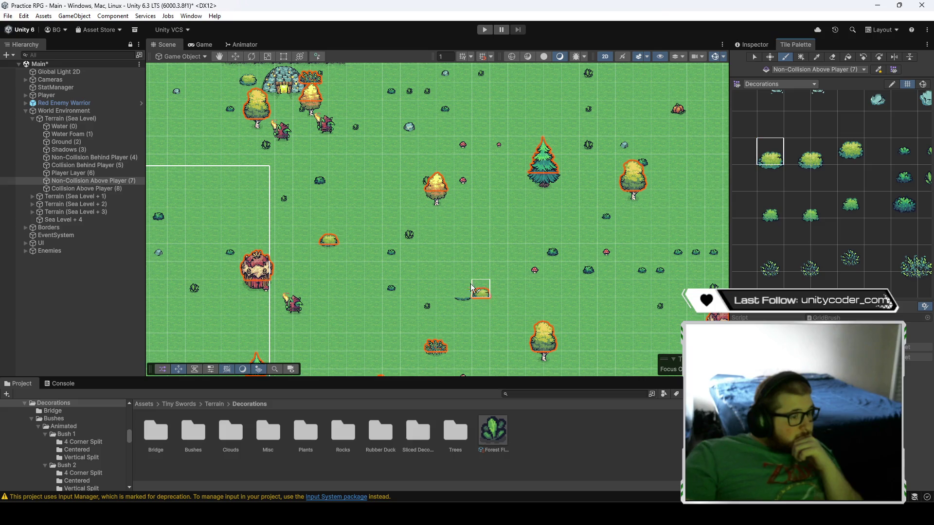
mouse_move(487, 212)
mouse_down()
mouse_move(476, 288)
mouse_move(517, 377)
mouse_move(513, 196)
mouse_up()
key(Down)
key(Down)
key(Down)
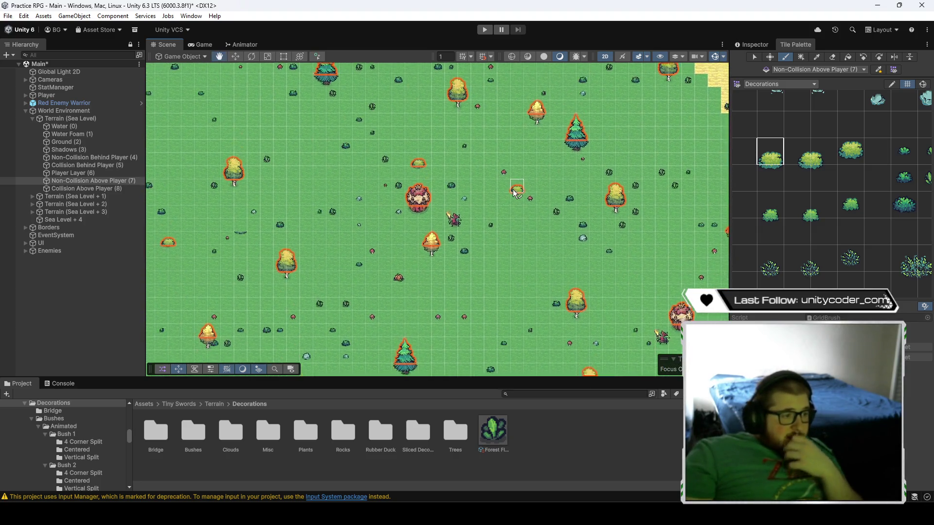
key(Down)
key(Right)
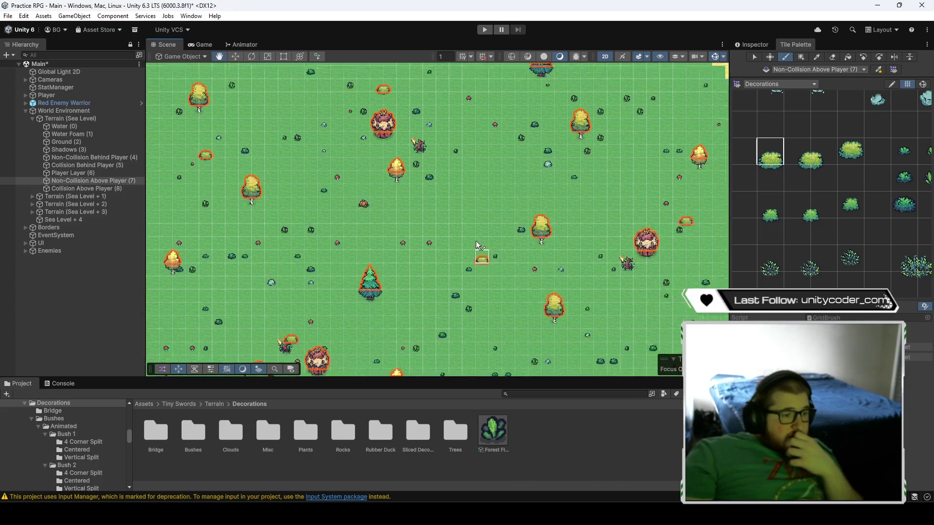
key(Down)
key(Right)
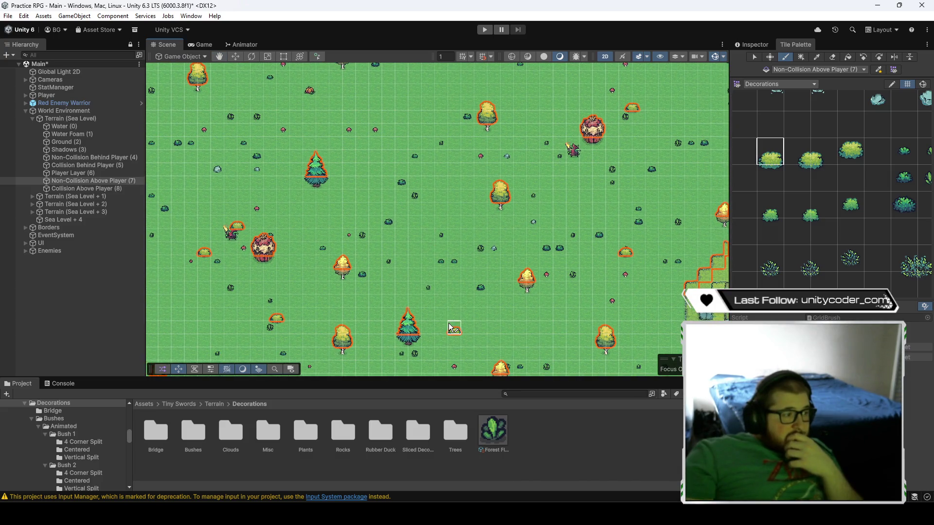
drag(453, 328, 488, 268)
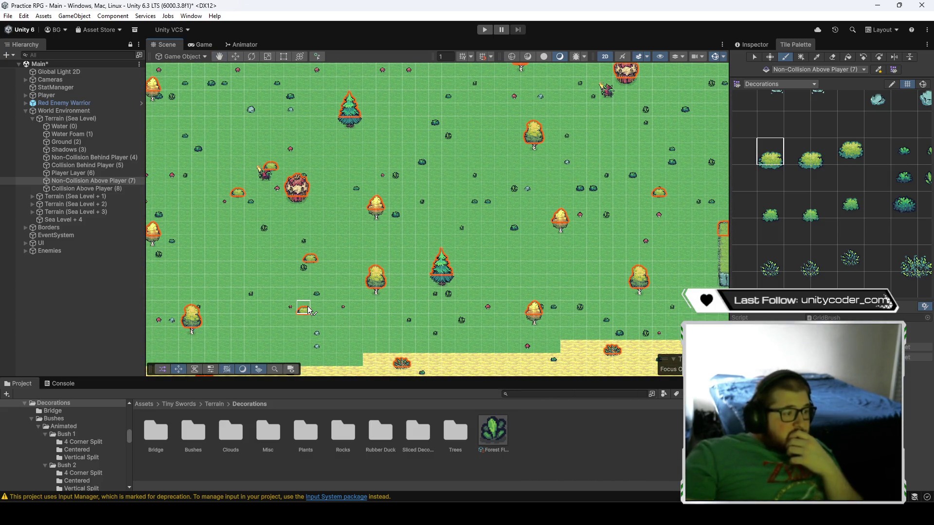
drag(294, 329, 444, 341)
mouse_move(287, 298)
mouse_down()
mouse_move(377, 263)
mouse_move(501, 275)
mouse_move(381, 271)
mouse_move(513, 302)
mouse_up()
mouse_move(408, 184)
mouse_down()
mouse_move(483, 247)
mouse_move(417, 197)
mouse_move(556, 281)
mouse_up()
scroll(553, 275, down, 5)
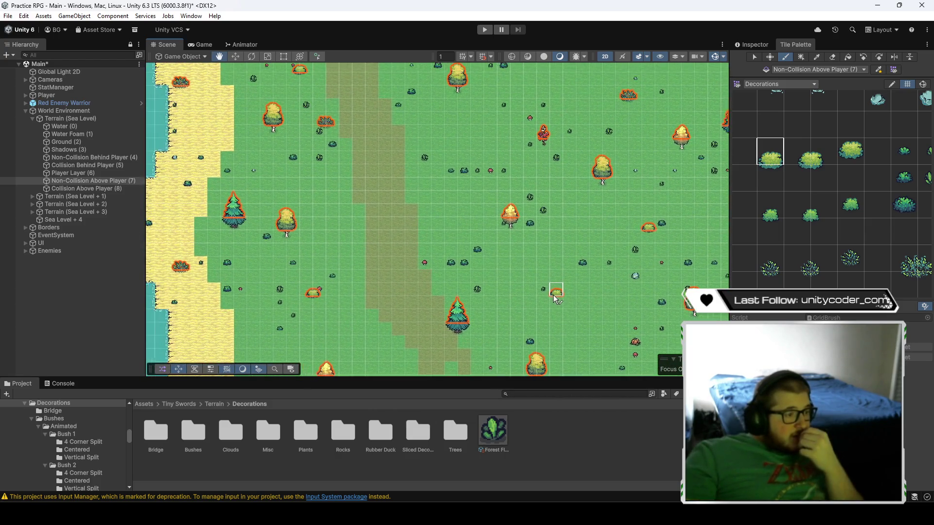
scroll(553, 275, down, 3)
drag(642, 235, 452, 212)
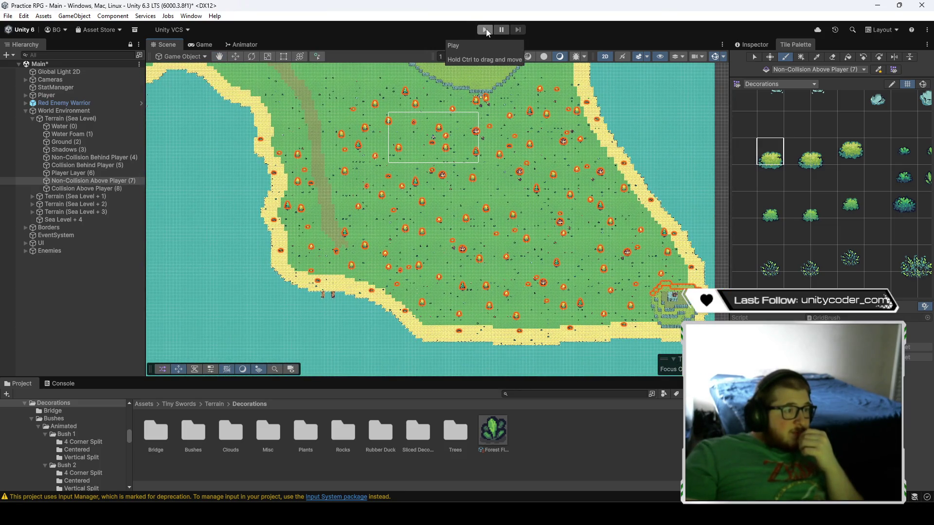
click(486, 30)
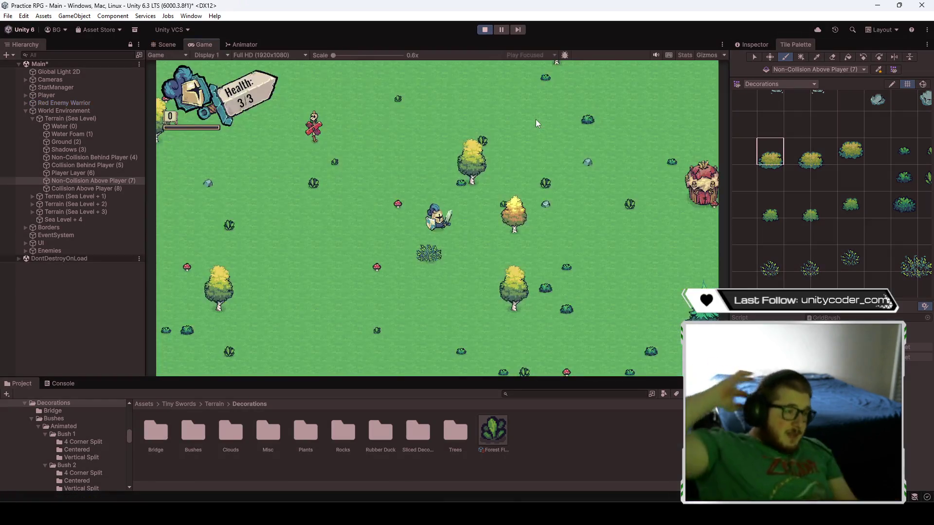
key(s)
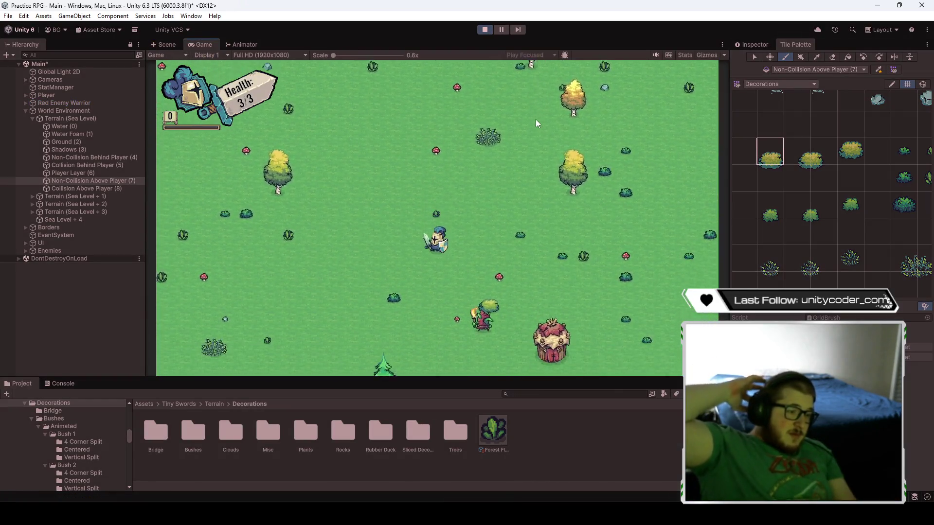
key(a)
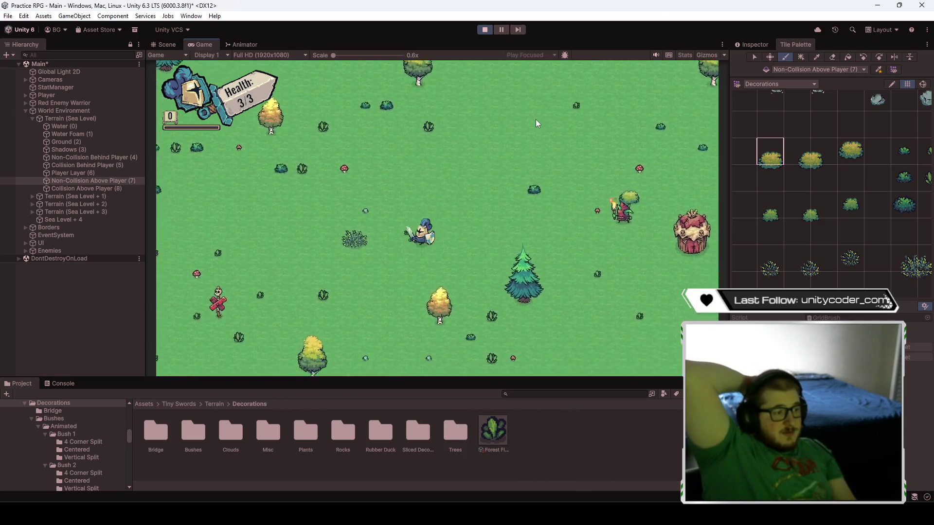
key(s)
key(d)
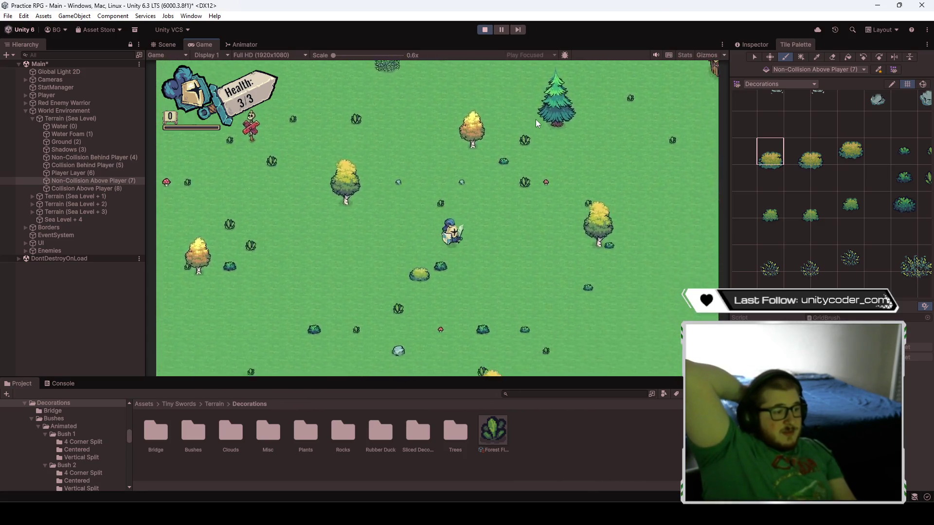
key(s)
key(d)
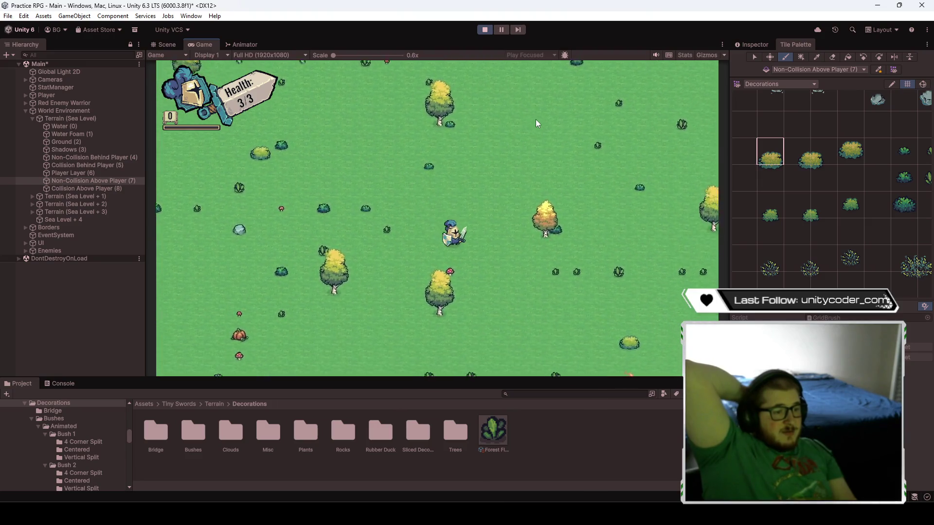
key(s)
key(d)
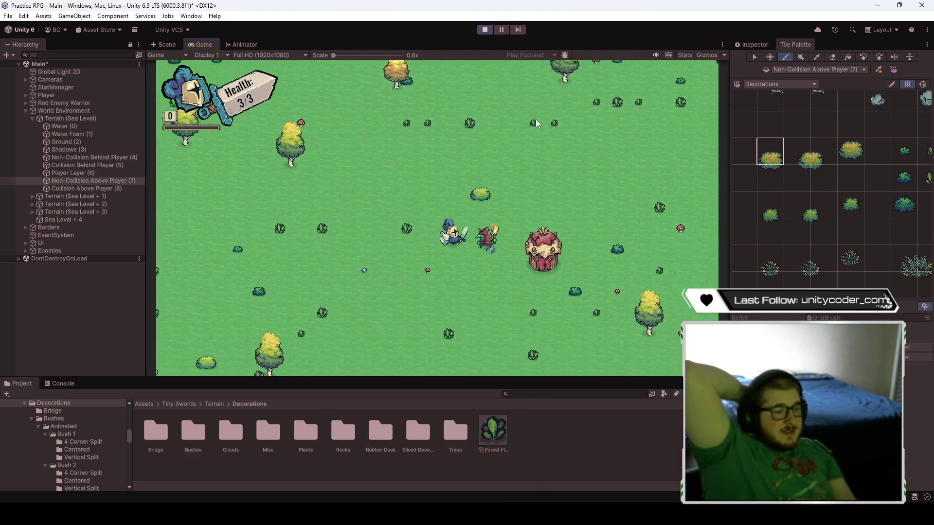
key(s)
key(d)
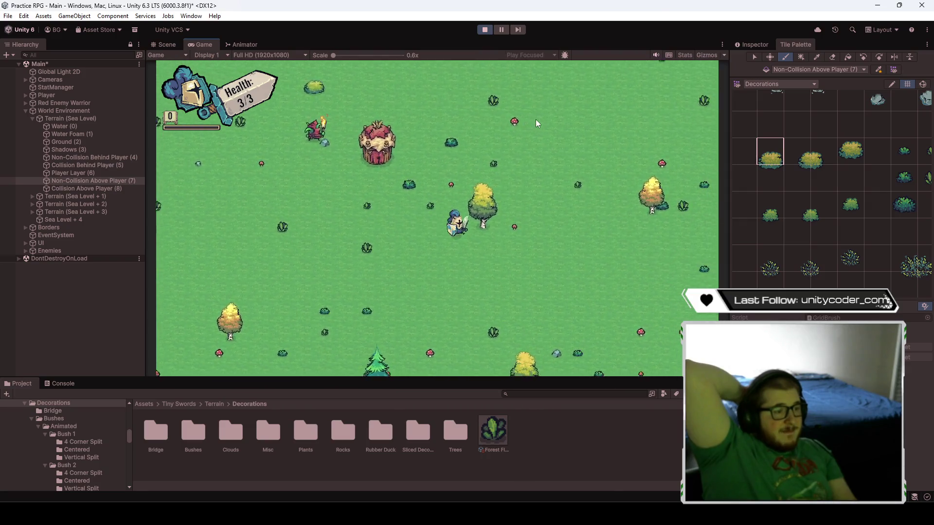
key(s)
key(d)
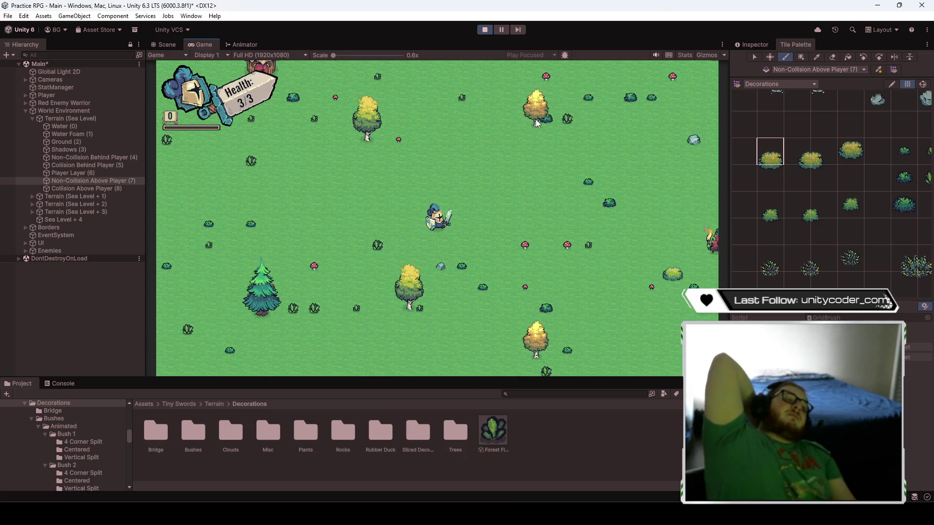
key(s)
key(d)
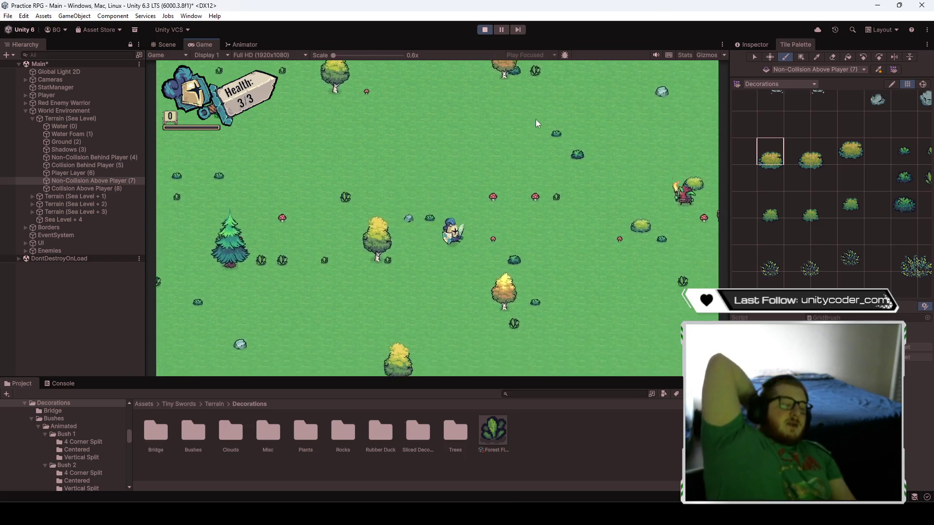
key(s)
key(d)
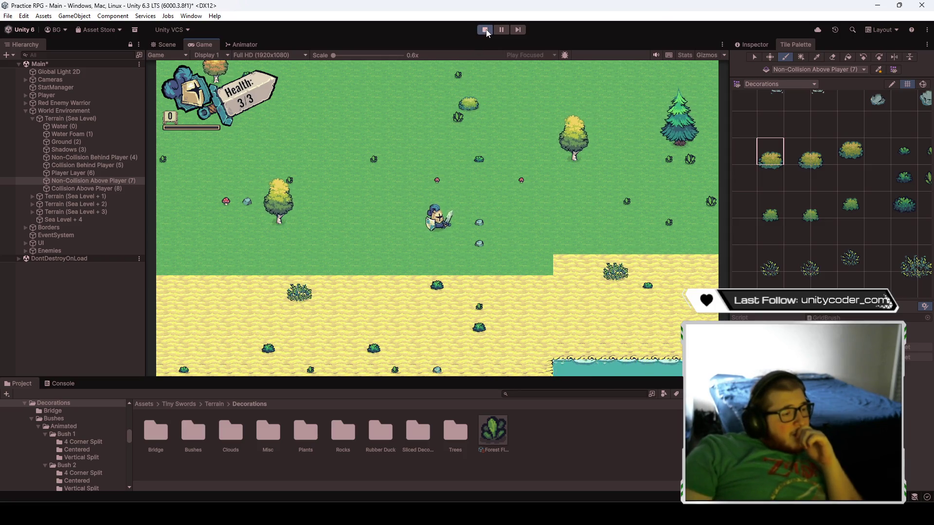
key(w+d)
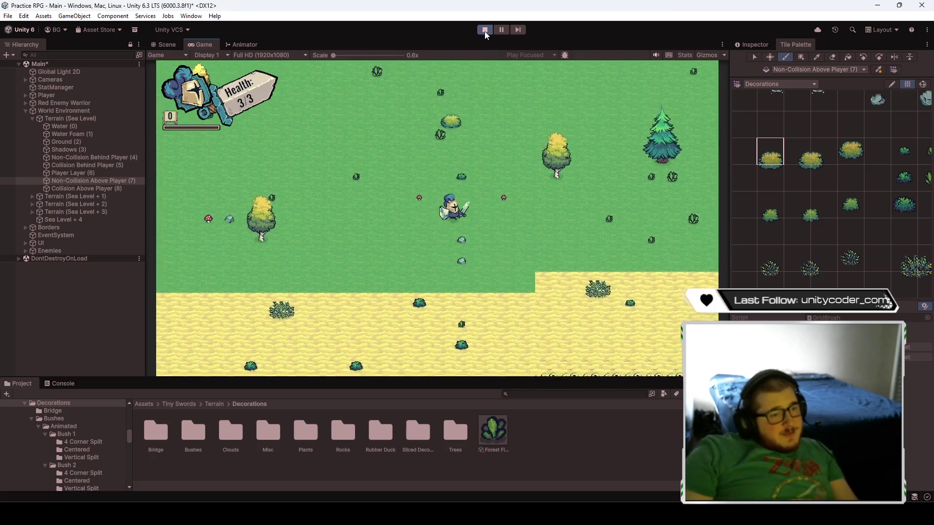
key(w+d)
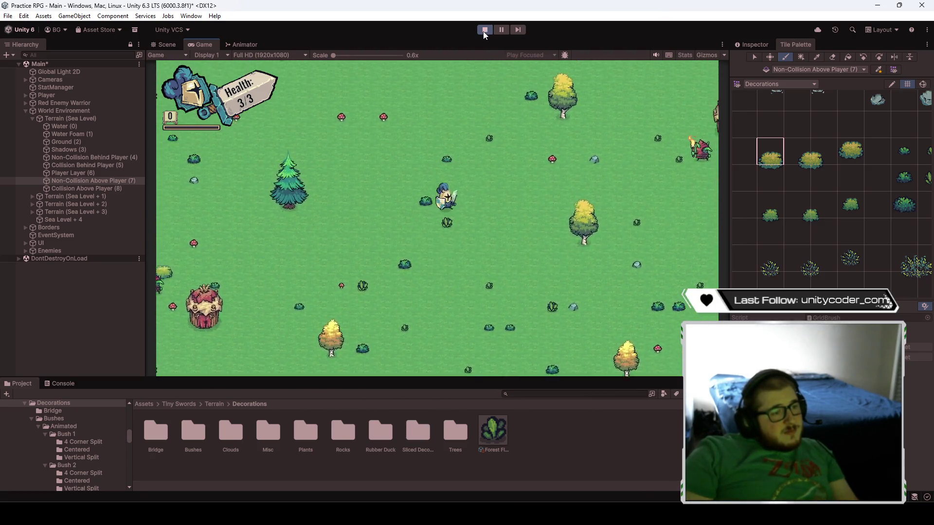
click(485, 31)
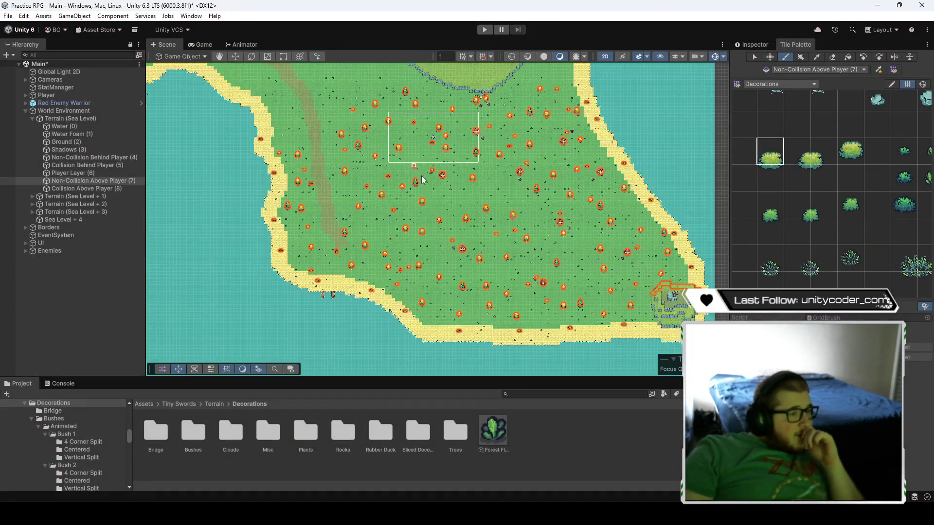
- Make Non-Collision Behind Player (4) the active tilemap, revealing its red flowers across the island
drag(476, 195, 477, 217)
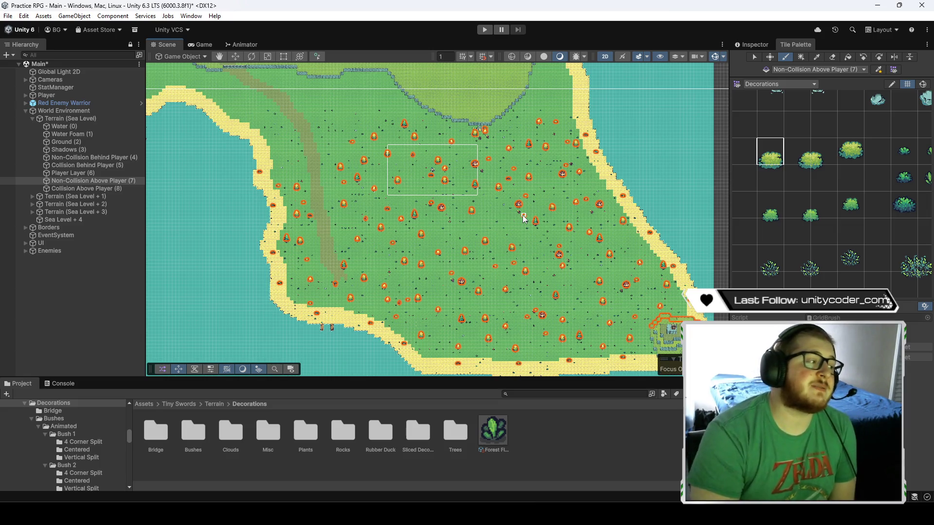
click(100, 158)
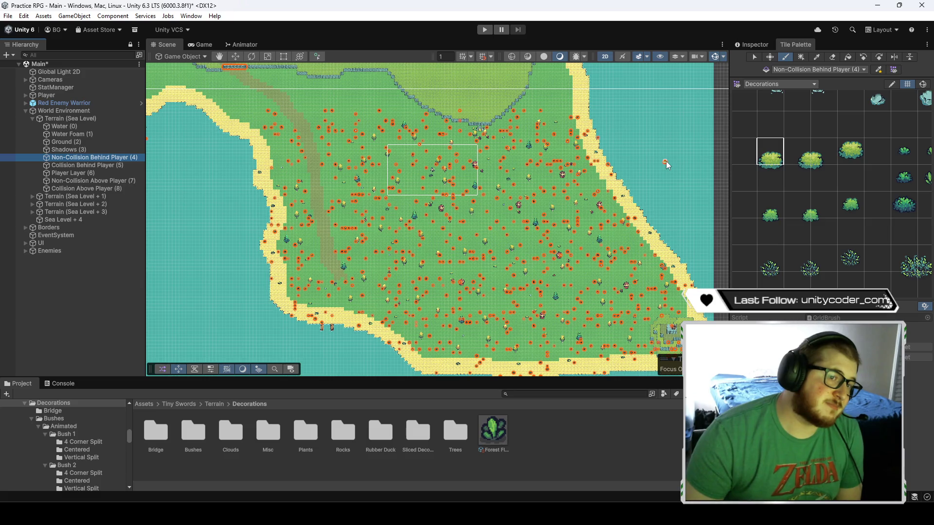
- Zoom the Tile Palette out to all Decorations tiles and select a tall block of empty cells
scroll(759, 219, down, 5)
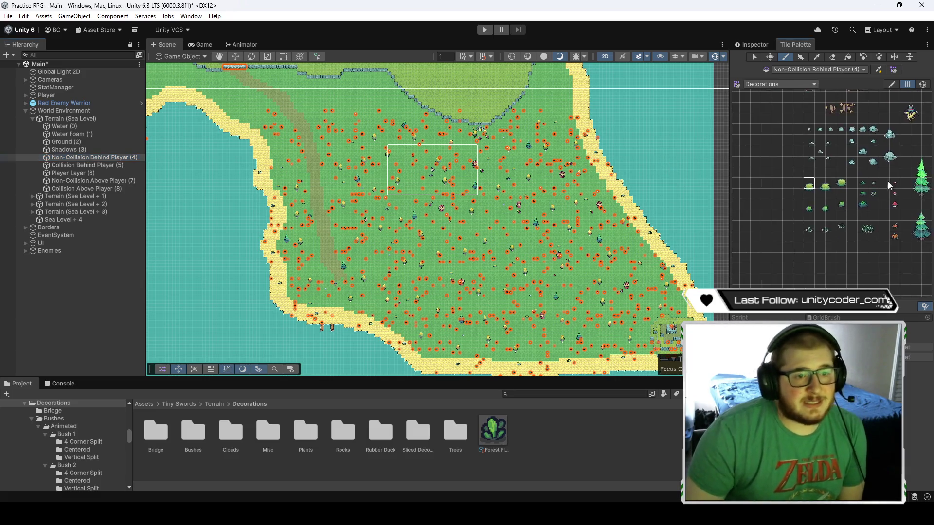
scroll(802, 238, up, 1)
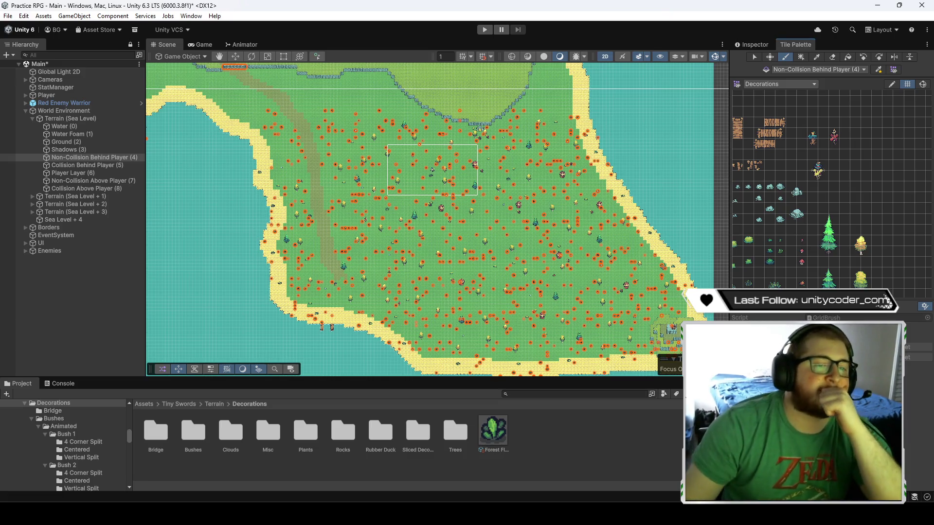
drag(886, 119, 893, 238)
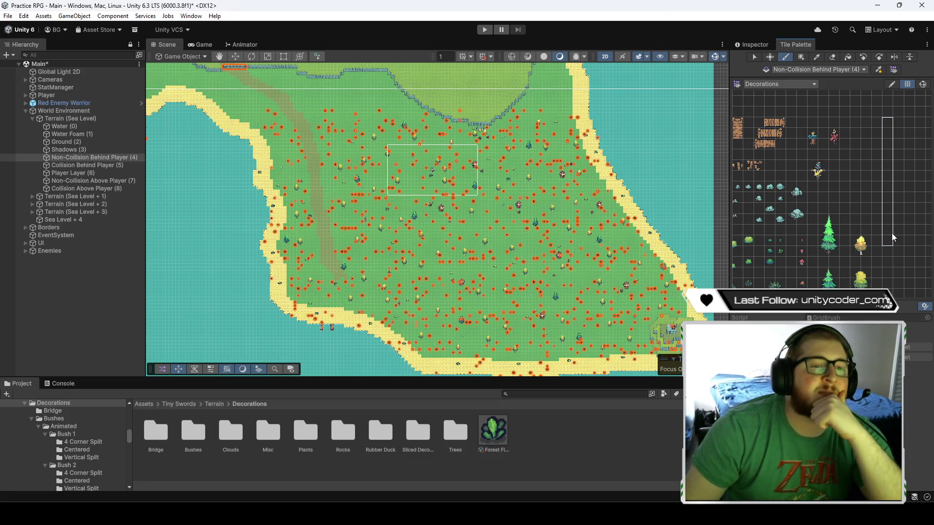
click(832, 57)
mouse_move(248, 184)
mouse_down()
mouse_move(245, 155)
mouse_move(545, 143)
mouse_move(282, 207)
mouse_move(434, 177)
mouse_move(415, 208)
mouse_move(448, 217)
mouse_move(437, 229)
mouse_move(303, 276)
mouse_move(375, 317)
mouse_move(509, 321)
mouse_move(298, 352)
mouse_move(504, 373)
mouse_move(652, 348)
mouse_move(618, 304)
mouse_move(676, 339)
mouse_up()
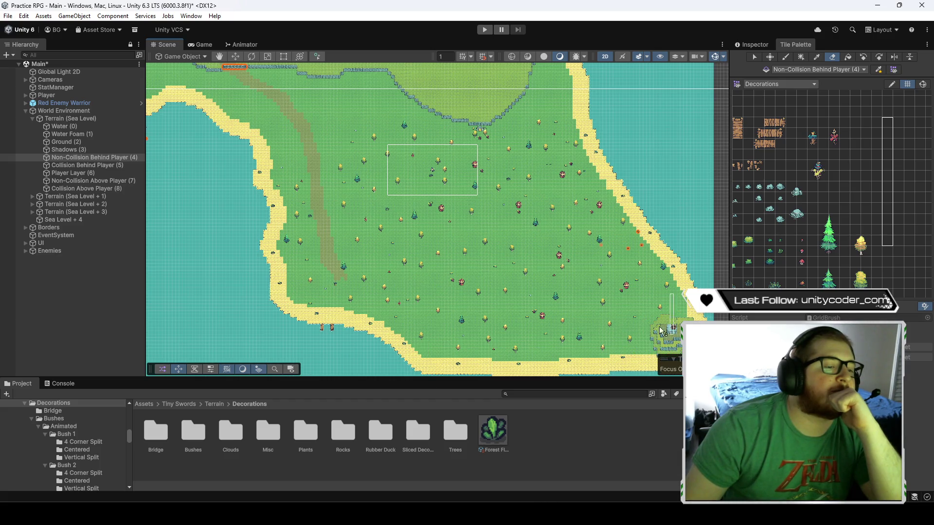
mouse_move(521, 346)
mouse_down()
mouse_move(524, 225)
mouse_move(453, 260)
mouse_up()
scroll(453, 260, up, 1)
scroll(313, 246, up, 3)
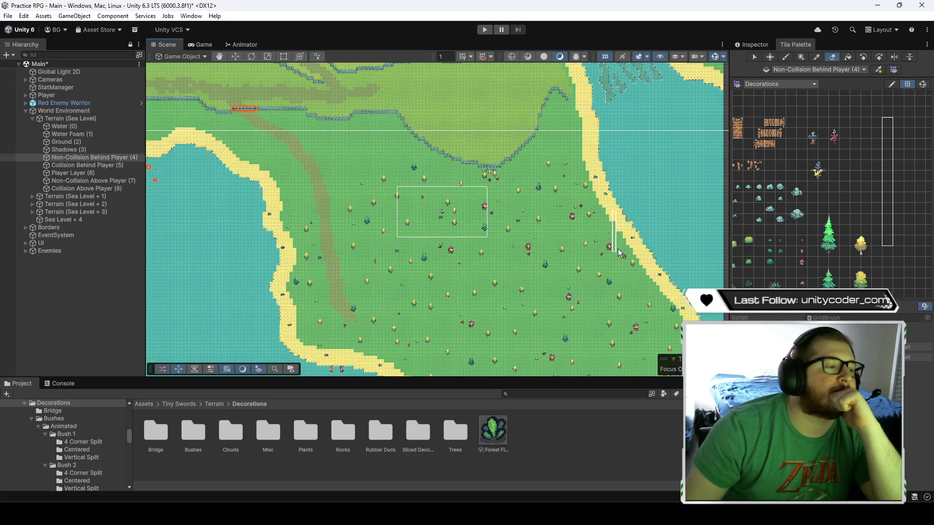
drag(616, 256, 611, 231)
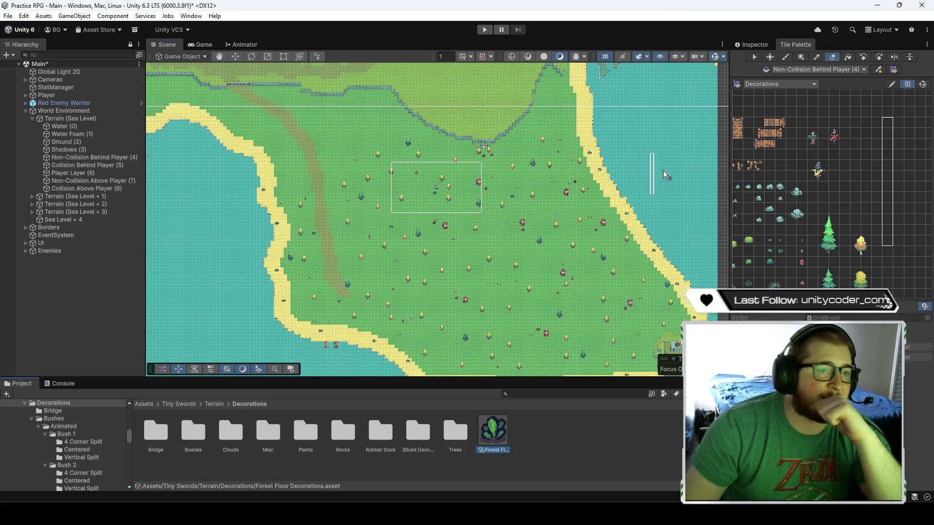
click(752, 44)
- Change the rule tile's Size from 40 to 80, then return to painting in the Tile Palette
scroll(881, 312, down, 5)
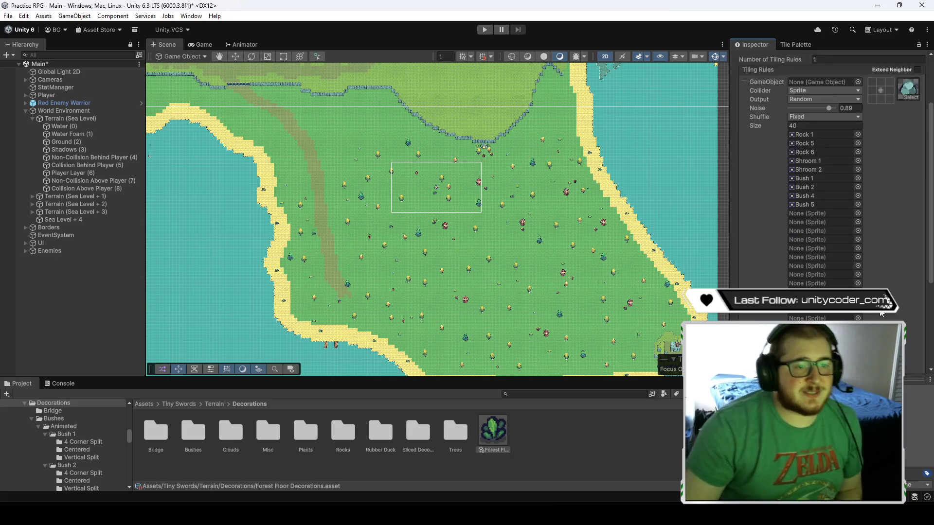
scroll(881, 314, up, 2)
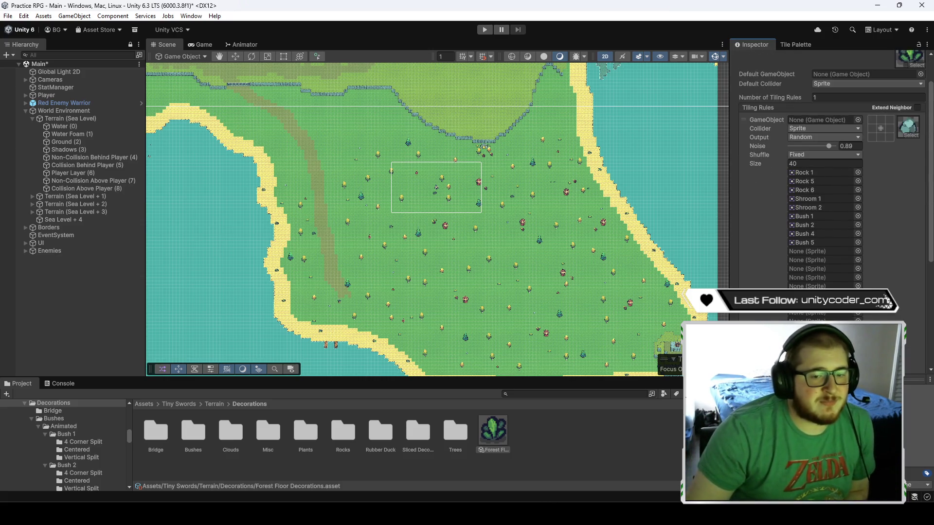
scroll(828, 219, up, 2)
click(819, 204)
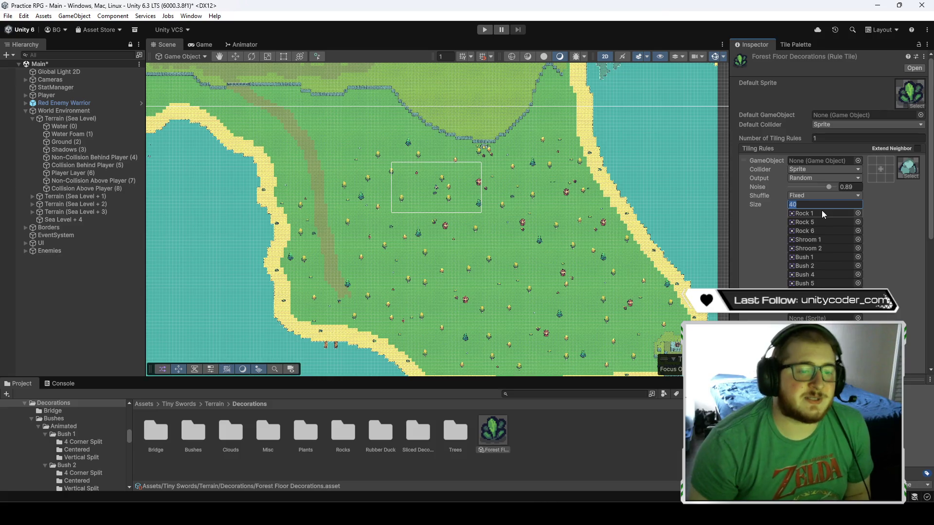
text(80)
click(896, 203)
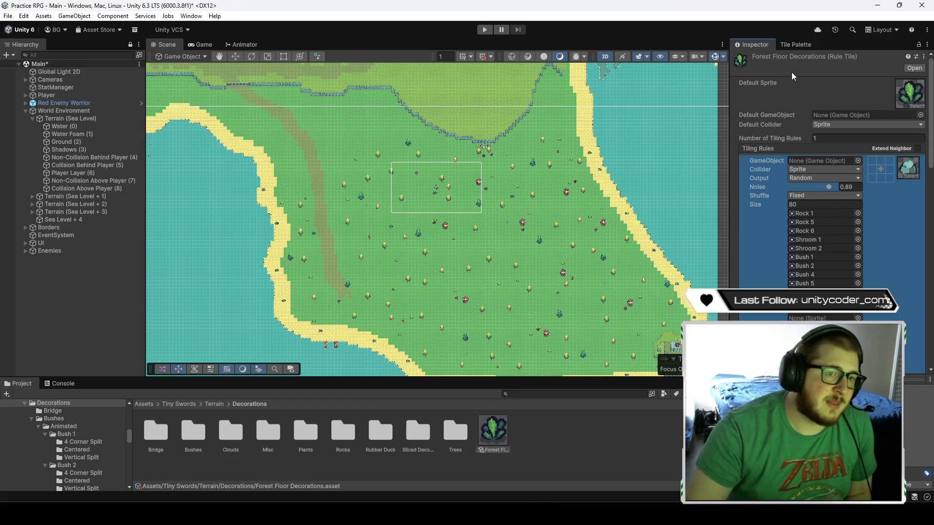
click(794, 43)
click(846, 170)
scroll(535, 258, down, 4)
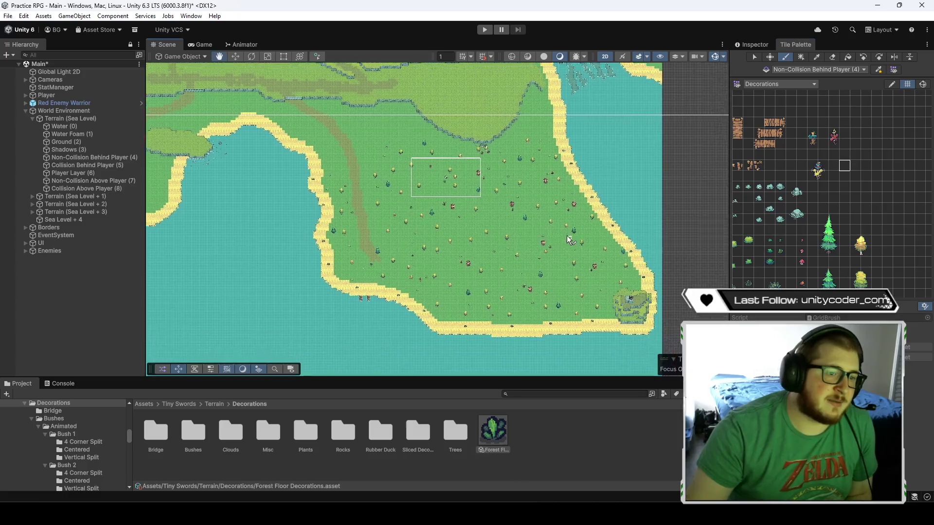
- Box-fill the island's grass with Forest Floor Decorations and inspect the Non-Collision Behind Player (4) tilemap
click(802, 58)
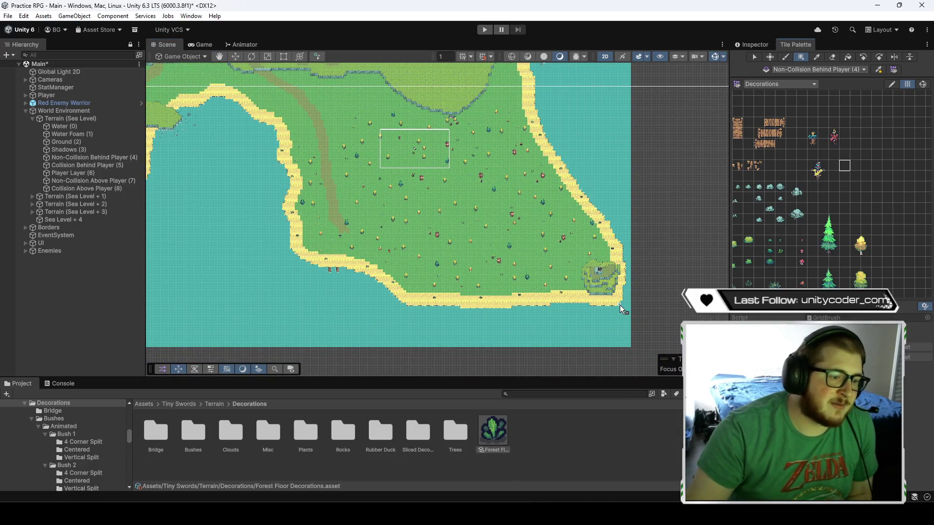
mouse_move(624, 308)
mouse_down()
mouse_move(550, 233)
mouse_move(314, 110)
mouse_move(248, 111)
mouse_move(285, 111)
mouse_up()
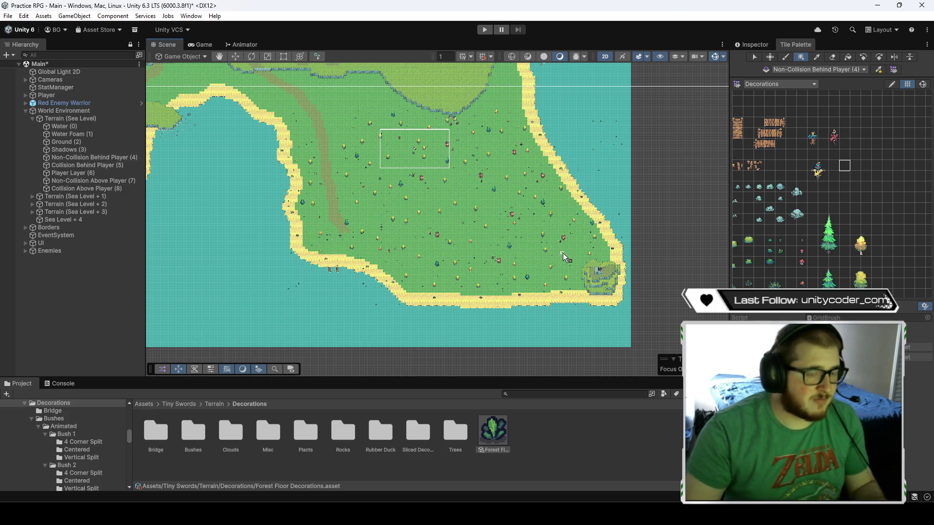
click(129, 157)
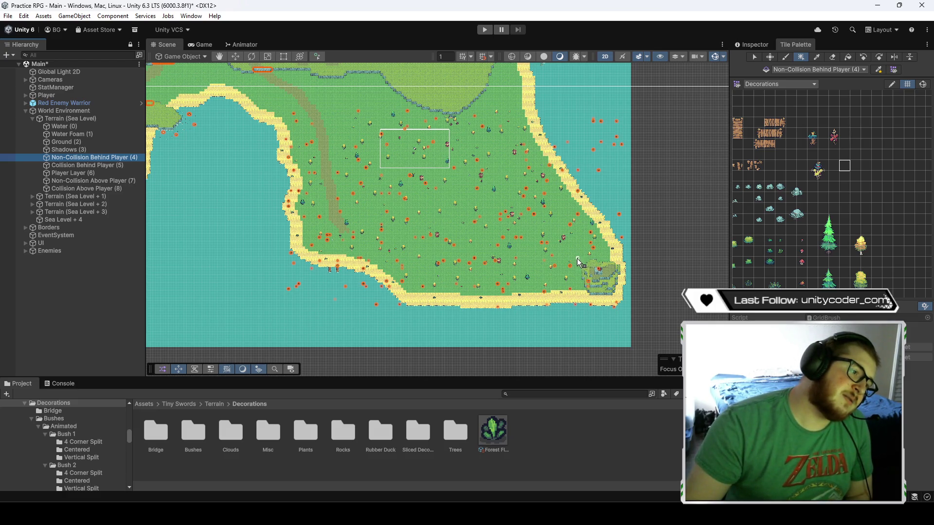
- Box-select the decorated island area and a smaller block, then select the Forest Floor Decorations asset
click(894, 58)
mouse_move(623, 311)
mouse_down()
mouse_move(350, 137)
mouse_move(302, 92)
mouse_move(269, 111)
mouse_up()
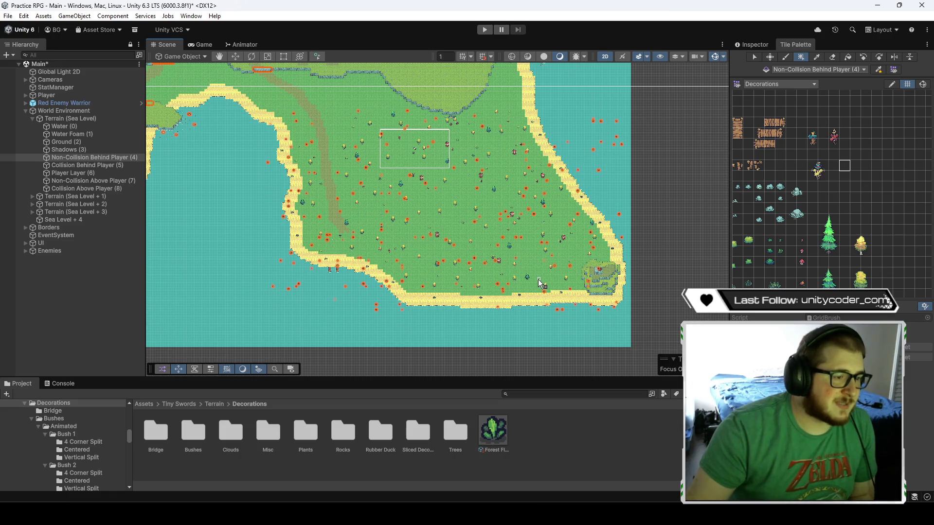
mouse_move(588, 286)
mouse_down()
mouse_move(329, 155)
mouse_move(316, 108)
mouse_move(303, 101)
mouse_move(316, 146)
mouse_move(271, 94)
mouse_move(414, 161)
mouse_move(442, 212)
mouse_move(352, 119)
mouse_move(316, 119)
mouse_move(329, 110)
mouse_move(536, 177)
mouse_move(333, 111)
mouse_move(481, 156)
mouse_move(413, 129)
mouse_move(423, 192)
mouse_move(329, 143)
mouse_move(369, 125)
mouse_move(313, 100)
mouse_move(440, 220)
mouse_up()
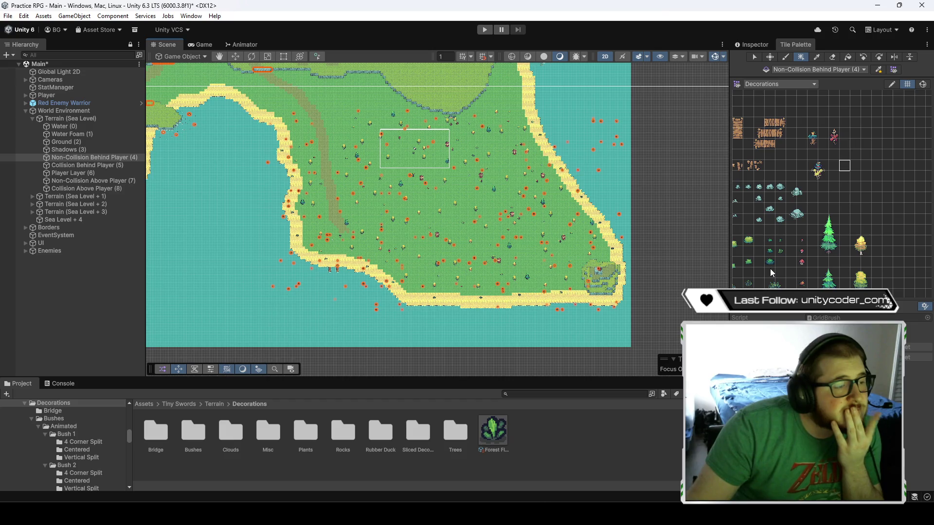
click(500, 441)
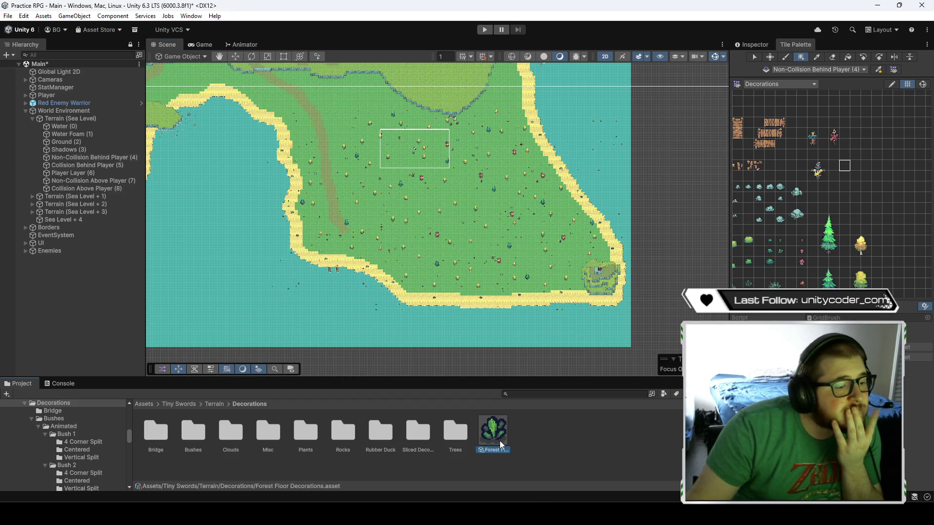
- Lower the rule tile's Noise to 0.88, then restore it to 0.89
click(752, 44)
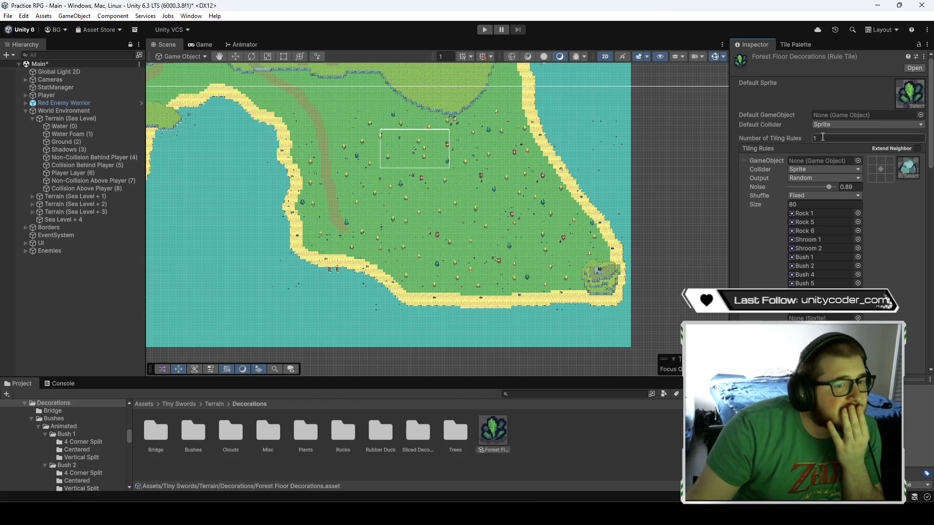
drag(830, 186, 829, 186)
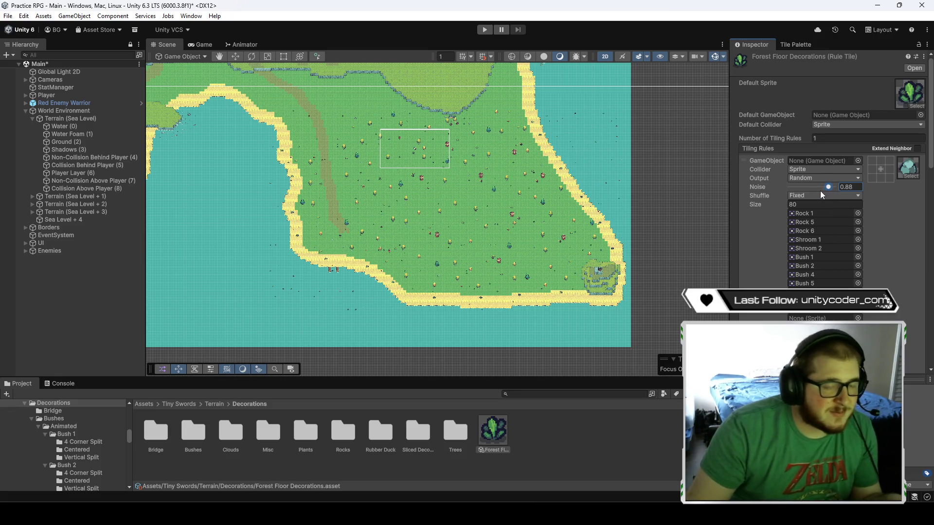
drag(829, 187, 831, 188)
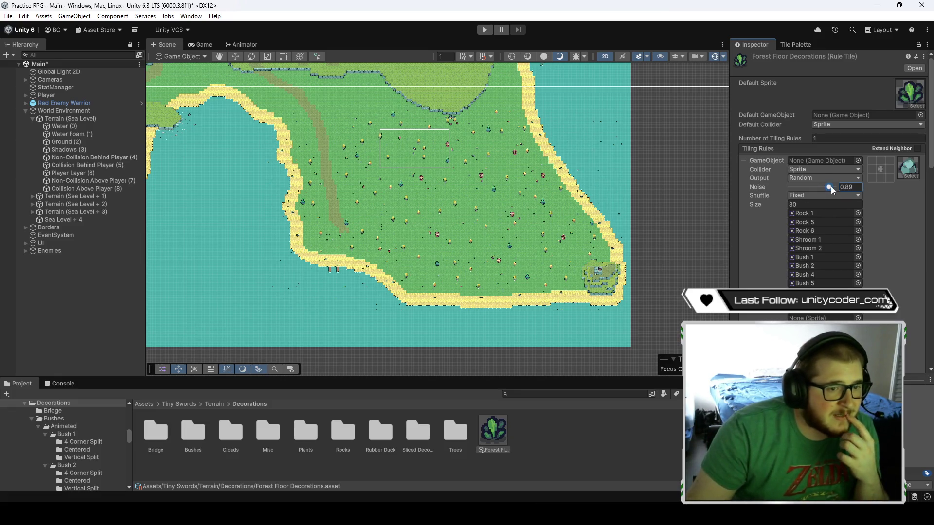
- Test a Box Fill of decoration tiles over a grass patch, then undo it
scroll(536, 195, up, 6)
scroll(470, 215, up, 8)
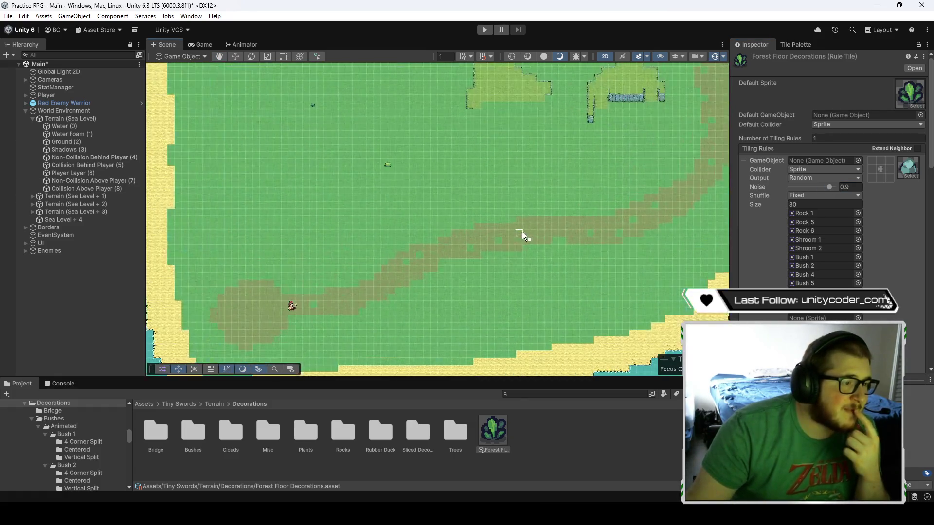
scroll(447, 235, up, 2)
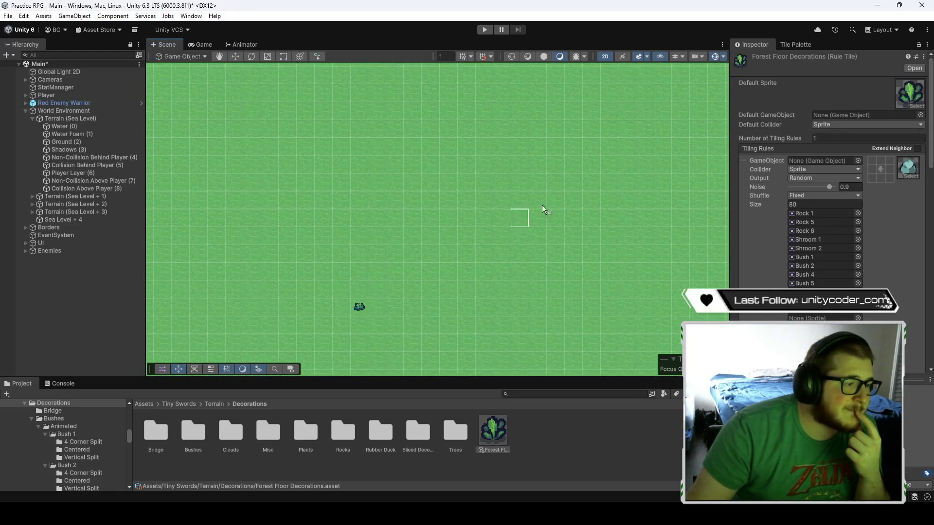
click(796, 44)
mouse_move(281, 117)
mouse_down()
mouse_move(553, 318)
mouse_move(652, 346)
mouse_move(535, 240)
mouse_move(613, 321)
mouse_move(597, 287)
mouse_up()
key(ctrl+z)
key(ctrl+z)
key(ctrl+z)
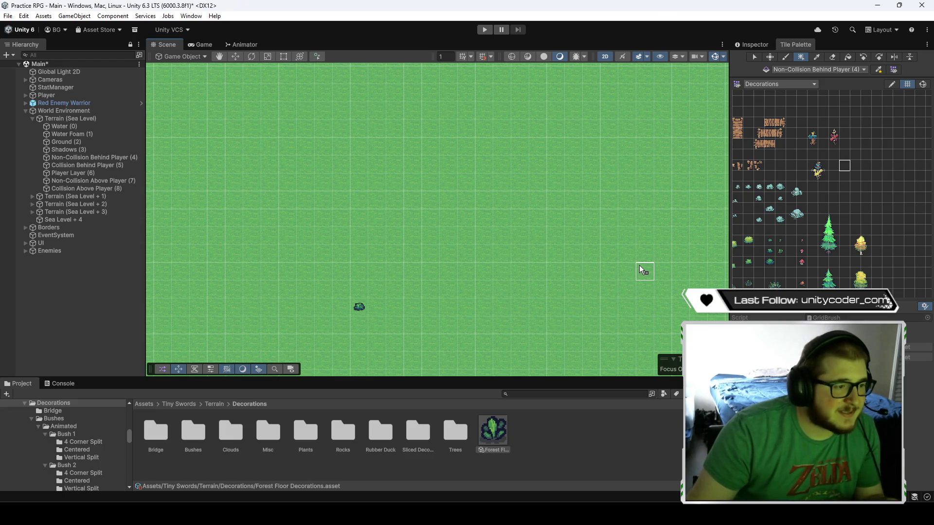
- Show the Forest Floor Decorations rule tile settings again, undoing an accidental decoration-layer selection
click(755, 45)
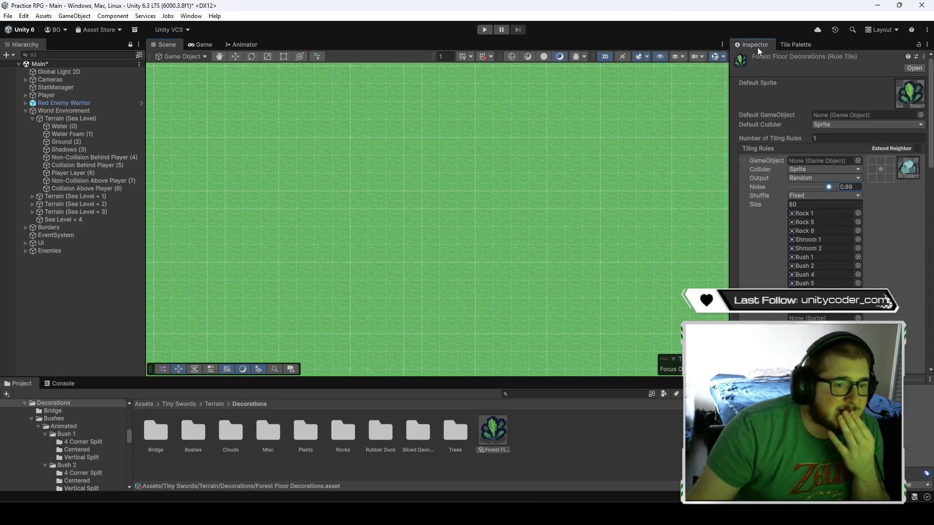
scroll(630, 268, down, 10)
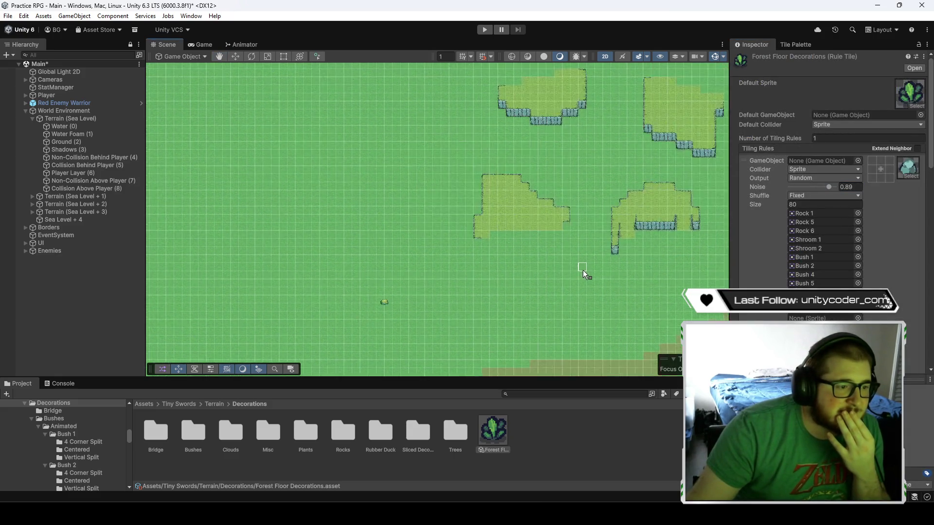
scroll(609, 267, down, 8)
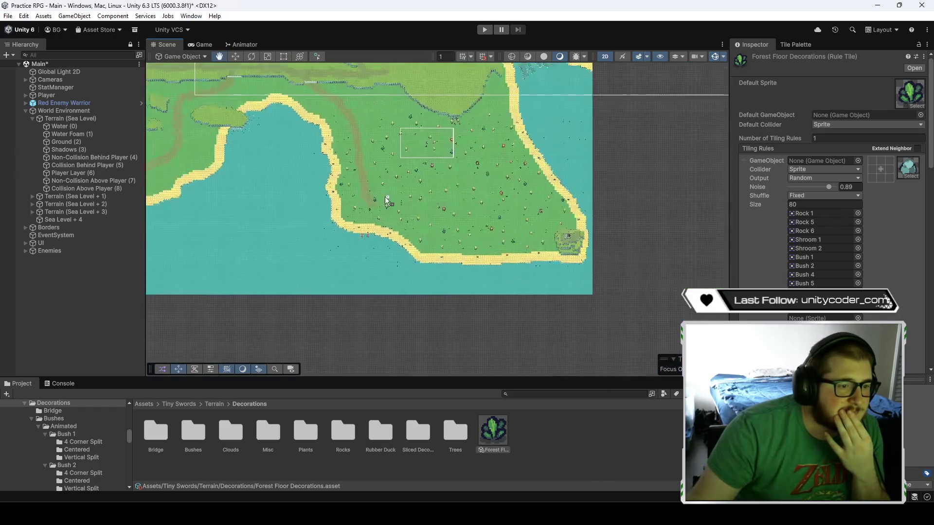
scroll(424, 207, up, 5)
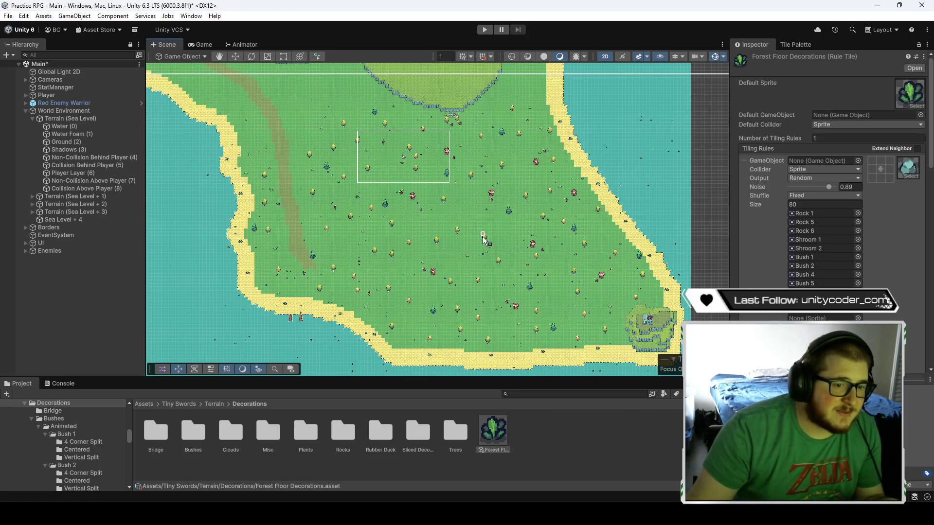
click(506, 262)
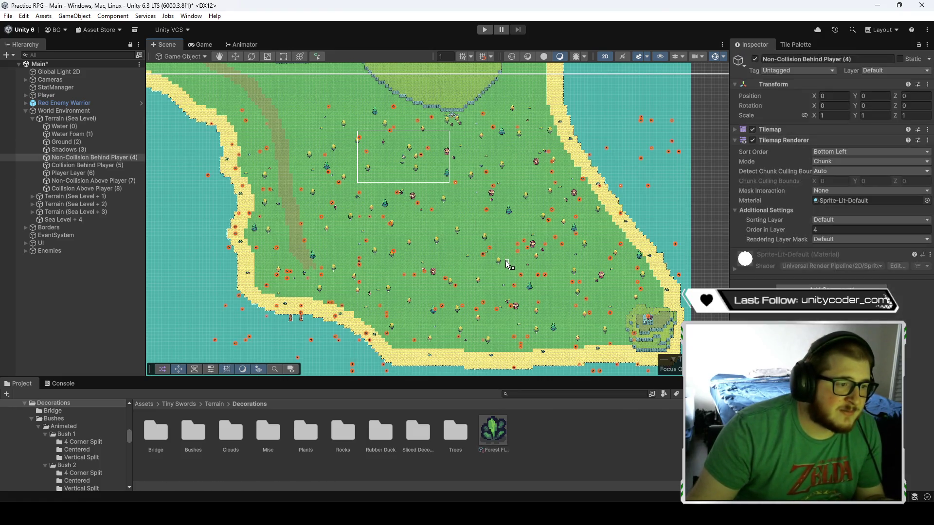
key(ctrl+z)
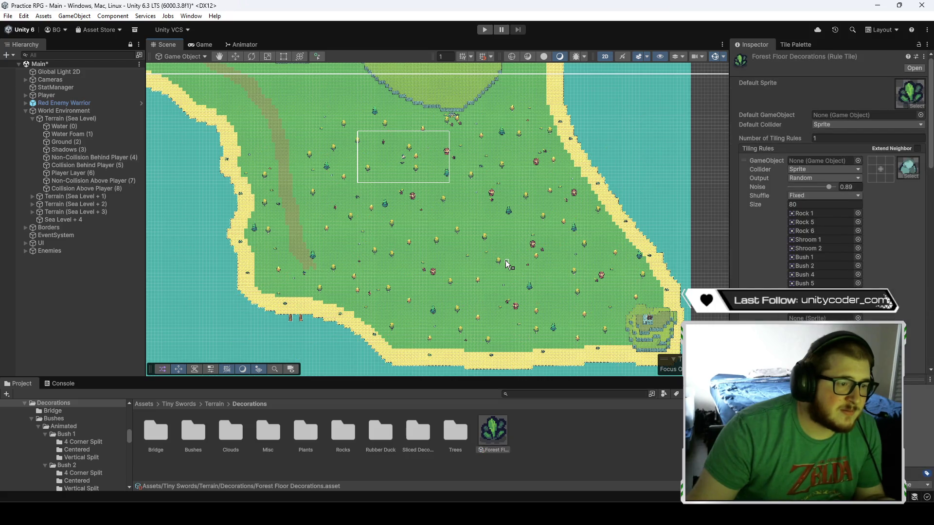
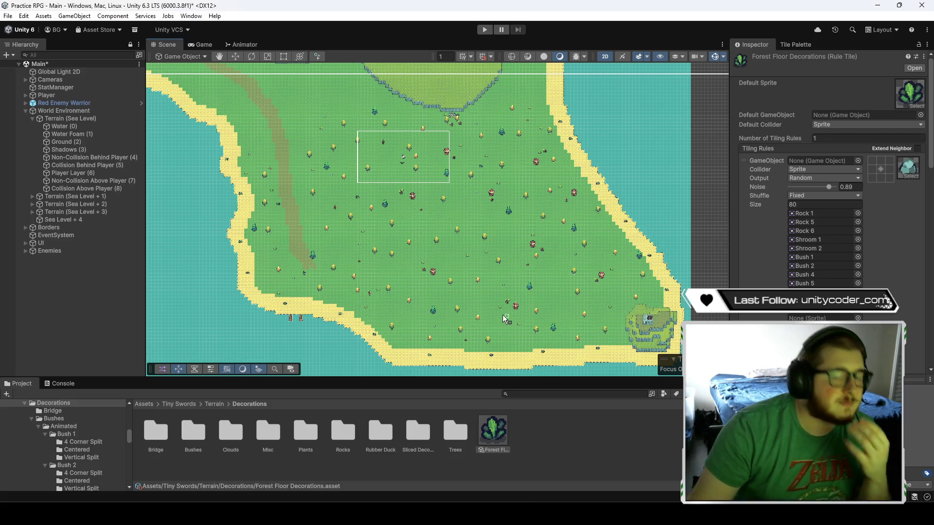
- Set the tiling rule's Size to 40 sprites
click(773, 208)
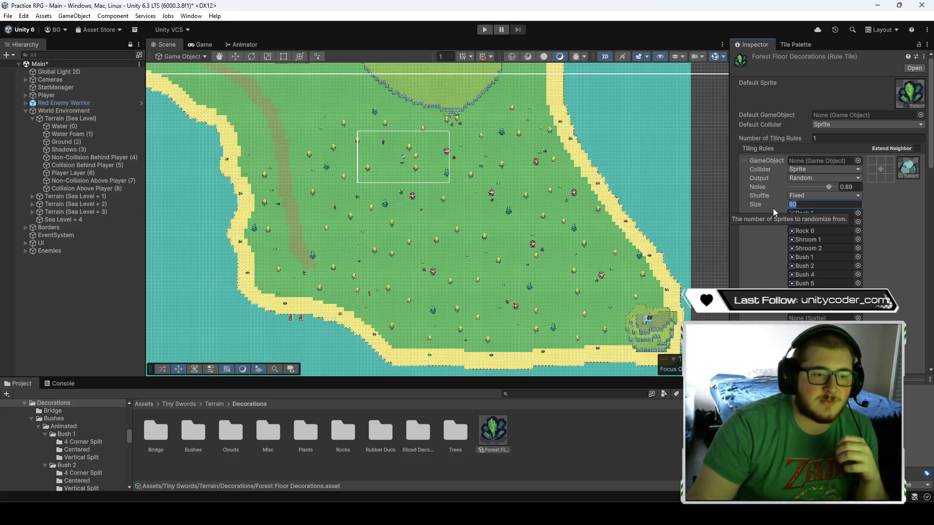
text(40)
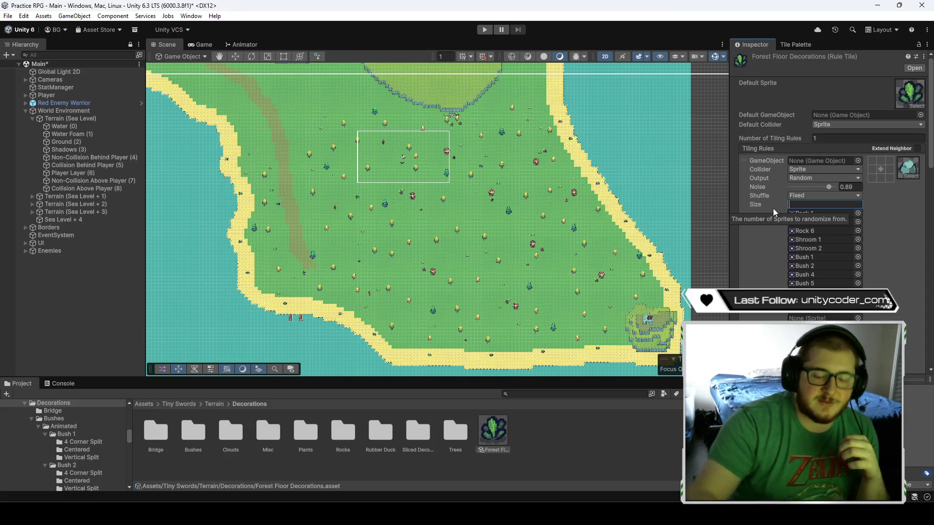
scroll(296, 249, up, 5)
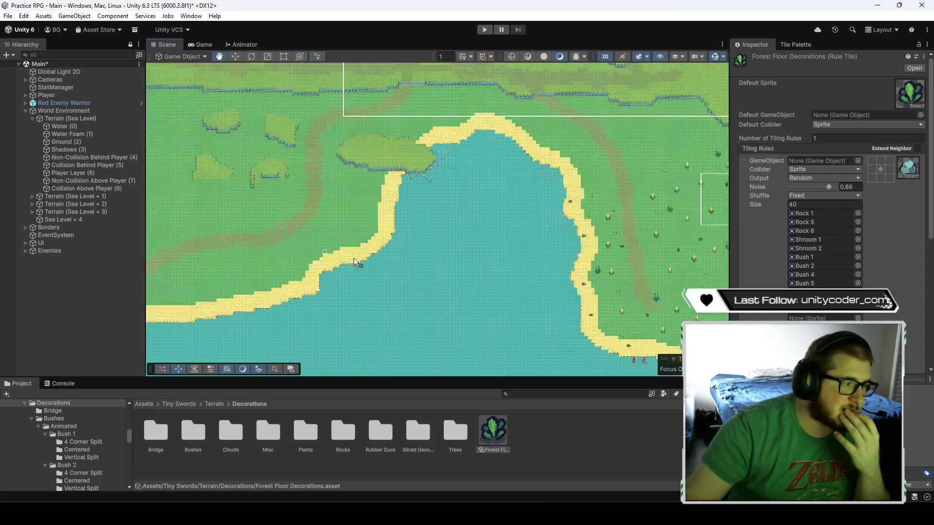
scroll(421, 262, up, 5)
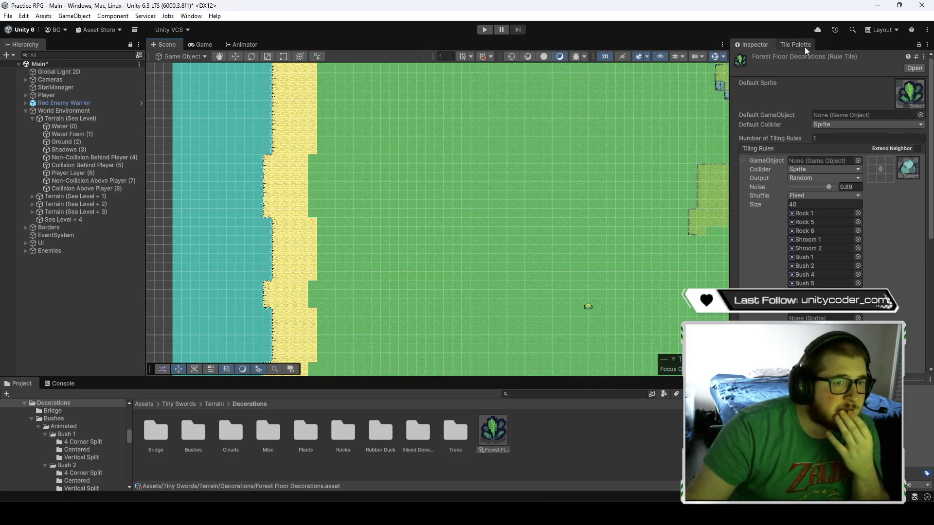
- Box-fill a grass area with the Forest Floor Decorations rule tile
click(808, 48)
mouse_move(417, 135)
mouse_down()
mouse_move(628, 294)
mouse_move(668, 308)
mouse_move(677, 327)
mouse_move(663, 340)
mouse_up()
scroll(569, 287, up, 3)
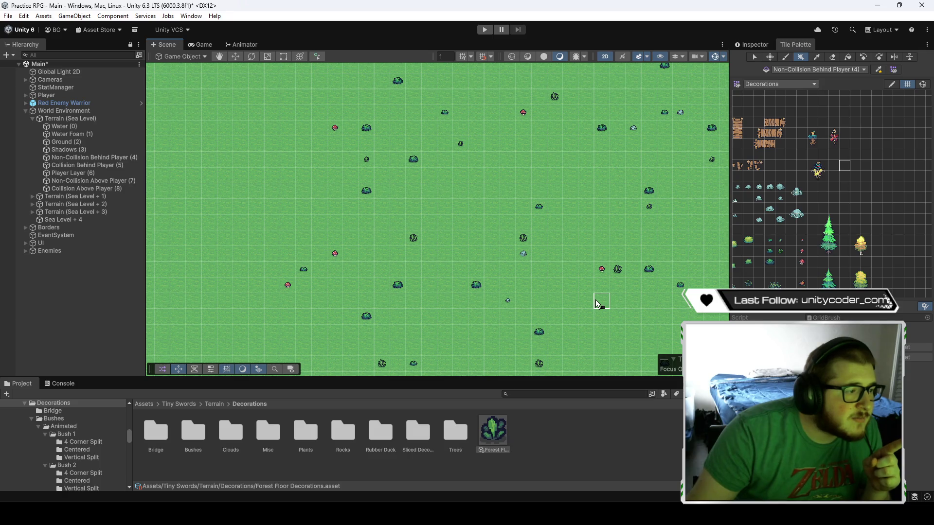
- Nudge the rule tile's Noise up and back to 0.89 to reshuffle the decorations
mouse_move(602, 303)
mouse_down()
mouse_move(489, 364)
mouse_move(487, 331)
mouse_move(543, 194)
mouse_move(526, 255)
mouse_up()
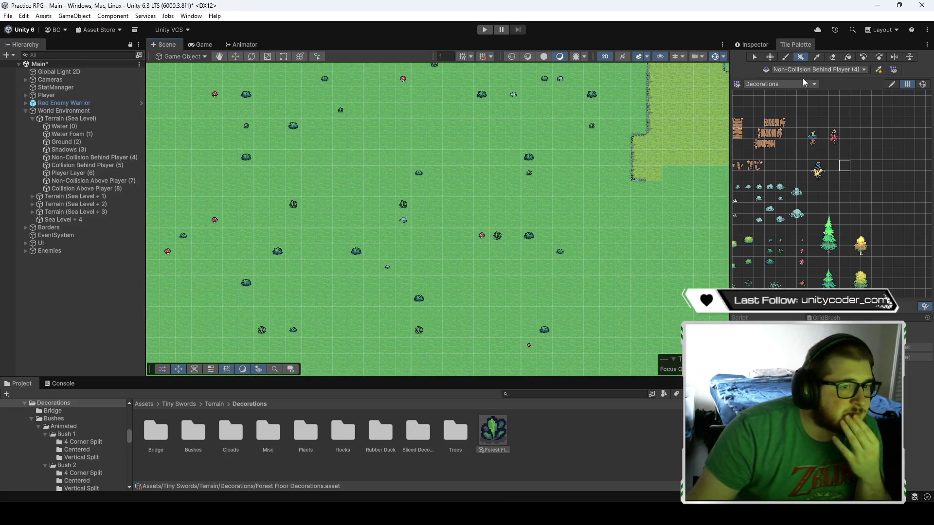
click(755, 45)
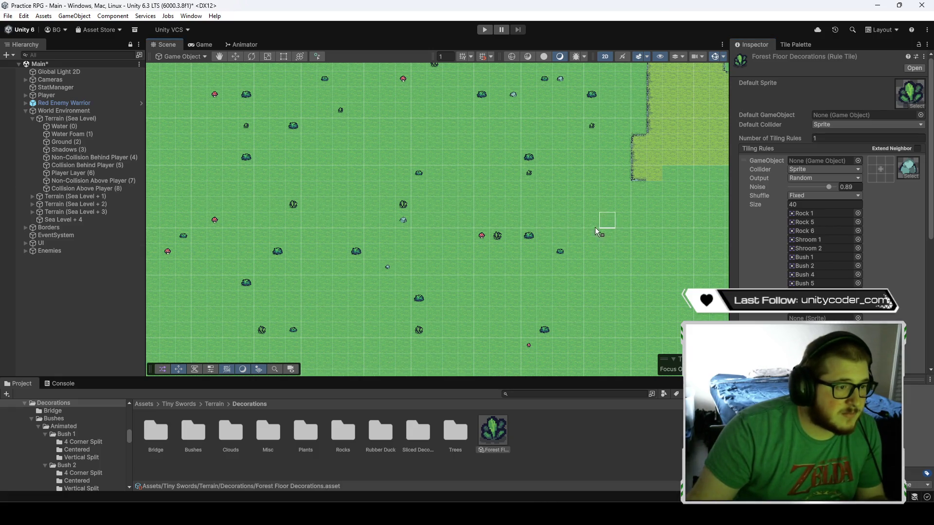
click(575, 223)
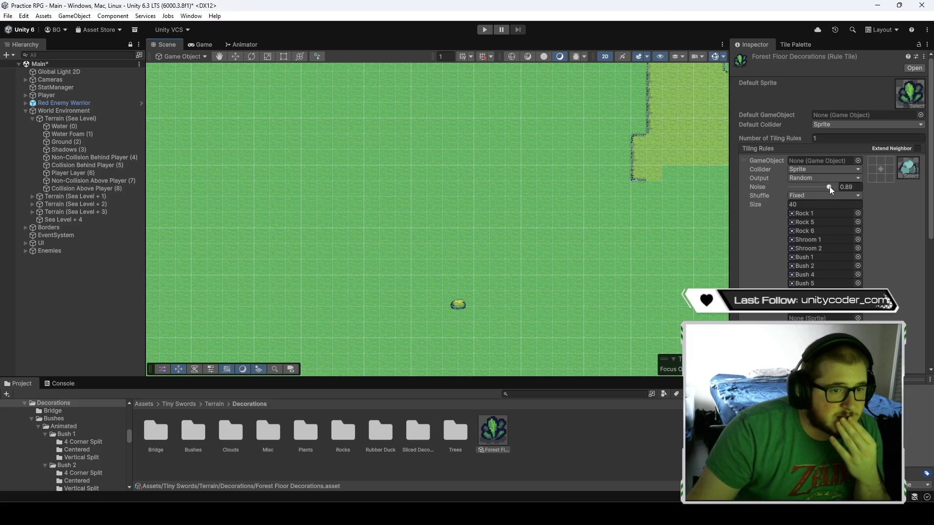
drag(830, 186, 831, 187)
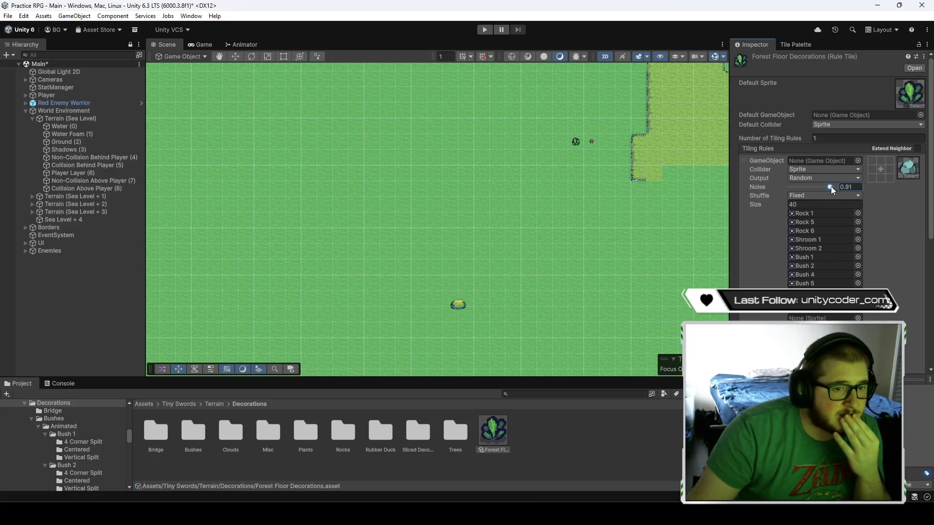
drag(830, 186, 831, 188)
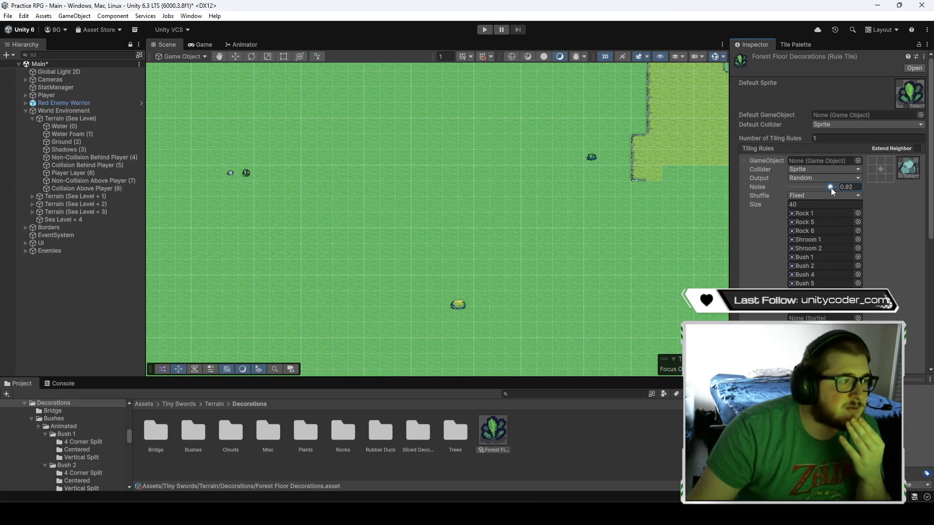
scroll(639, 235, down, 3)
drag(640, 233, 594, 251)
- Undo the recent Noise and Size changes, leaving Size at 40
key(ctrl+z)
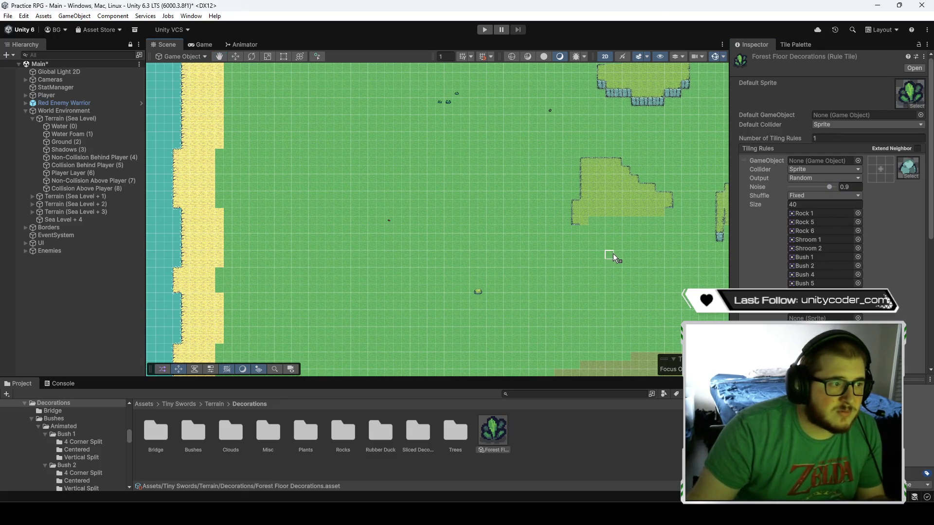
key(ctrl+z)
key(ctrl+z)
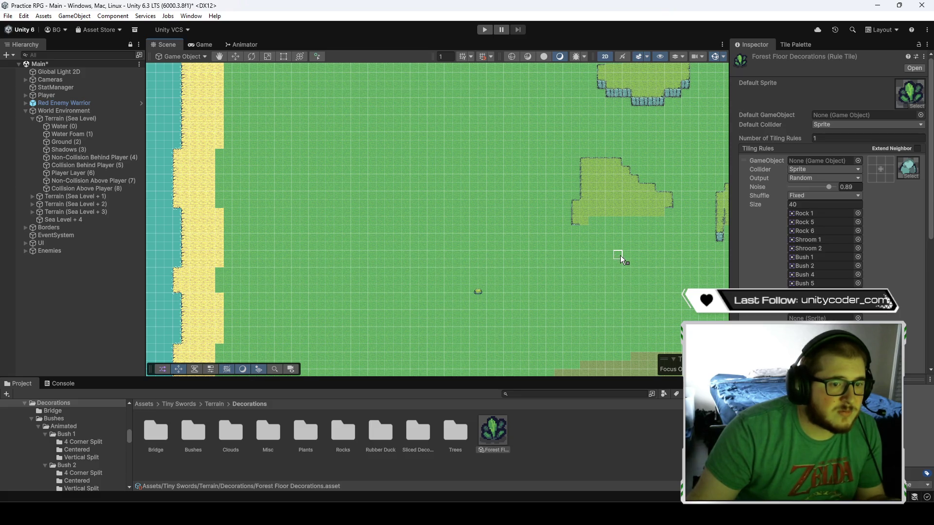
key(ctrl+z)
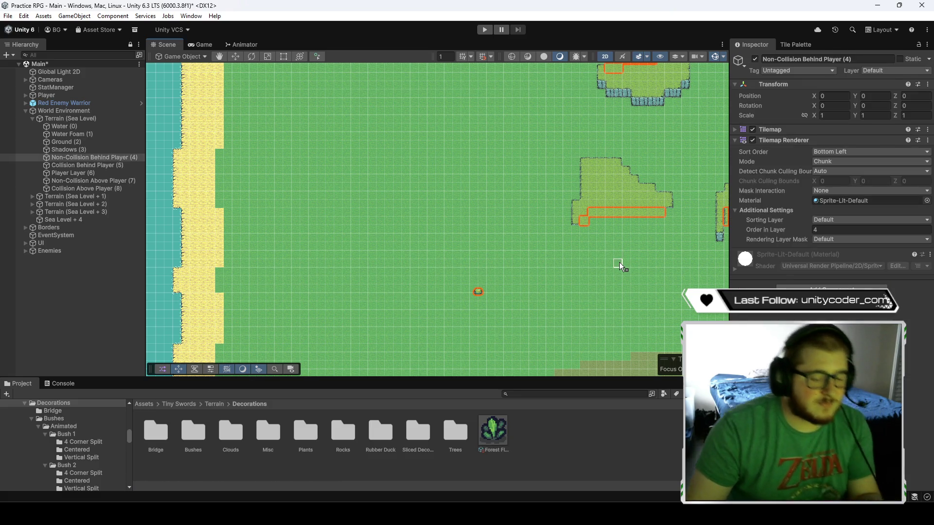
key(ctrl+z)
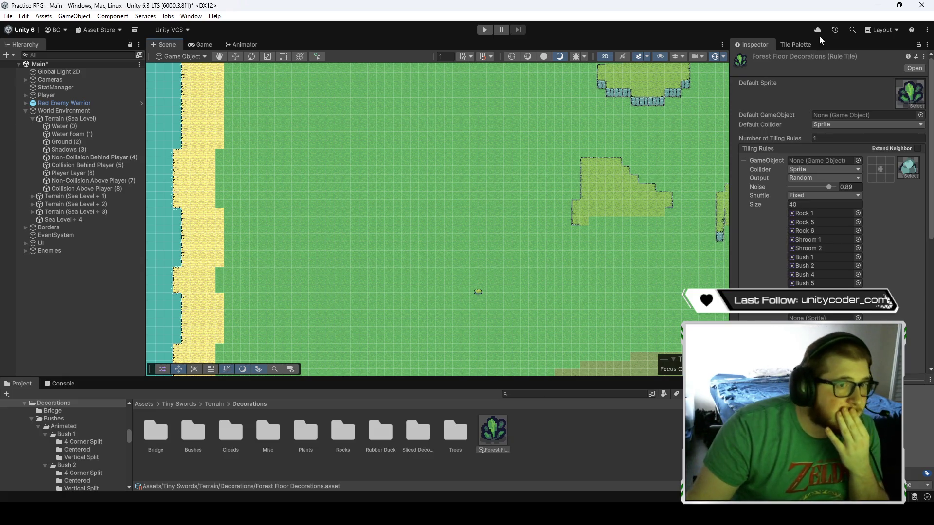
- Box-fill another grass area beside the lighter patch with the rule tile
click(796, 44)
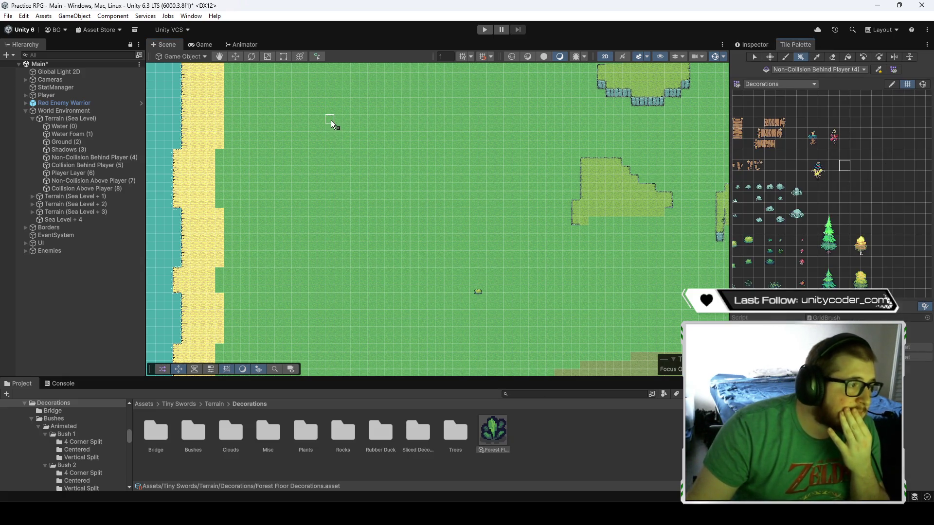
drag(324, 124, 556, 284)
scroll(516, 258, up, 2)
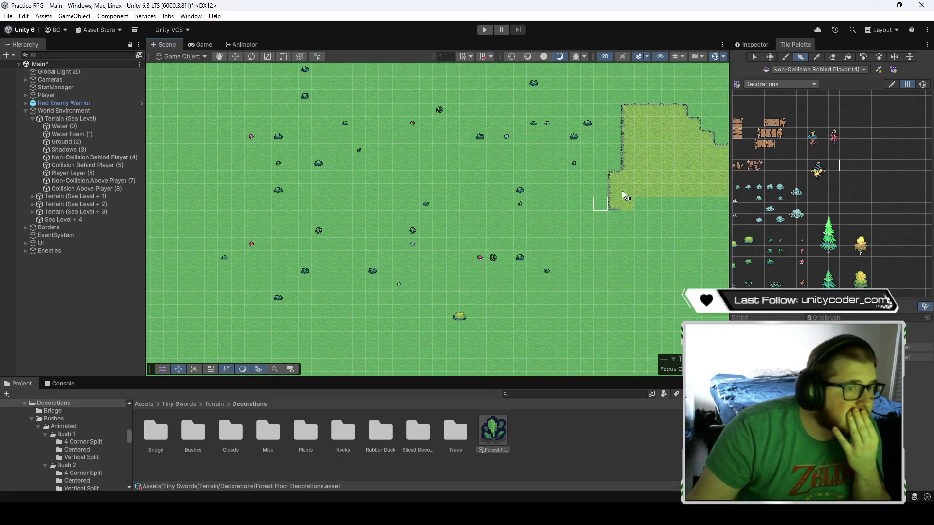
- Re-randomize the decorations by raising Noise, then return it to 0.89
click(750, 46)
drag(829, 187, 828, 188)
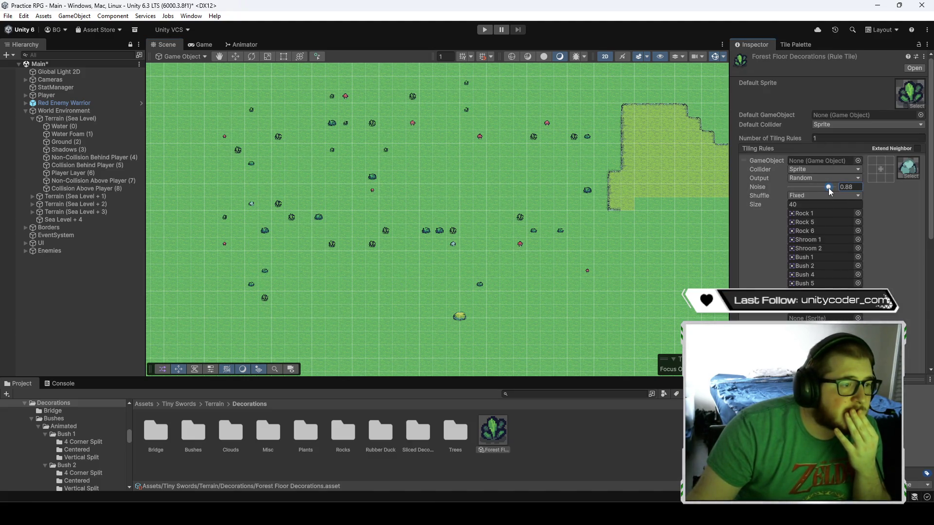
drag(828, 187, 830, 188)
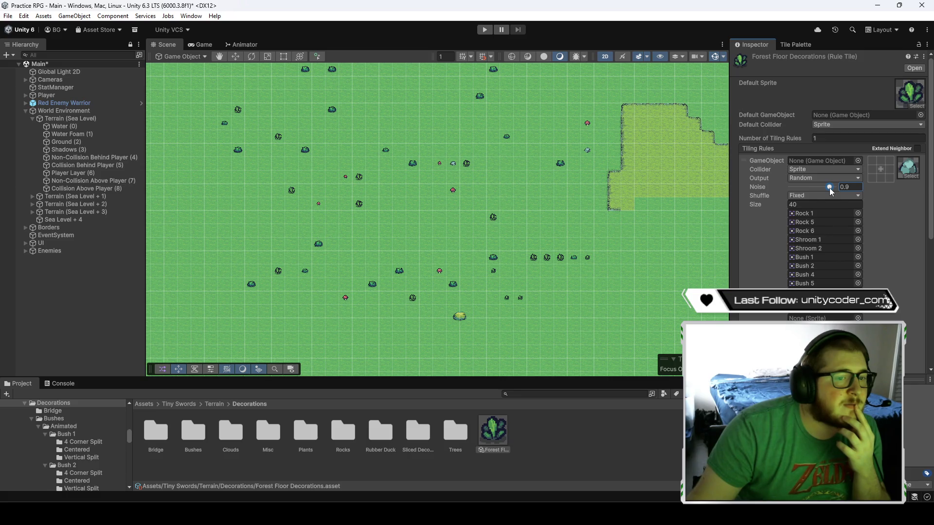
drag(830, 188, 829, 188)
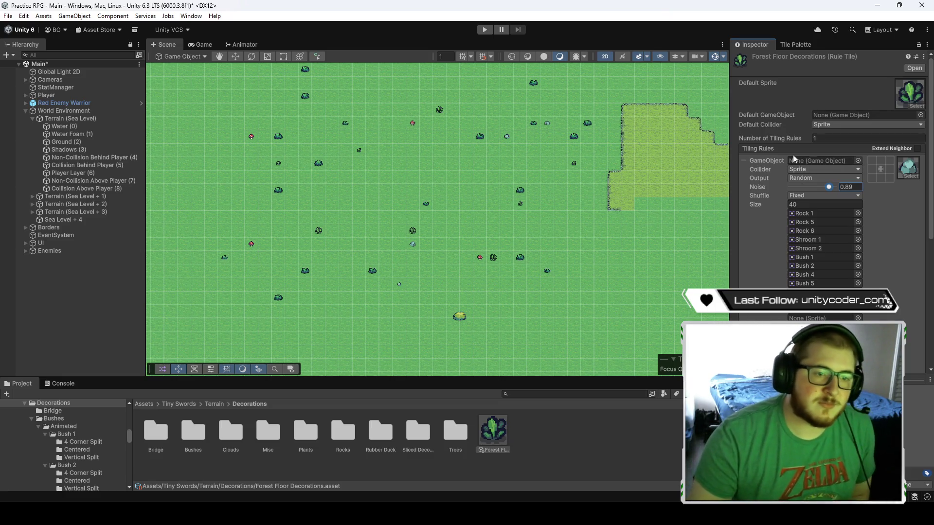
- Set Number of Tiling Rules to 2 and the shuffle mode to Mirror Y
click(829, 139)
text(2)
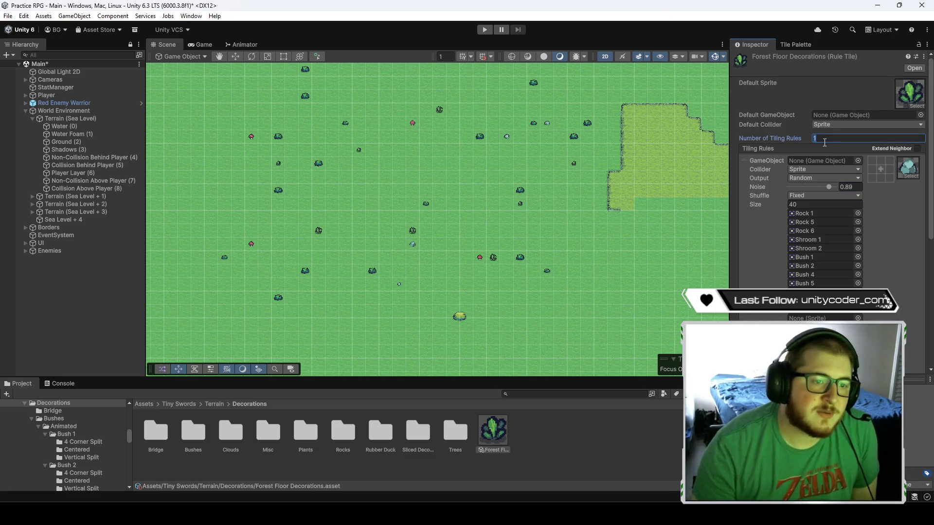
click(752, 232)
scroll(755, 232, down, 10)
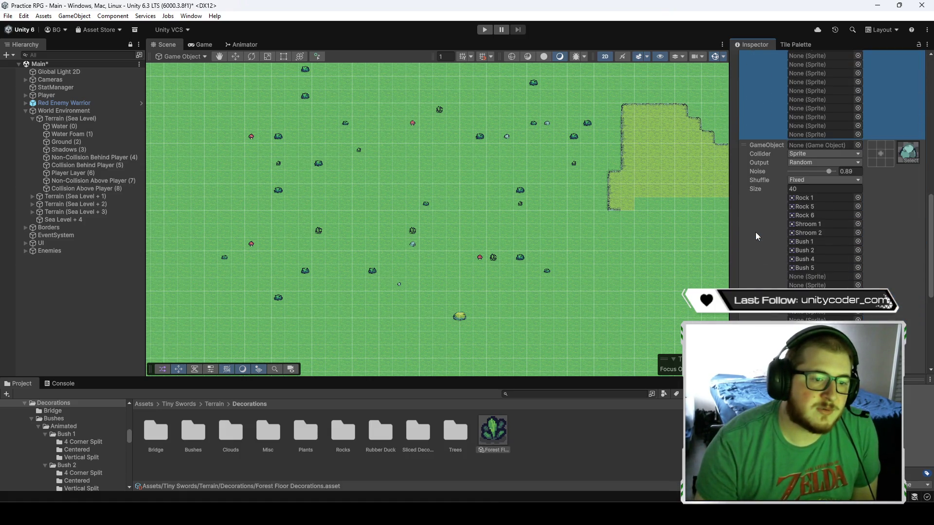
click(807, 181)
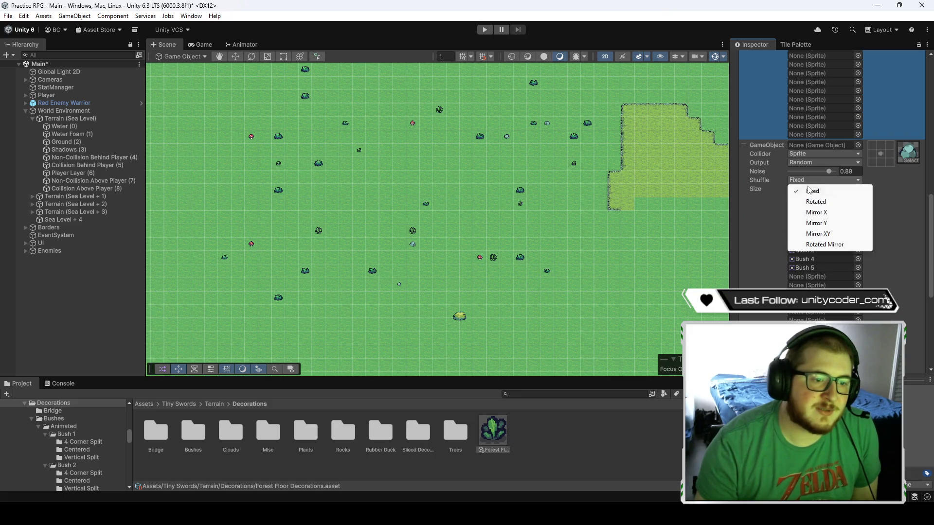
click(820, 223)
scroll(444, 195, down, 2)
scroll(763, 241, down, 3)
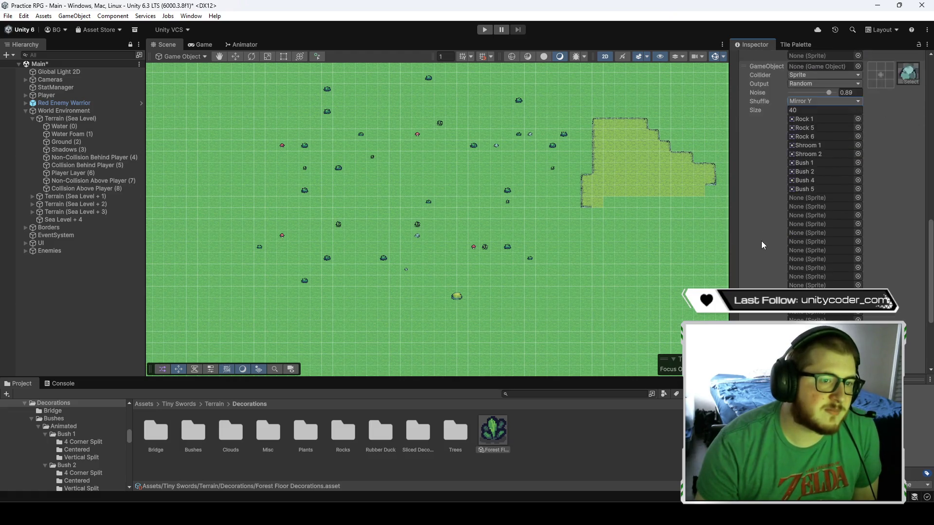
scroll(762, 244, up, 3)
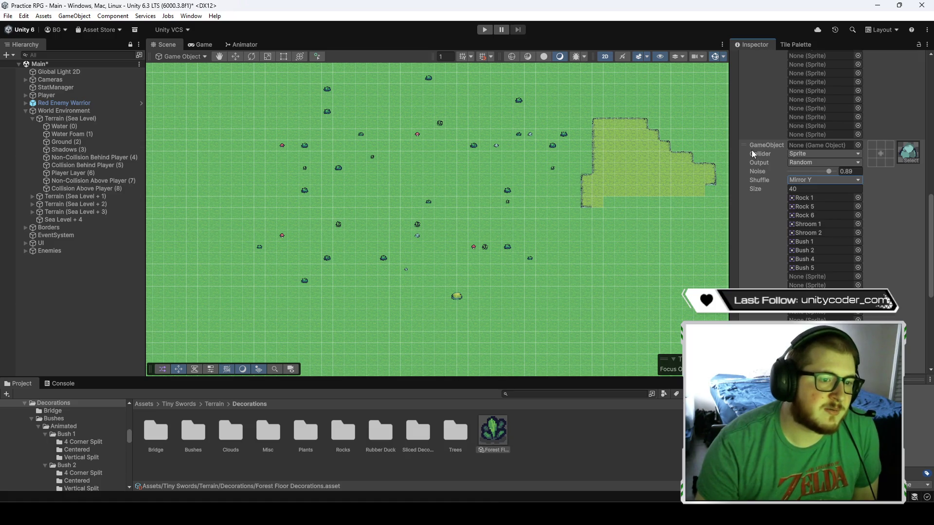
- Change the rule's shuffle mode to Mirror X
click(796, 44)
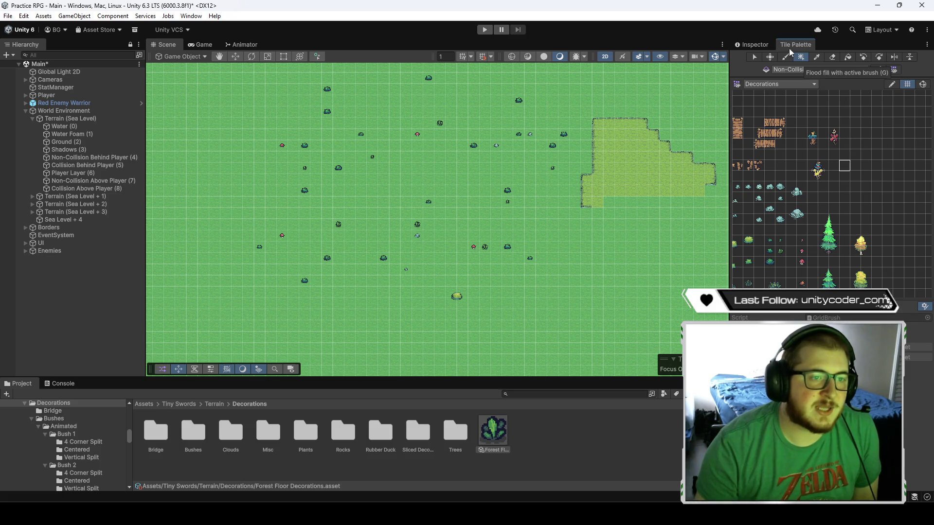
click(752, 44)
click(825, 180)
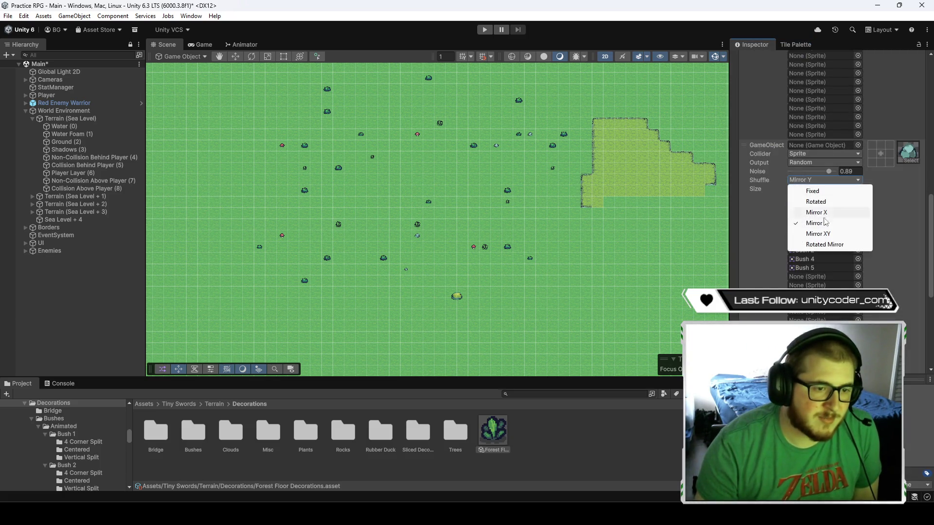
click(822, 213)
scroll(555, 205, down, 2)
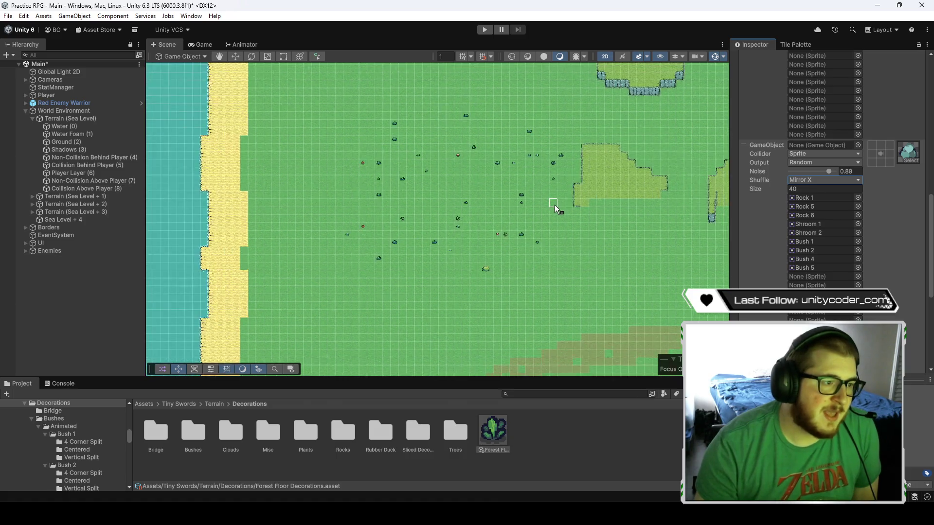
scroll(555, 203, down, 2)
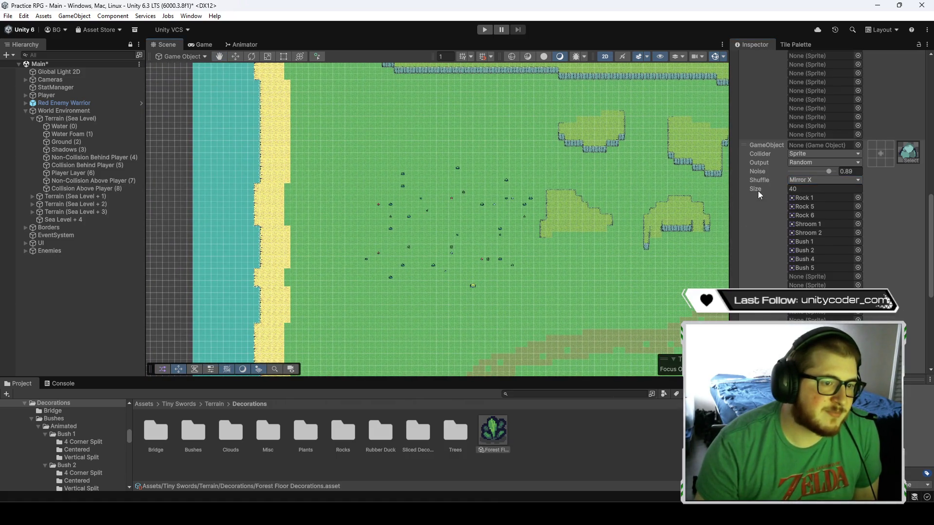
scroll(756, 200, up, 5)
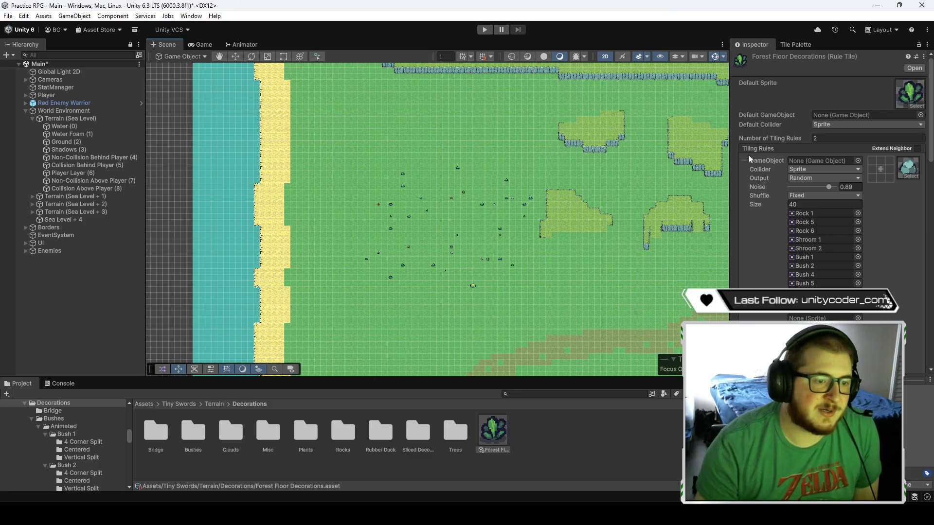
scroll(772, 209, down, 5)
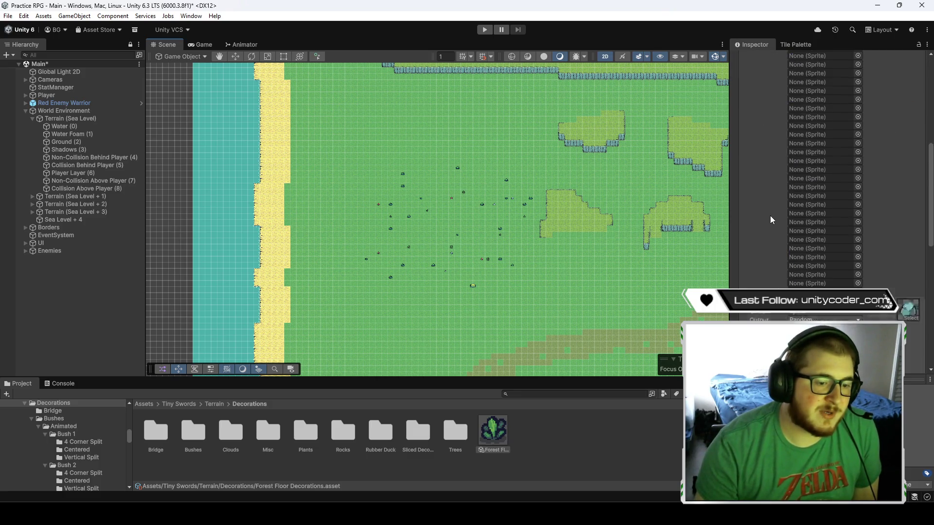
scroll(772, 218, up, 5)
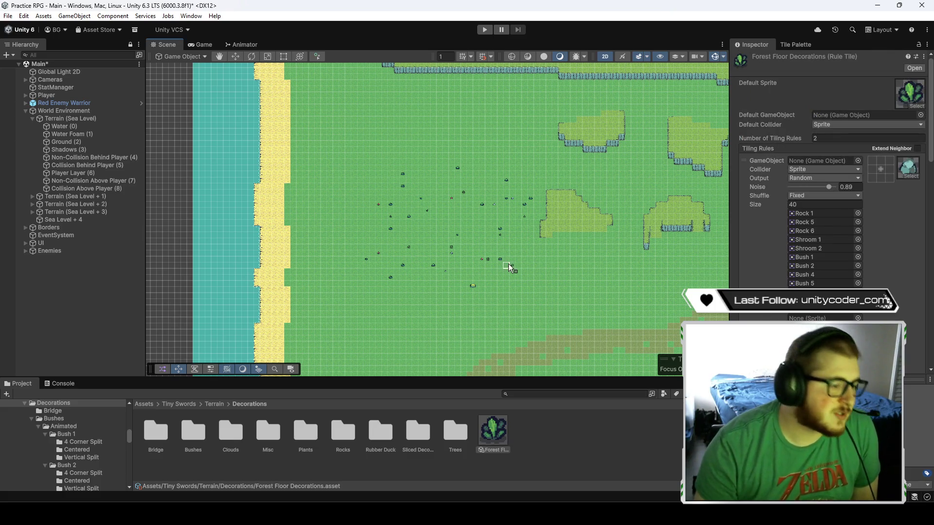
- Select an empty palette area and erase the scattered decorations from the grass
click(794, 44)
drag(907, 111, 916, 240)
click(832, 58)
mouse_move(518, 206)
mouse_down()
mouse_move(568, 256)
mouse_move(507, 320)
mouse_move(492, 270)
mouse_up()
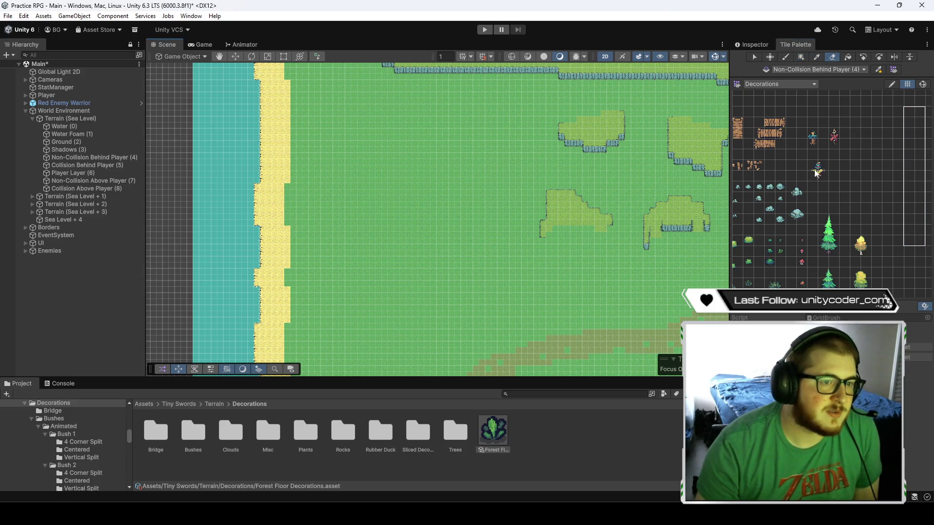
- Box-fill the grass area with the Forest Floor decoration tile
click(846, 175)
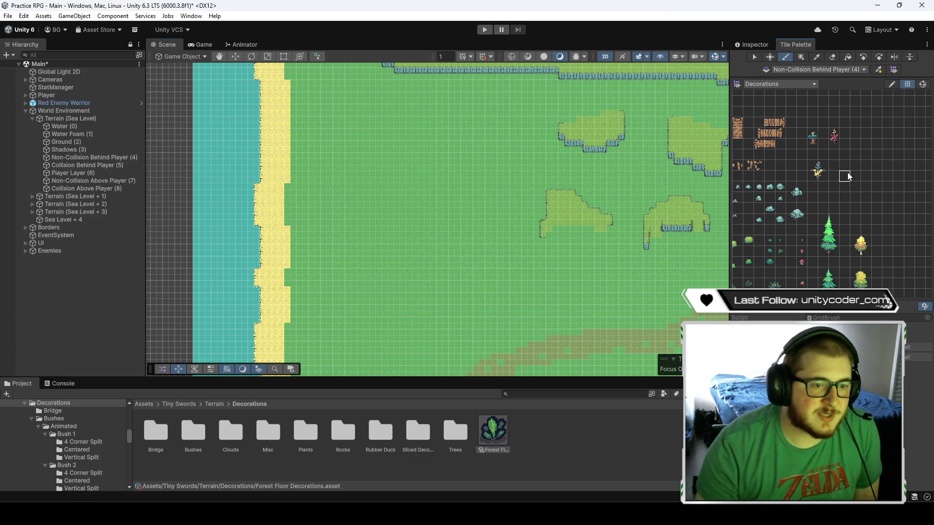
click(802, 57)
mouse_move(328, 130)
mouse_down()
mouse_move(474, 273)
mouse_move(536, 305)
mouse_move(533, 288)
mouse_move(536, 319)
mouse_up()
scroll(494, 292, up, 5)
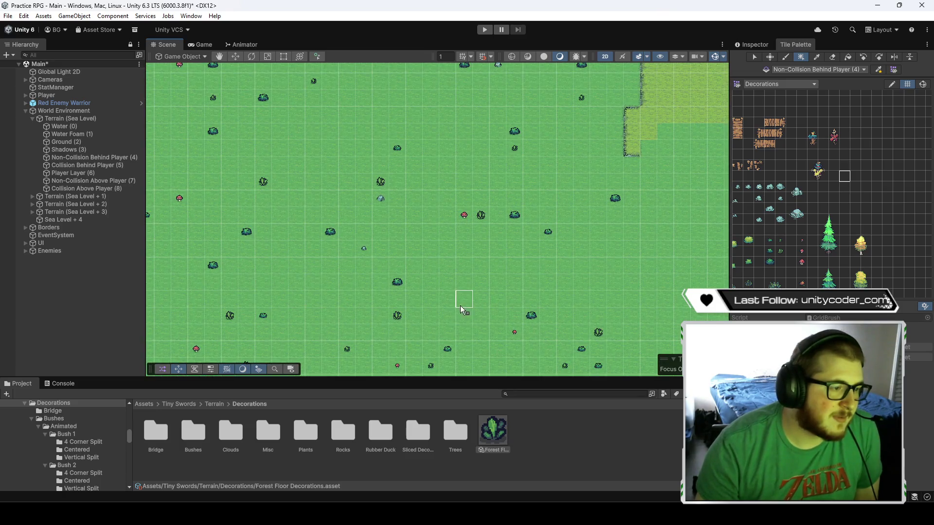
scroll(490, 273, up, 3)
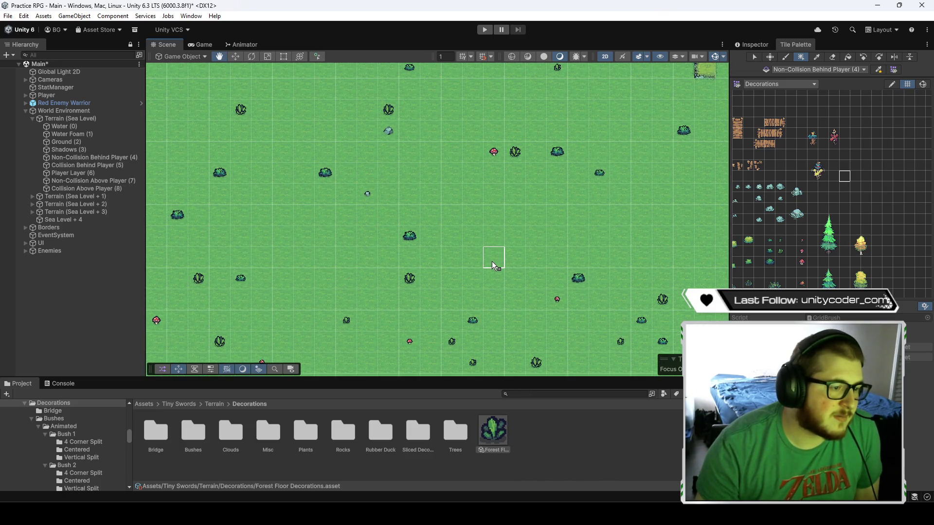
- Pan across the decorated grass and cliff plateaus to review decoration spacing
drag(492, 261, 517, 197)
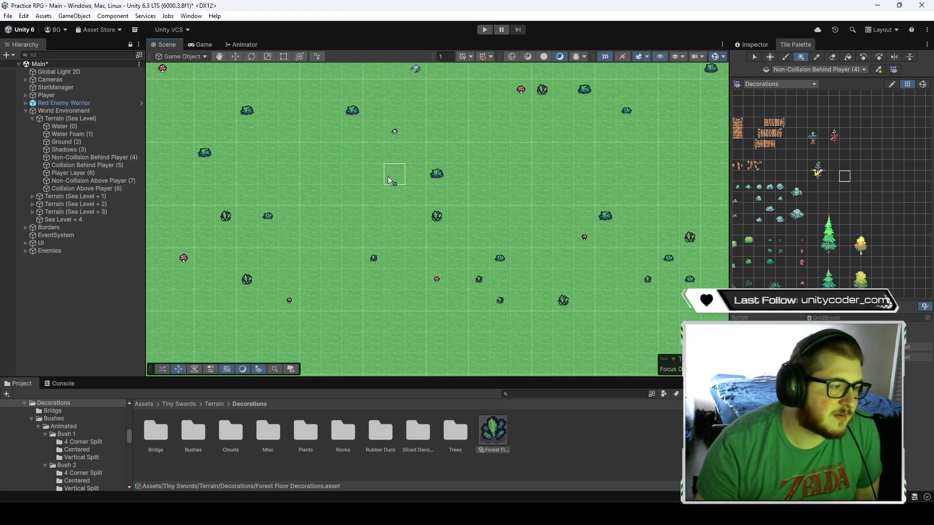
mouse_move(323, 164)
mouse_down()
mouse_move(419, 172)
mouse_move(518, 208)
mouse_move(572, 270)
mouse_move(558, 192)
mouse_move(504, 295)
mouse_move(544, 201)
mouse_move(527, 291)
mouse_move(540, 217)
mouse_move(548, 304)
mouse_up()
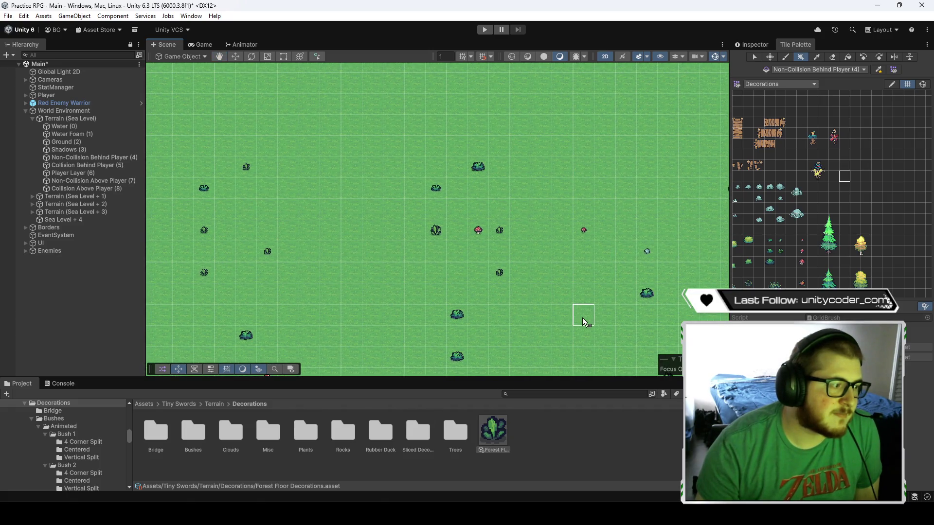
drag(596, 325, 514, 228)
drag(612, 259, 609, 232)
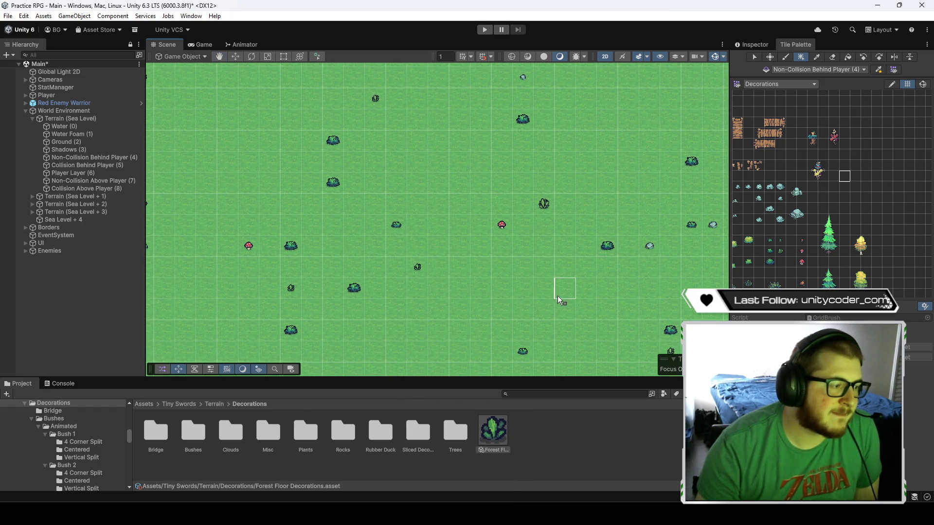
drag(557, 296, 527, 236)
drag(590, 255, 510, 254)
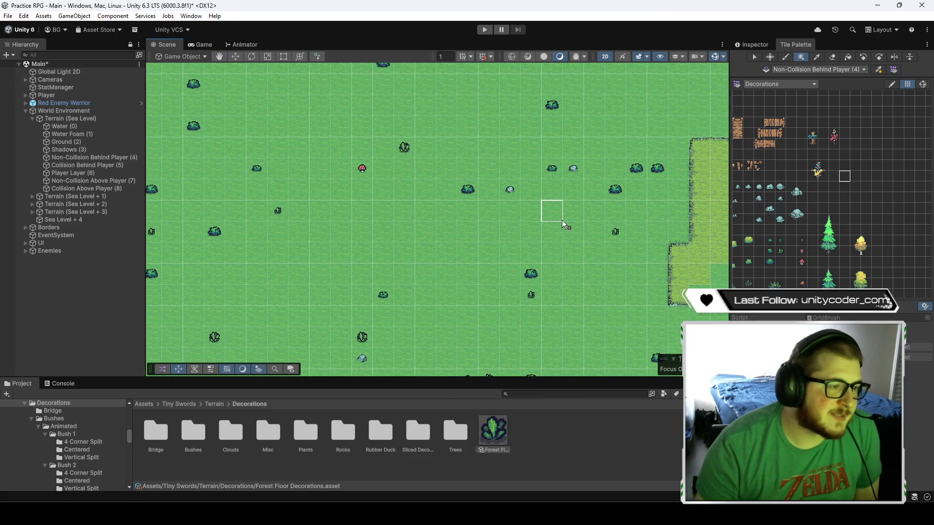
drag(562, 220, 410, 319)
drag(494, 221, 500, 305)
drag(440, 240, 441, 284)
scroll(440, 283, down, 3)
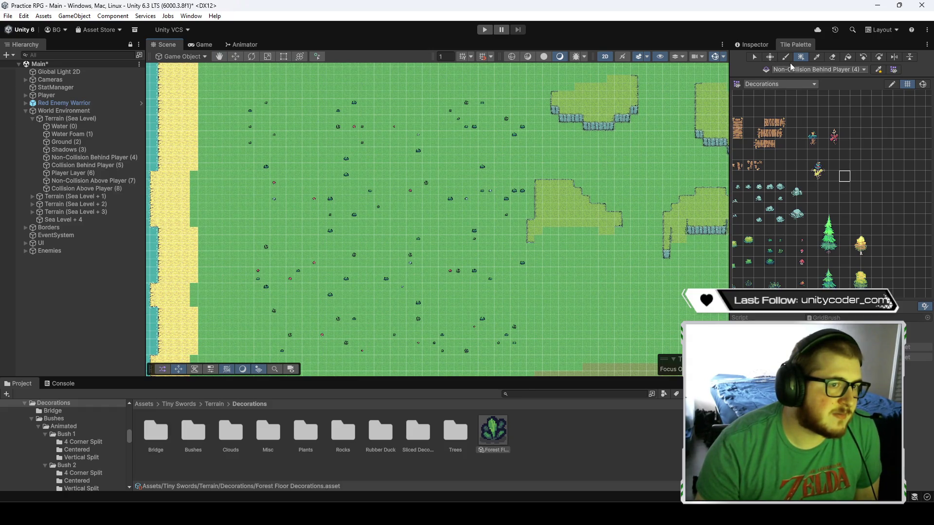
click(753, 44)
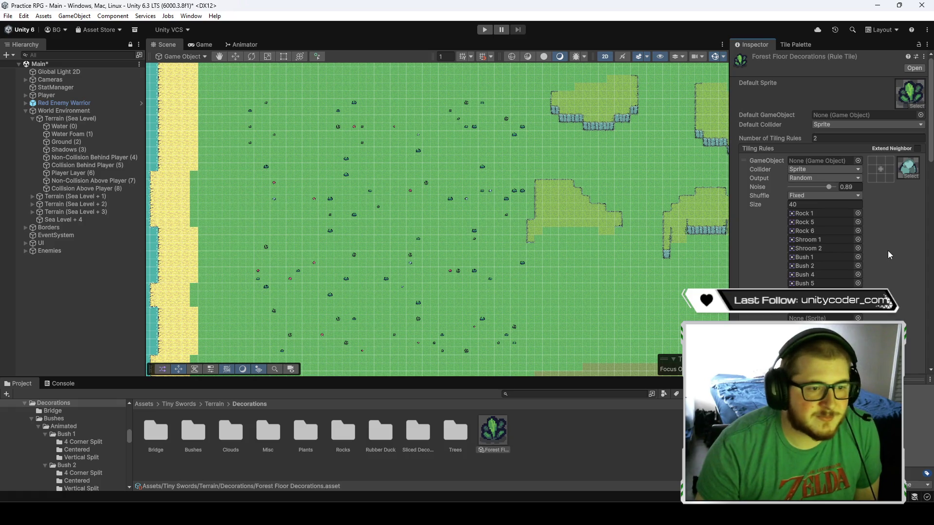
- Undo the shuffle change so the second rule is back to Fixed
scroll(779, 183, down, 6)
scroll(772, 256, up, 6)
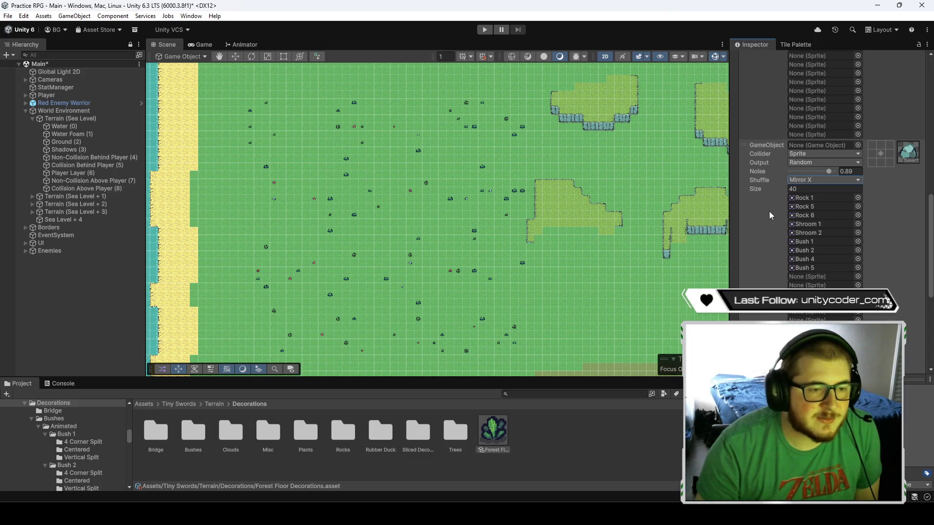
key(ctrl+z)
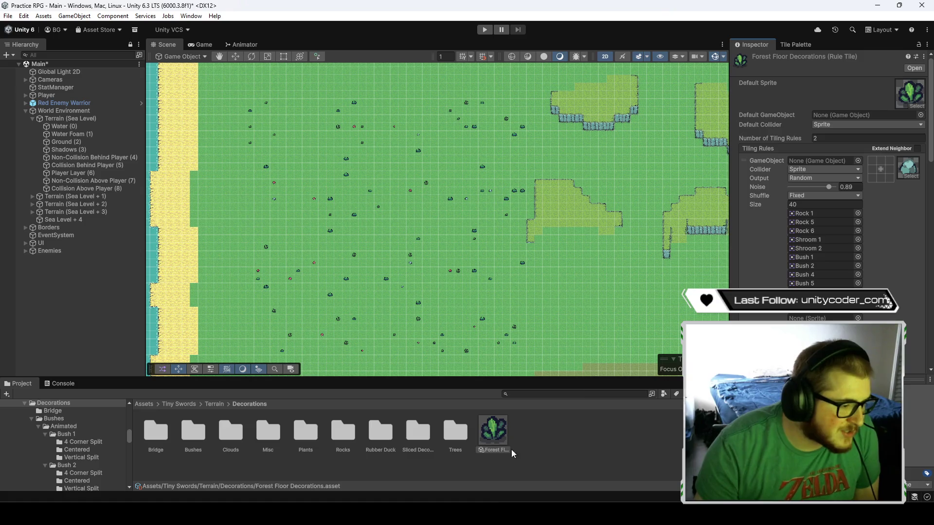
- Browse to Decorations > Bushes > Stationary and expand Bush 5
double_click(302, 437)
click(258, 407)
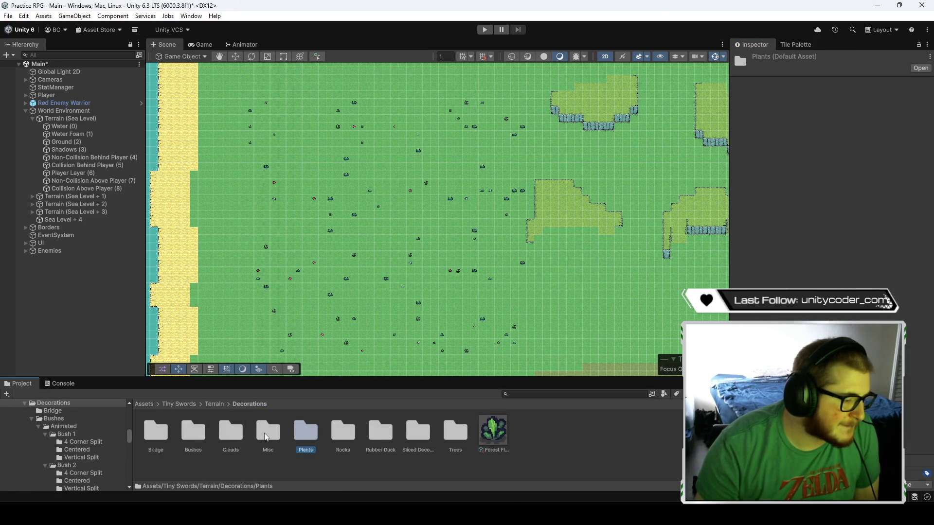
click(497, 442)
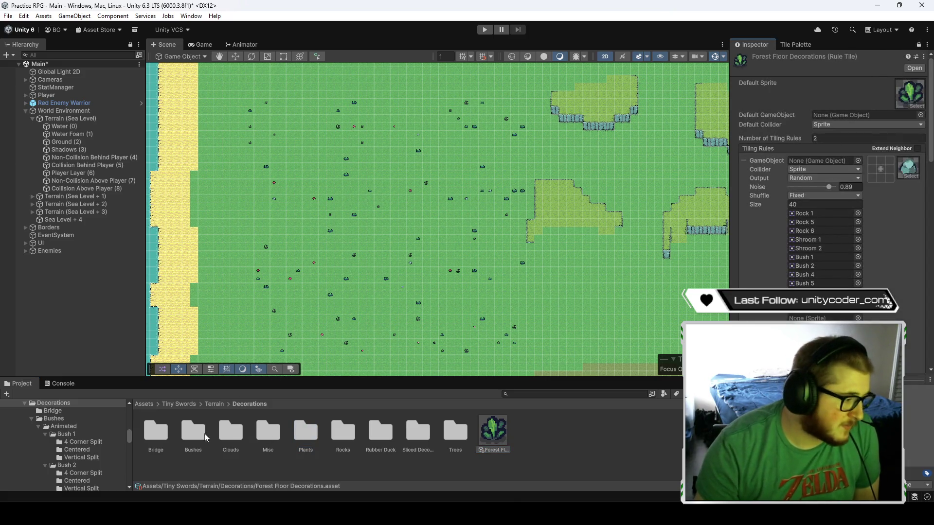
double_click(188, 433)
click(186, 441)
double_click(188, 441)
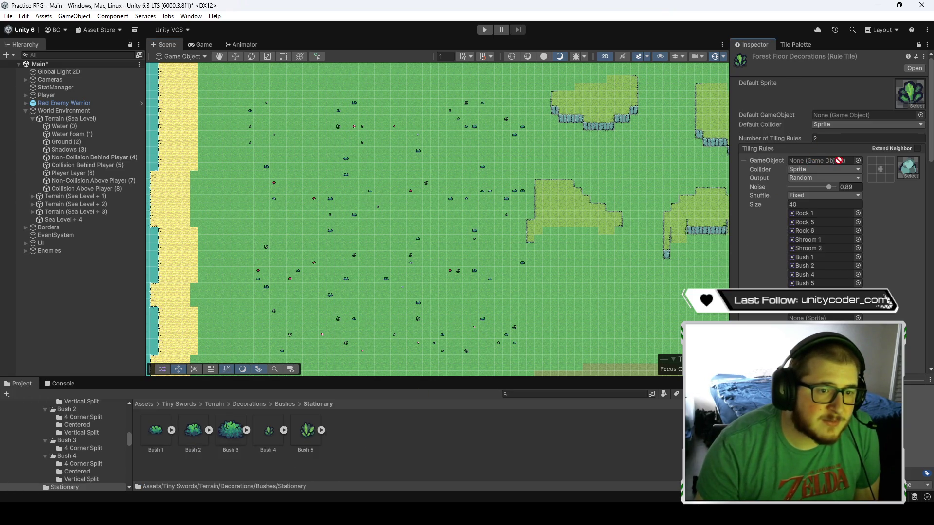
click(321, 430)
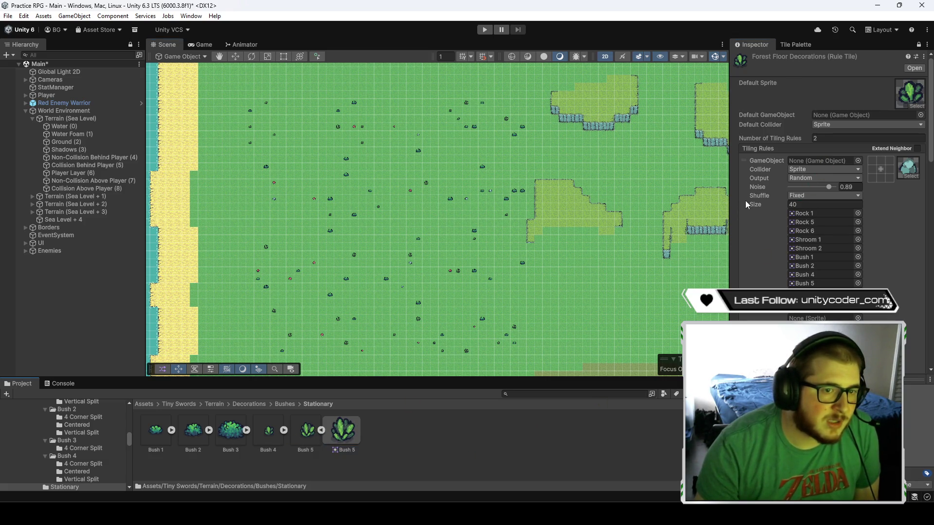
click(858, 161)
scroll(794, 233, down, 2)
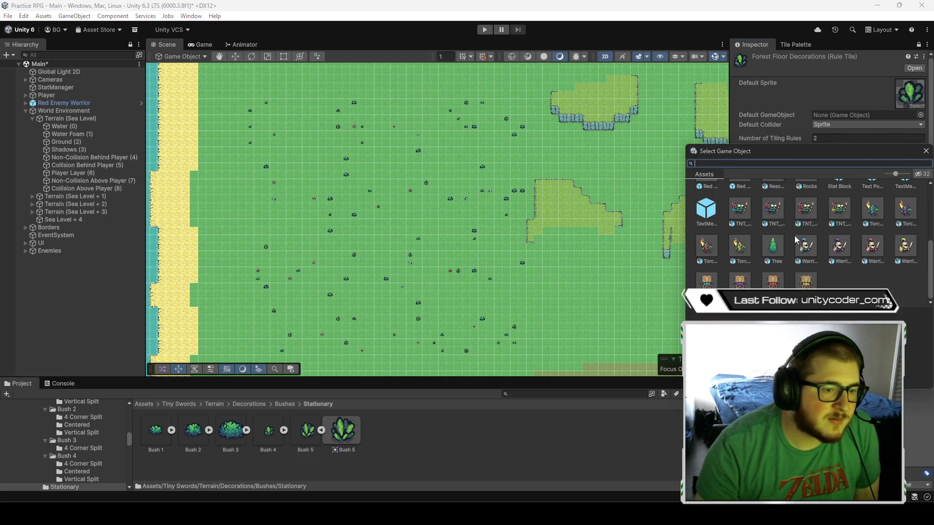
scroll(795, 237, up, 3)
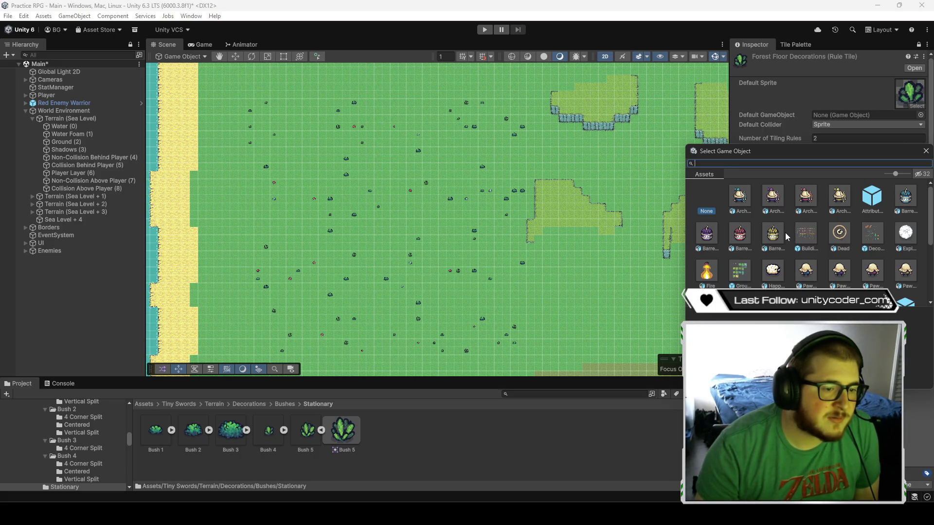
scroll(785, 233, down, 1)
click(925, 151)
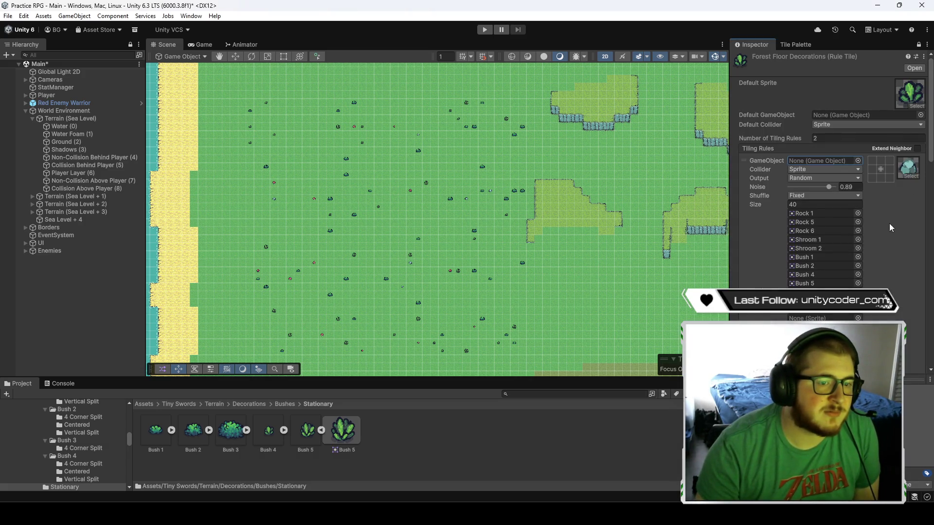
scroll(834, 169, down, 1)
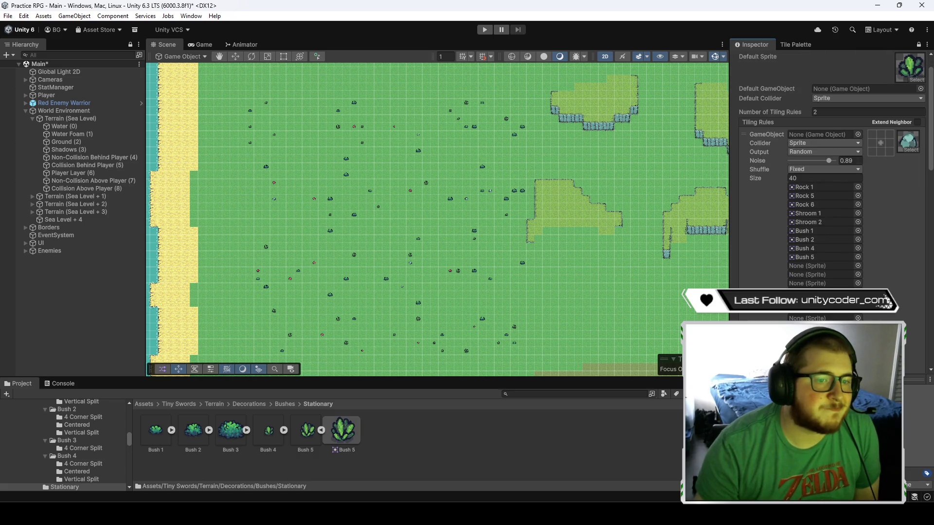
mouse_move(344, 430)
mouse_down()
mouse_move(384, 442)
mouse_move(912, 151)
mouse_up()
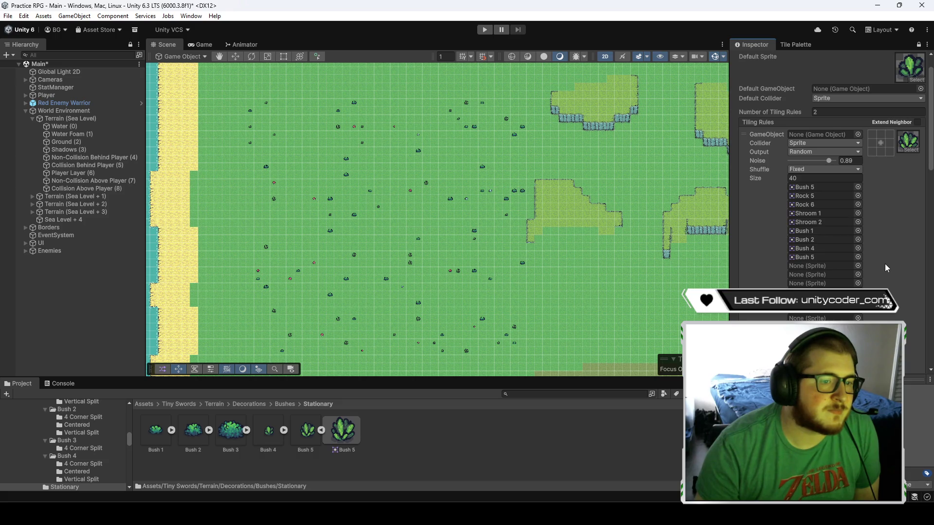
key(ctrl+z)
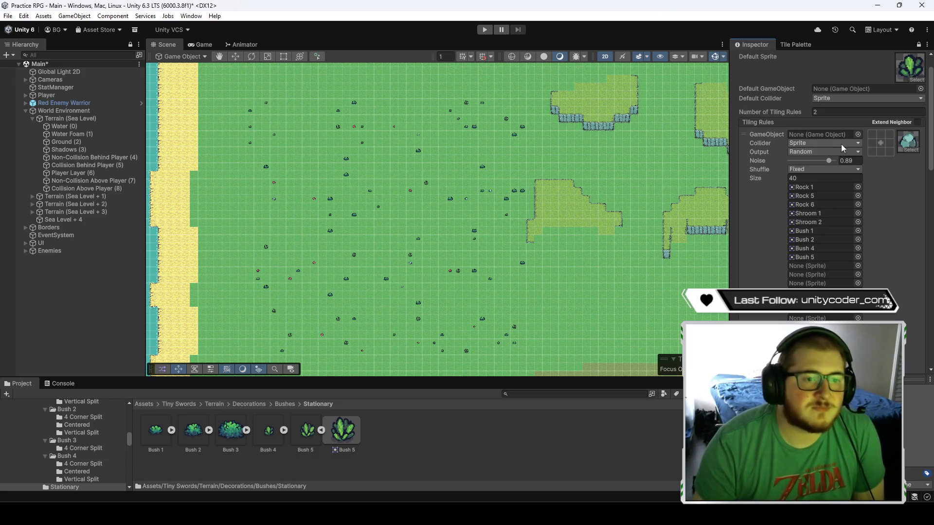
scroll(768, 229, up, 2)
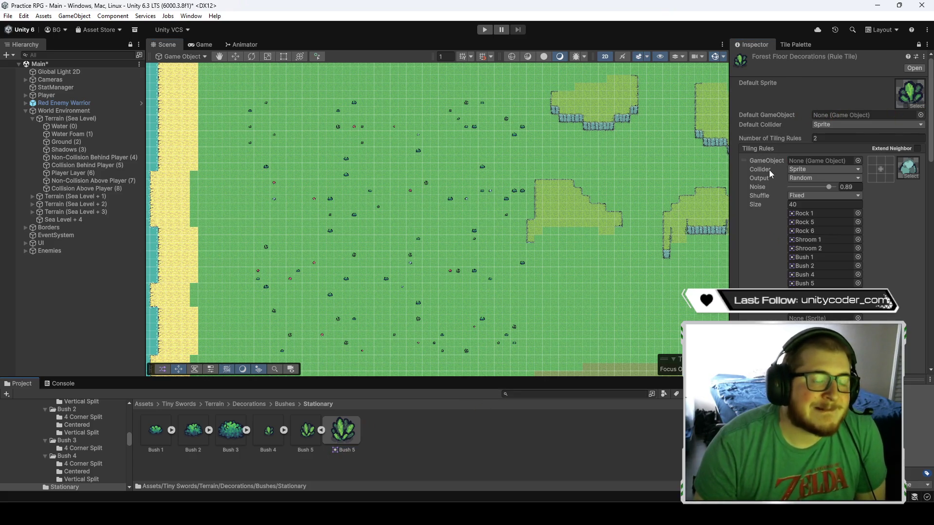
scroll(769, 171, down, 10)
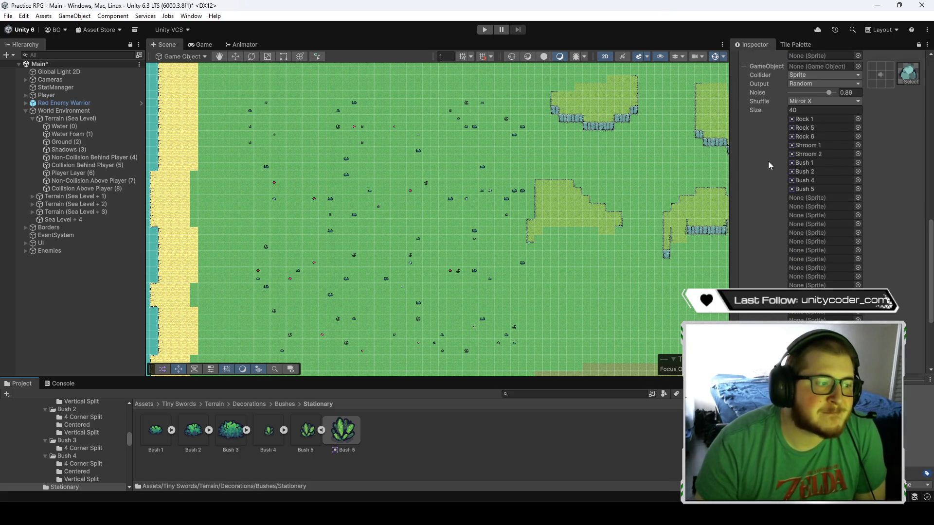
scroll(768, 161, up, 1)
scroll(501, 267, up, 5)
scroll(504, 256, up, 4)
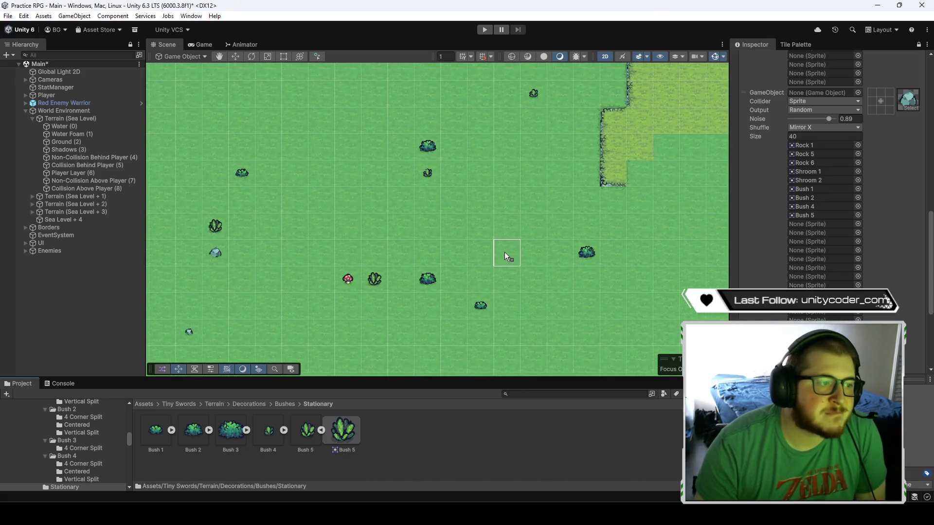
scroll(457, 214, up, 3)
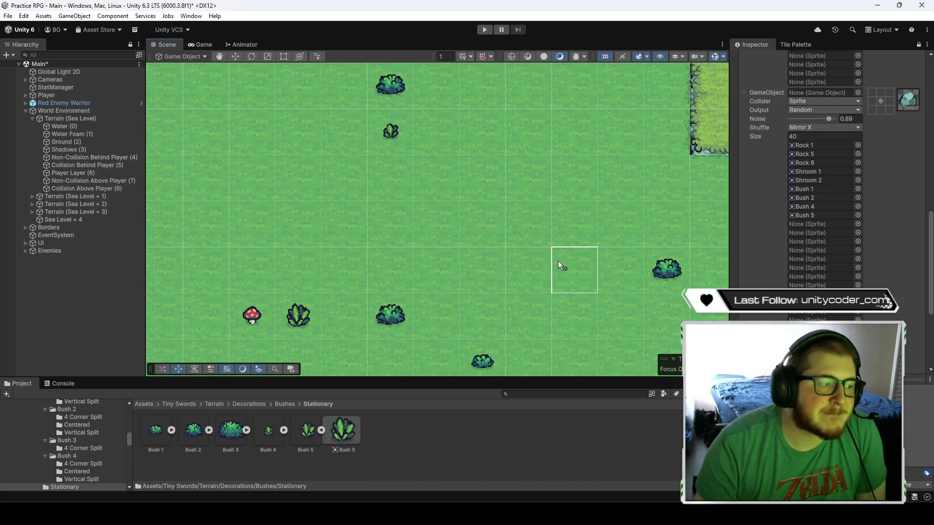
scroll(559, 264, down, 2)
scroll(536, 220, up, 2)
scroll(523, 205, down, 1)
scroll(528, 208, down, 3)
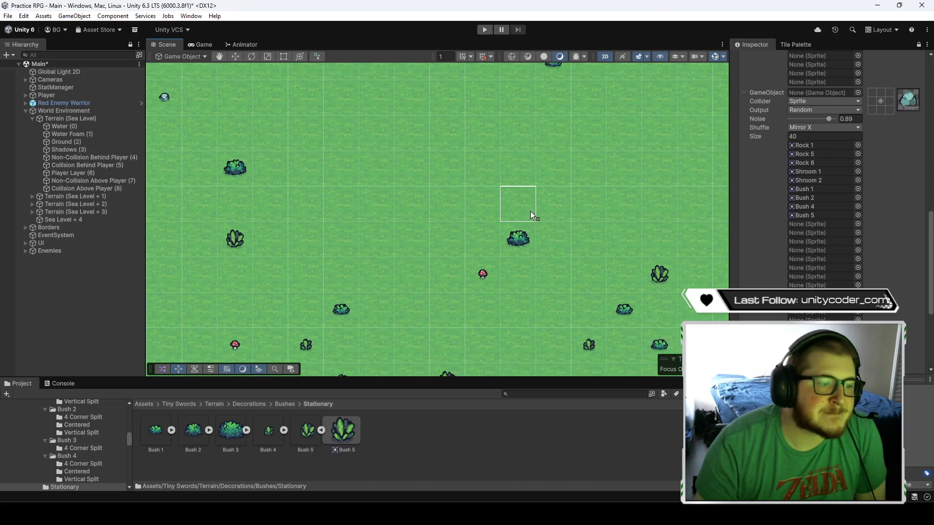
scroll(758, 227, up, 3)
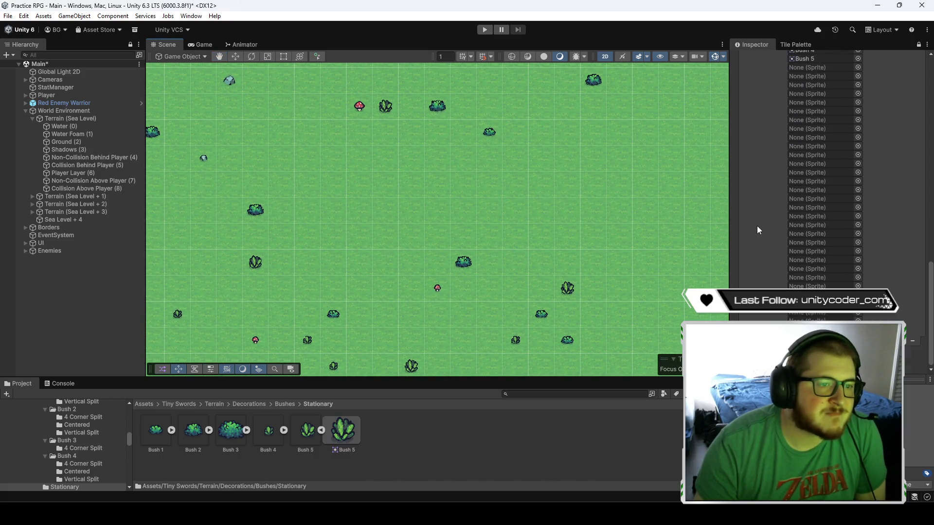
scroll(754, 218, down, 2)
scroll(752, 224, up, 5)
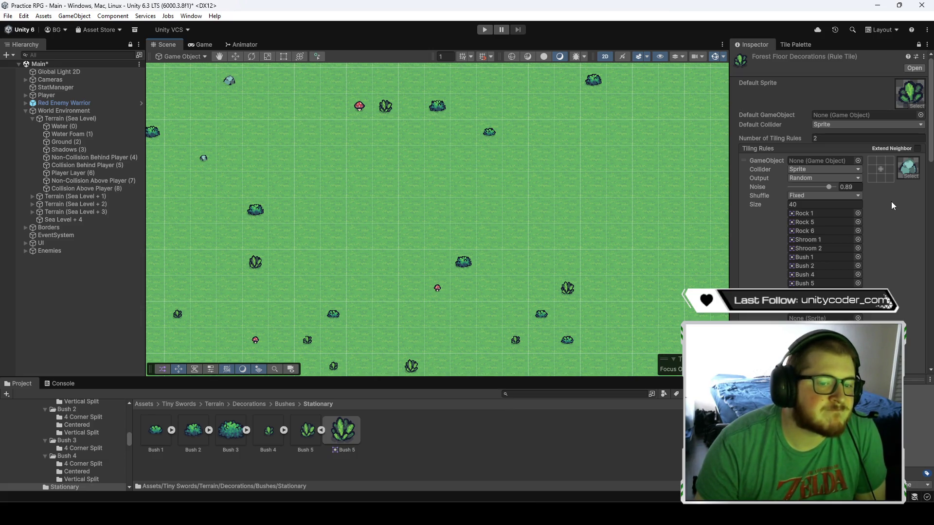
scroll(890, 206, down, 2)
scroll(890, 207, up, 2)
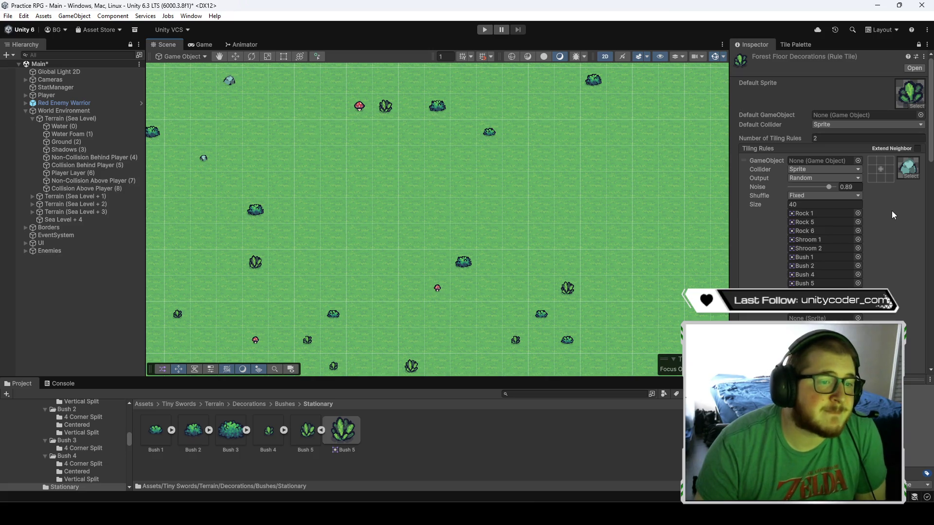
scroll(892, 211, down, 15)
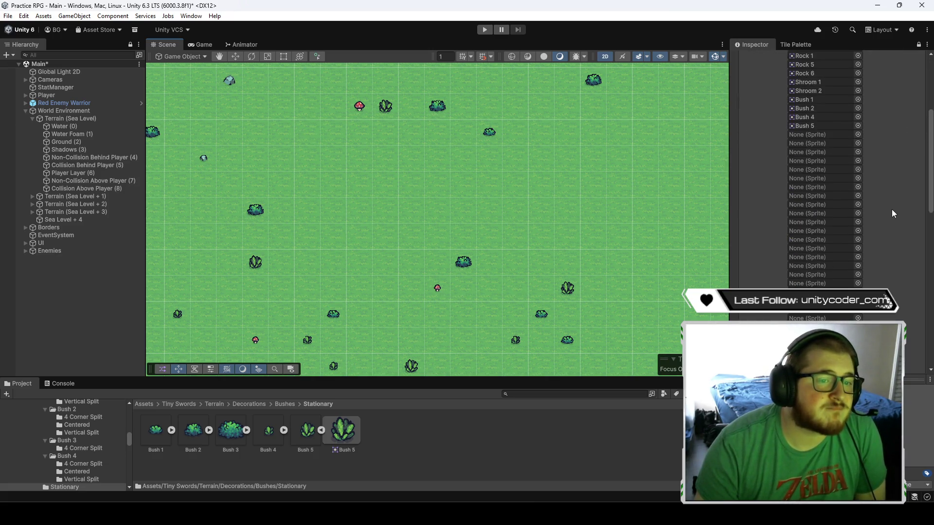
scroll(888, 220, down, 5)
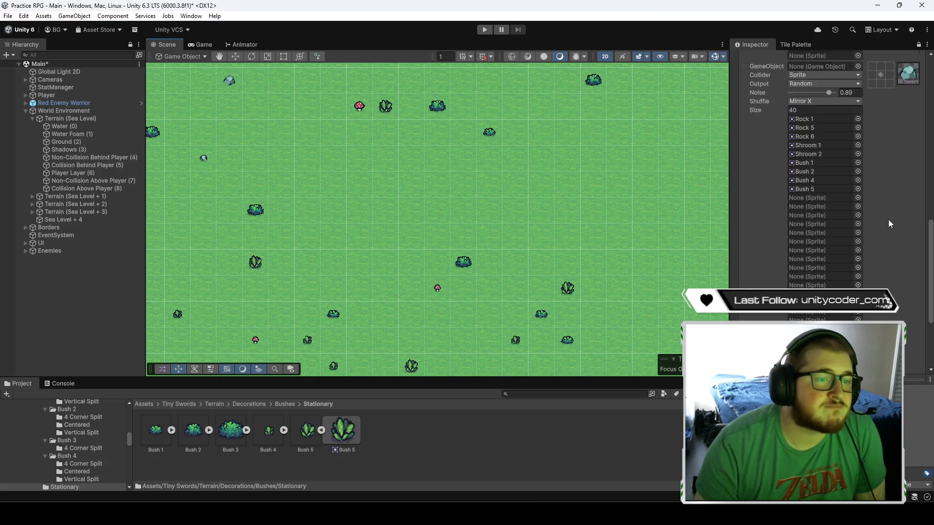
scroll(887, 224, up, 5)
scroll(887, 223, up, 5)
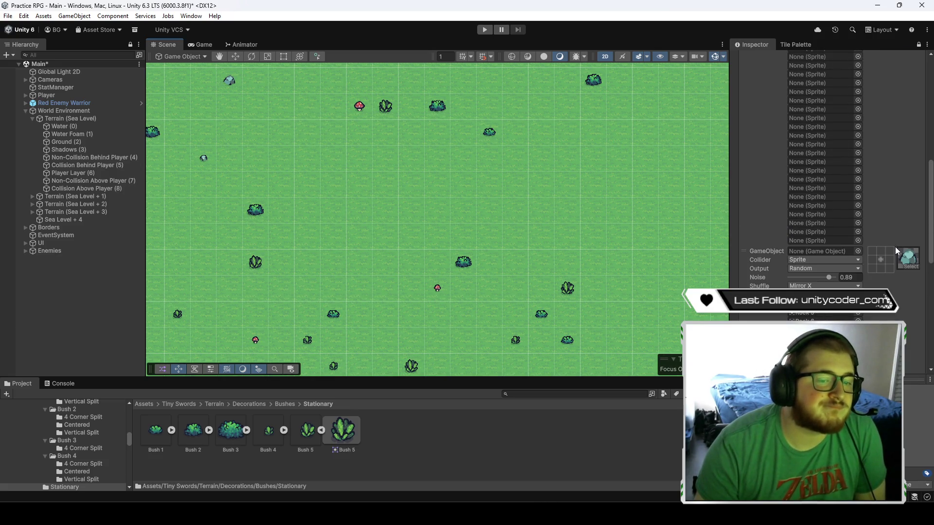
scroll(893, 226, up, 15)
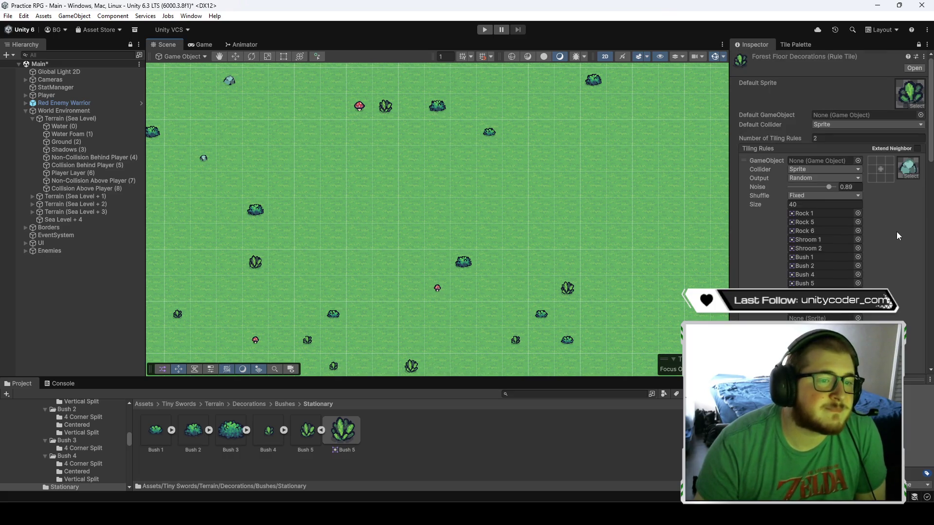
scroll(898, 237, down, 5)
scroll(897, 233, down, 8)
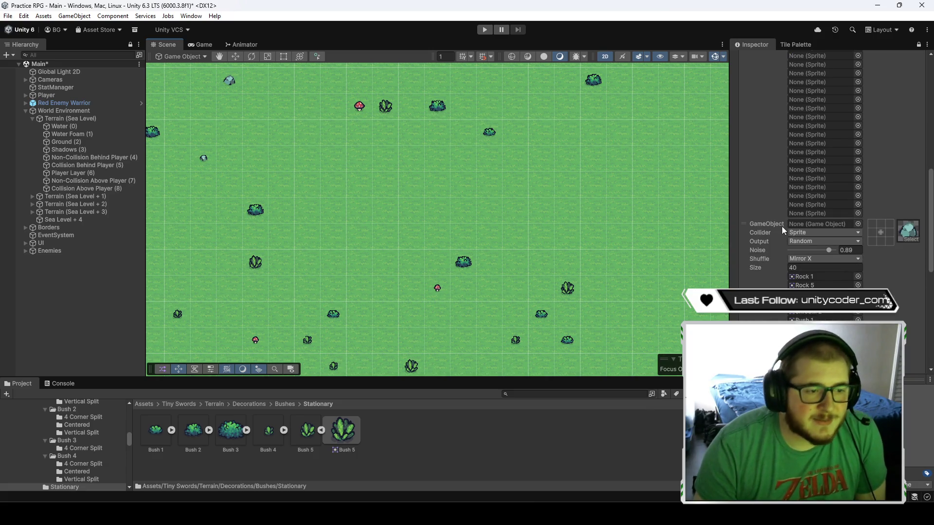
scroll(897, 290, down, 8)
scroll(896, 290, up, 6)
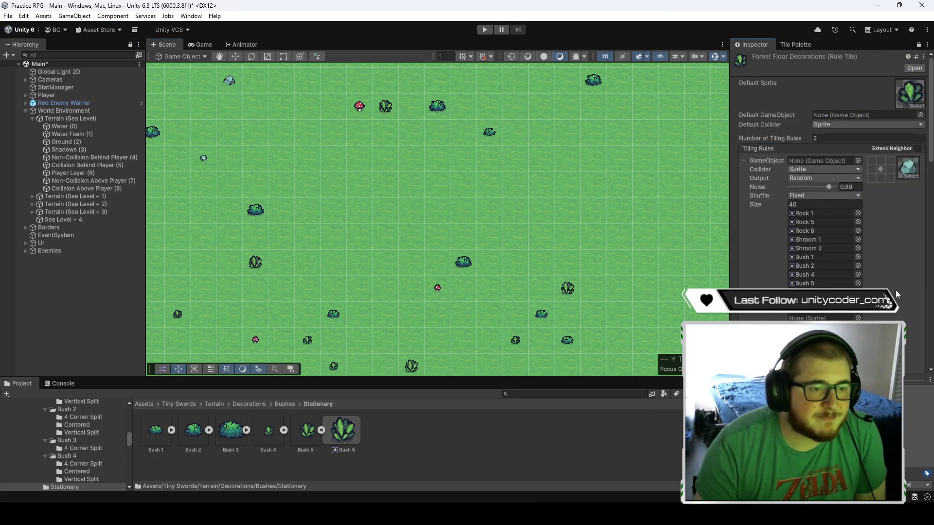
- Reduce the rule tile to one tiling rule, keeping Random output and Fixed shuffle
text(1)
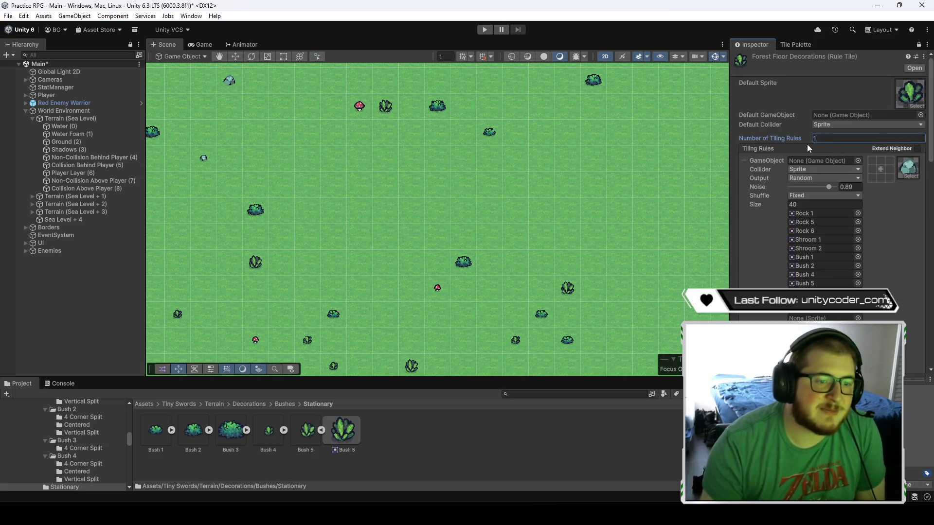
click(756, 225)
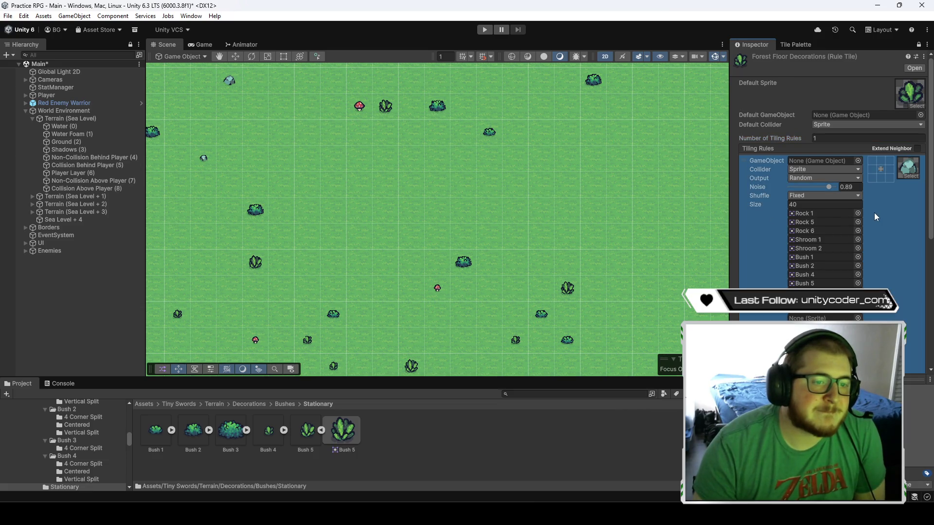
click(804, 179)
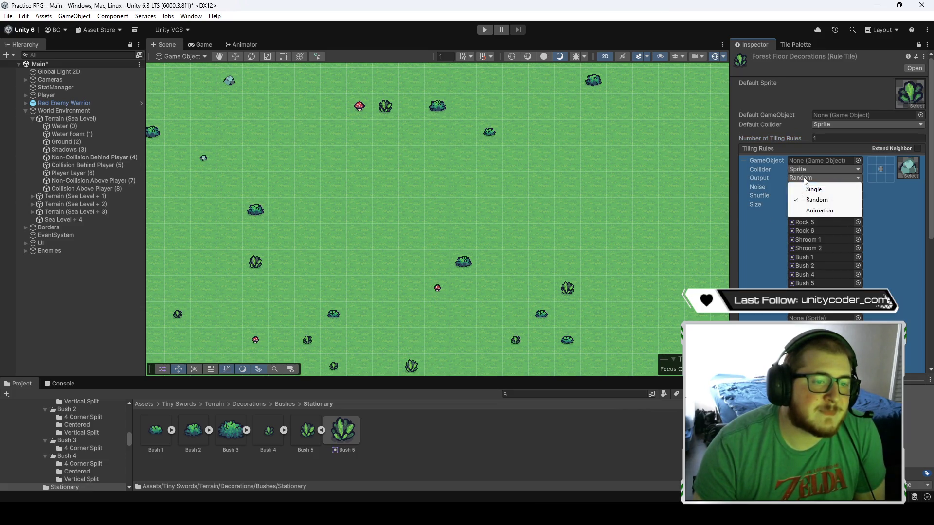
click(748, 232)
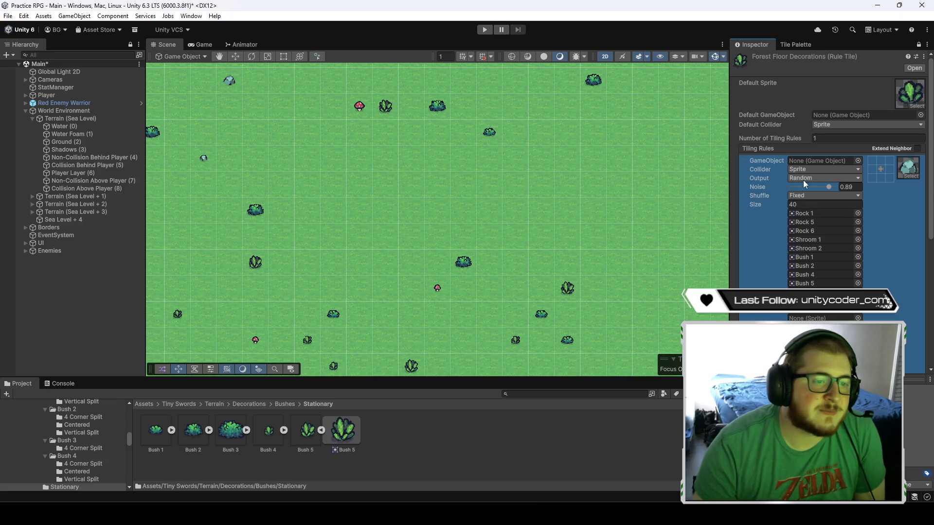
click(807, 195)
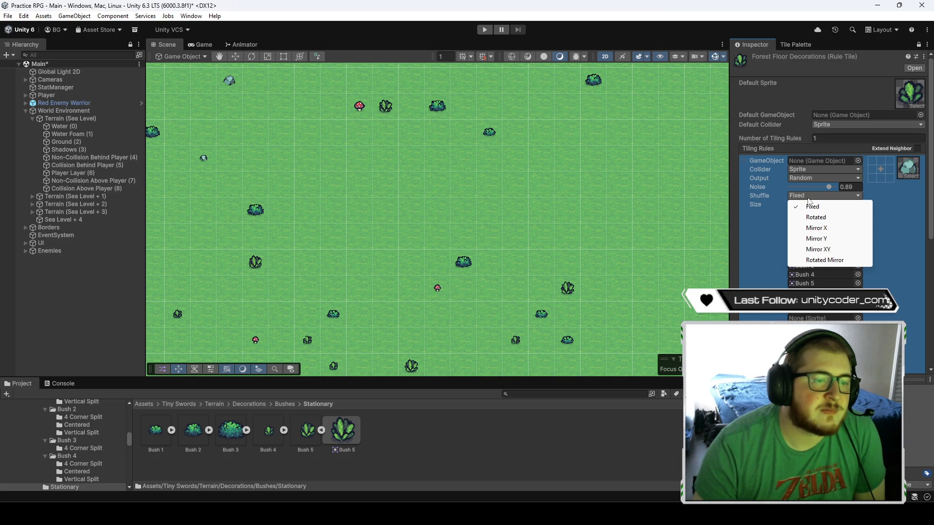
click(812, 206)
- Pan the map to show more of the island and bring up the Decorations palette
scroll(554, 220, down, 5)
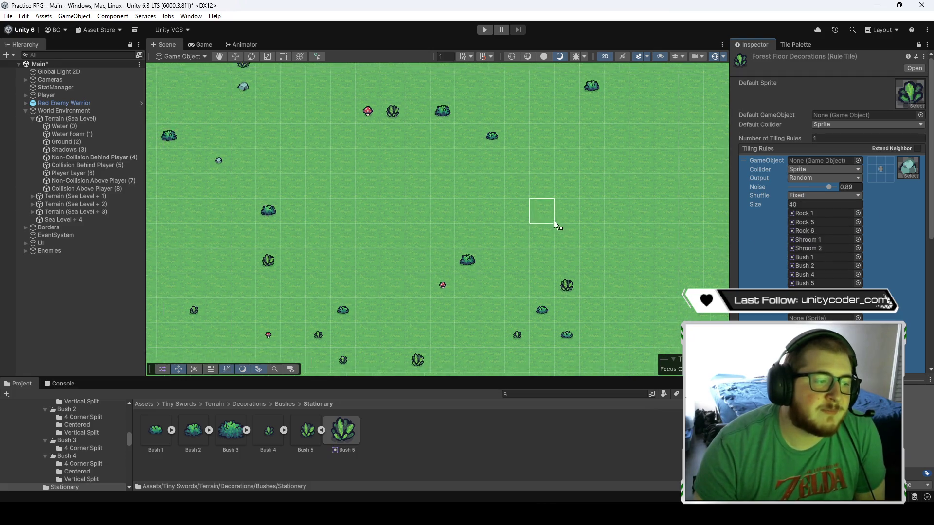
scroll(571, 195, down, 4)
scroll(574, 194, up, 2)
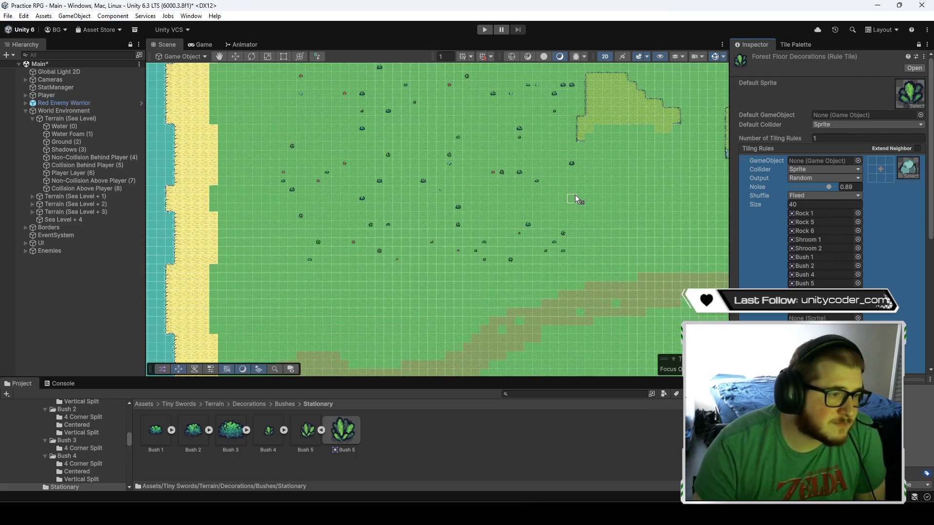
drag(607, 162, 602, 221)
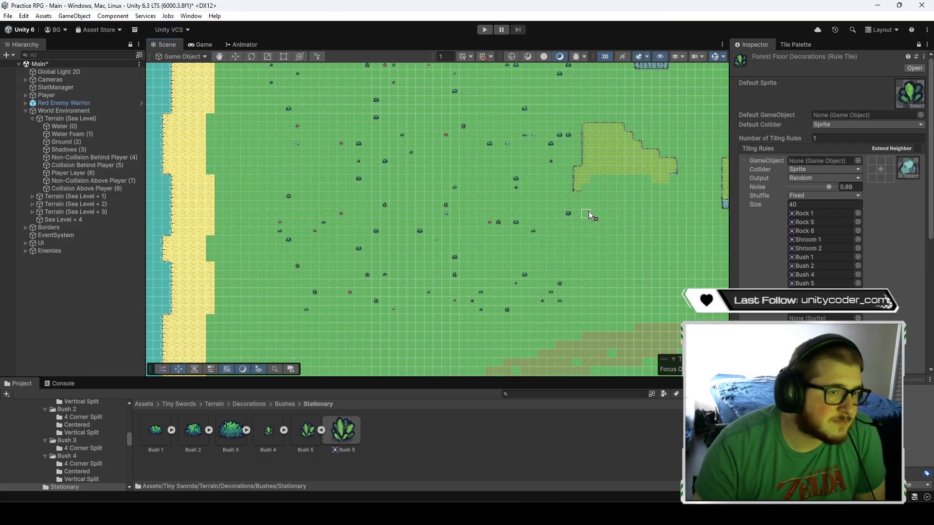
click(795, 44)
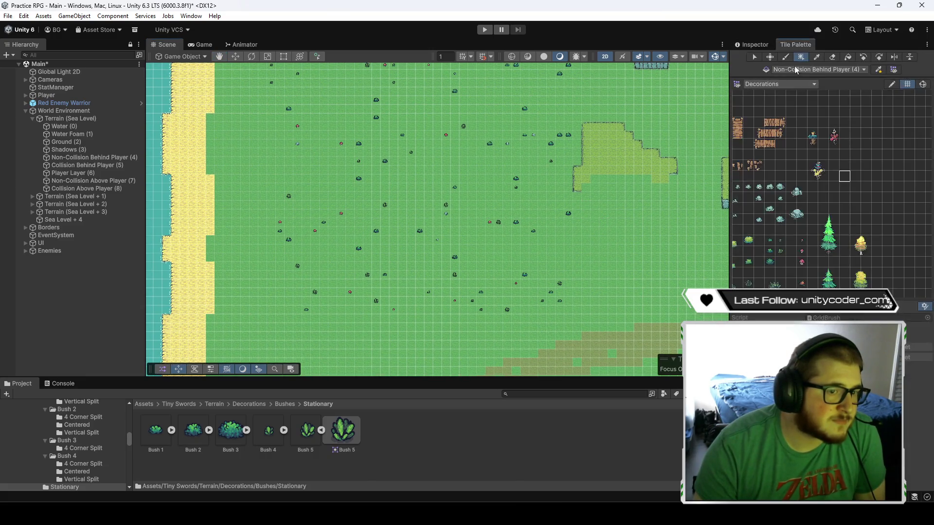
- Browse the tiling rule's game object picker, close it without choosing, and return to Decorations
click(755, 44)
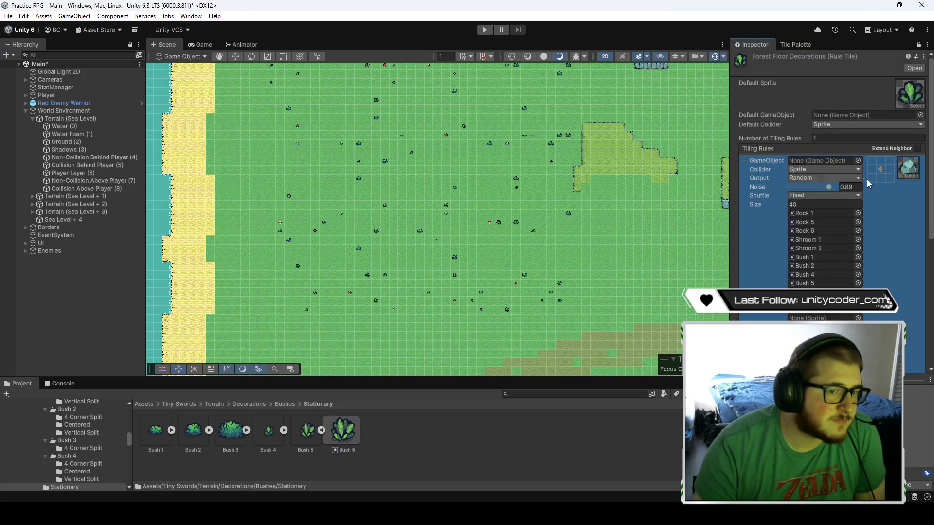
click(857, 160)
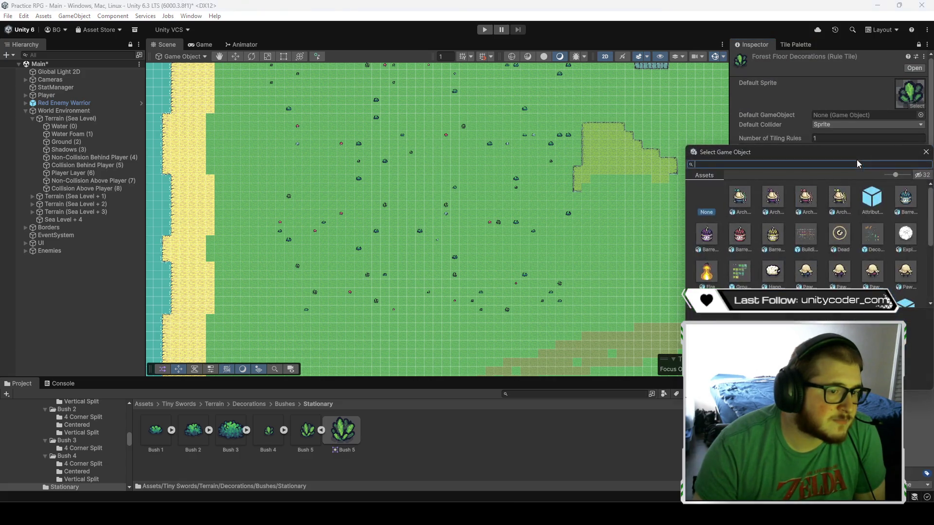
scroll(795, 257, down, 3)
scroll(797, 274, down, 1)
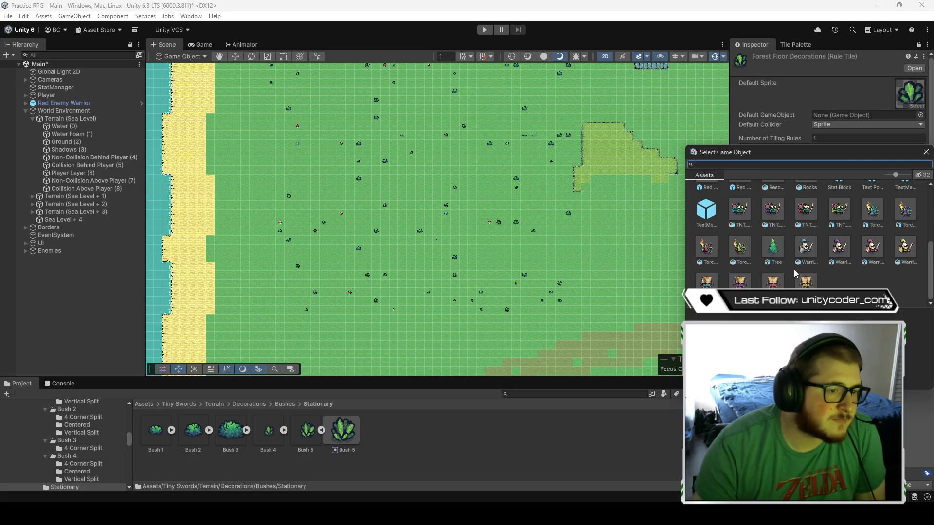
scroll(808, 238, up, 3)
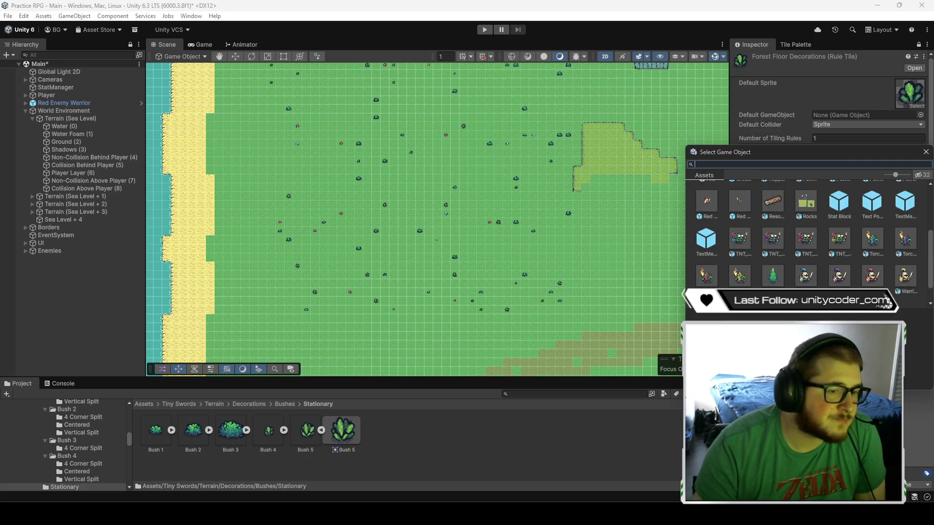
scroll(808, 238, up, 4)
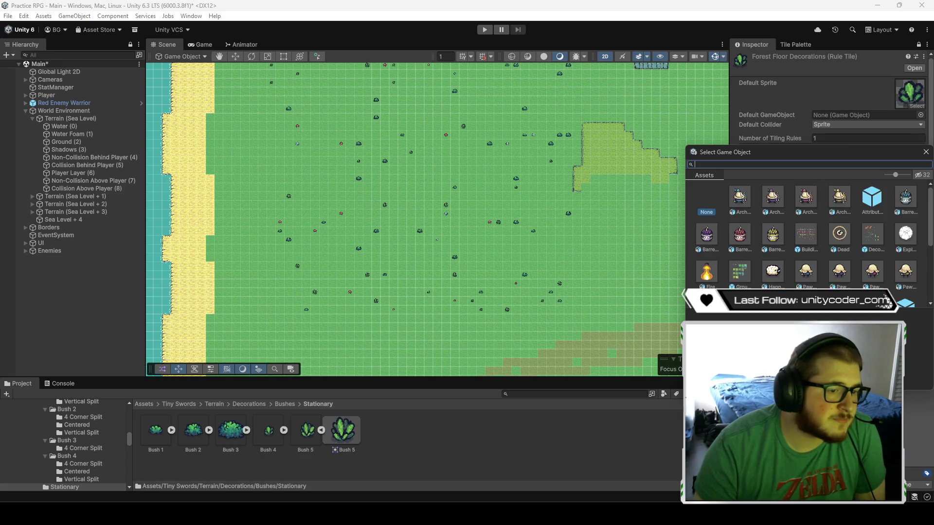
click(926, 153)
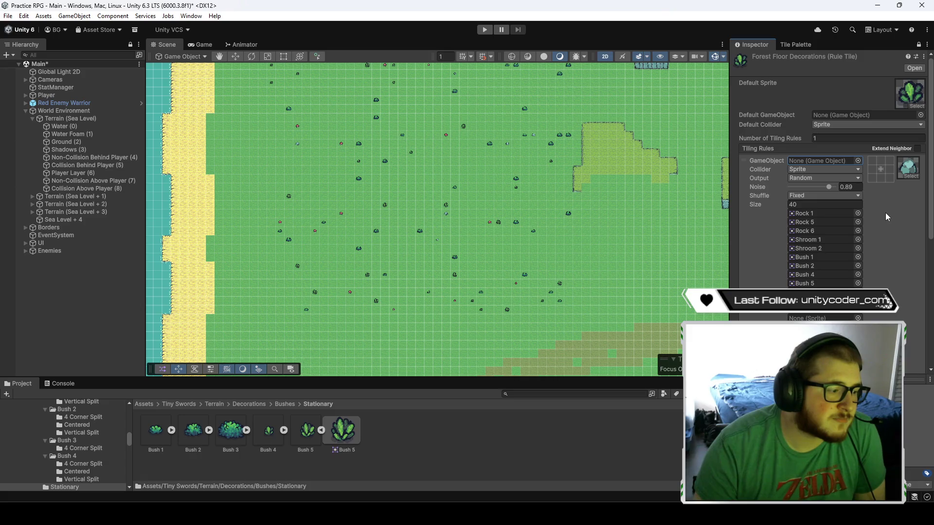
click(250, 405)
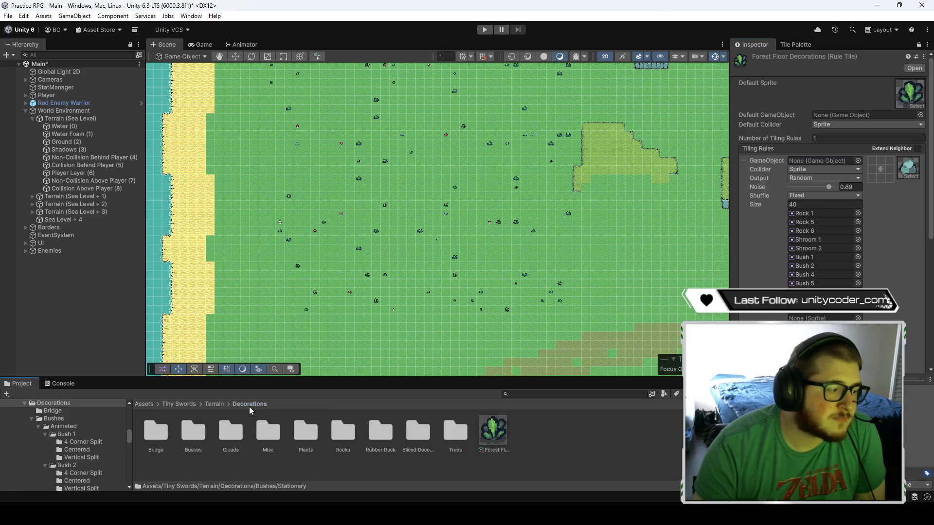
- Select the Forest Floor Decorations rule tile and scroll through its sprite list
click(491, 426)
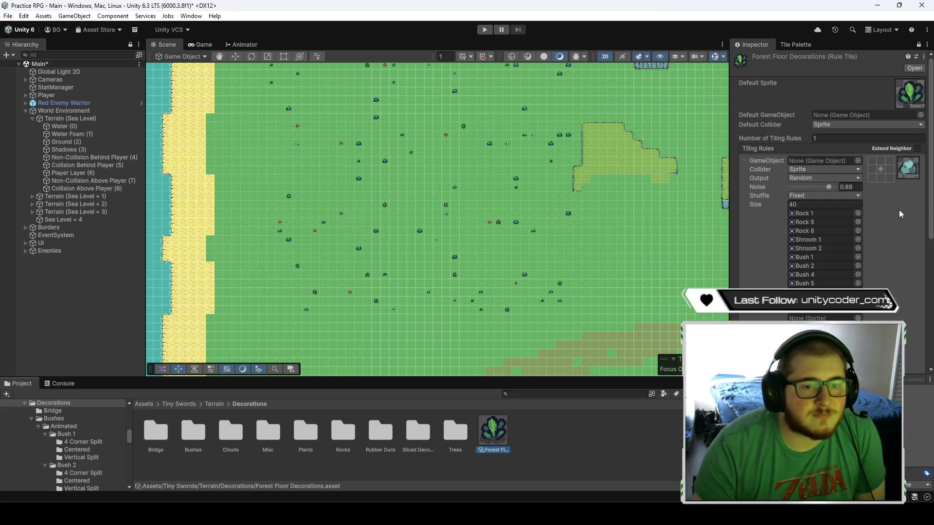
scroll(444, 201, up, 10)
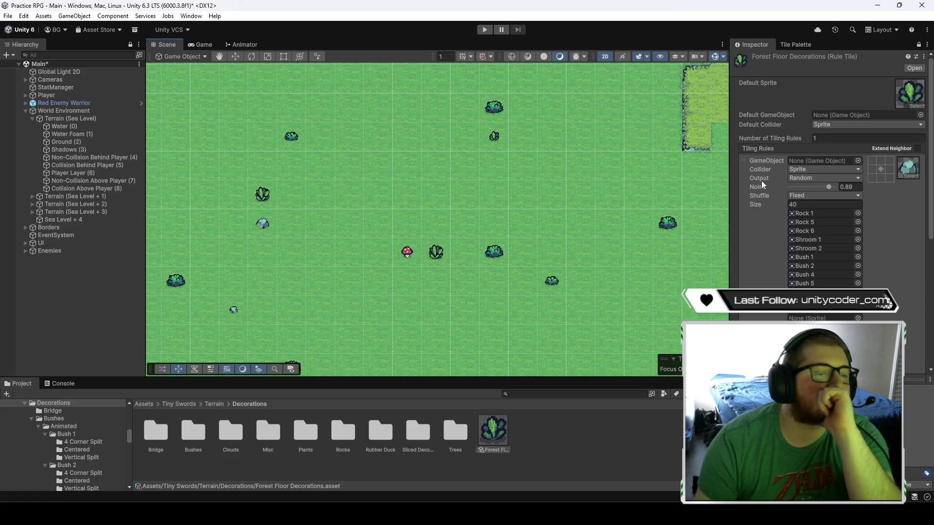
scroll(763, 187, down, 10)
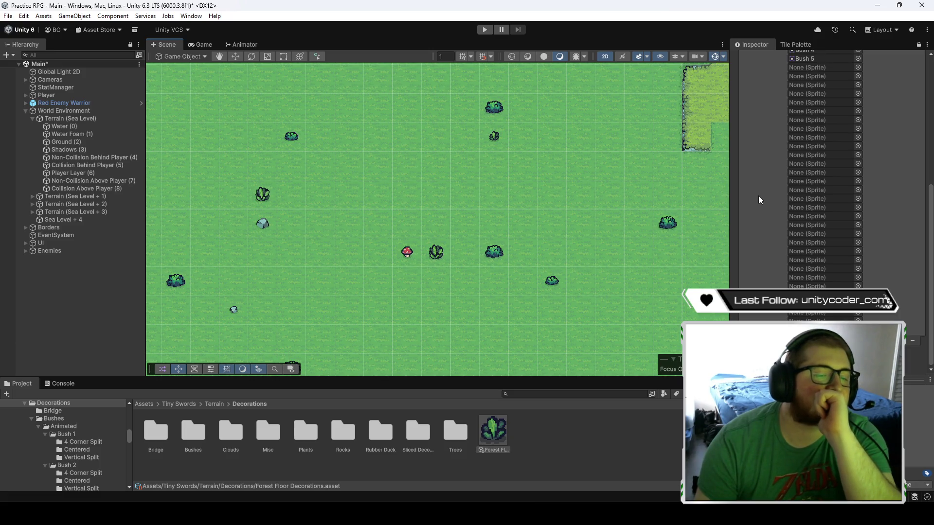
scroll(759, 197, up, 10)
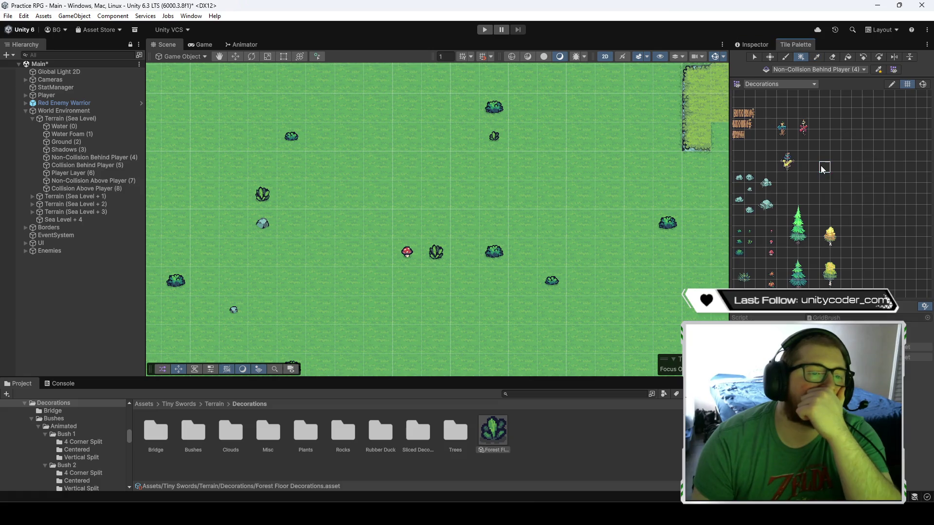
mouse_move(423, 94)
mouse_down()
mouse_move(510, 241)
mouse_move(696, 353)
mouse_move(686, 353)
mouse_up()
scroll(603, 287, down, 6)
scroll(615, 280, down, 5)
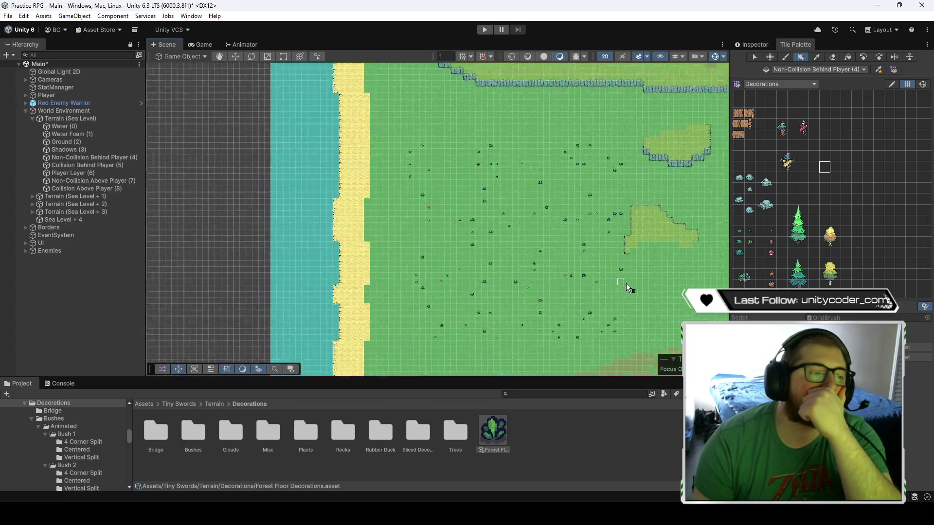
mouse_move(538, 141)
mouse_down()
mouse_move(622, 238)
mouse_move(491, 204)
mouse_move(646, 183)
mouse_move(574, 196)
mouse_up()
right_click(574, 195)
key(Escape)
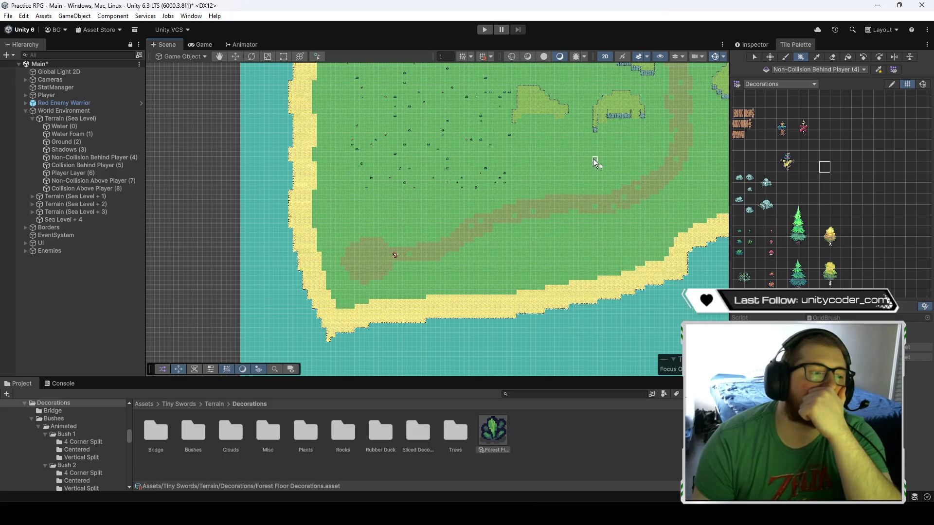
scroll(559, 195, down, 4)
drag(600, 208, 408, 188)
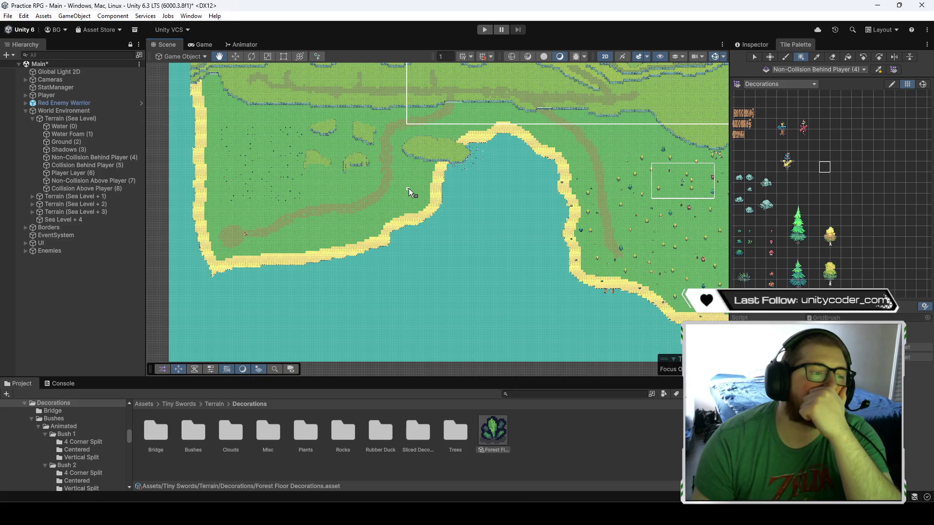
drag(409, 188, 419, 190)
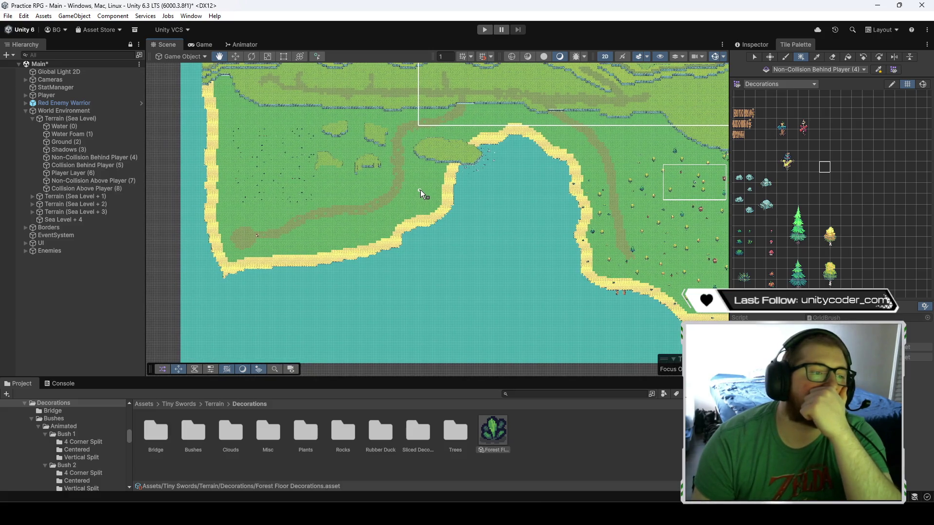
scroll(420, 190, down, 10)
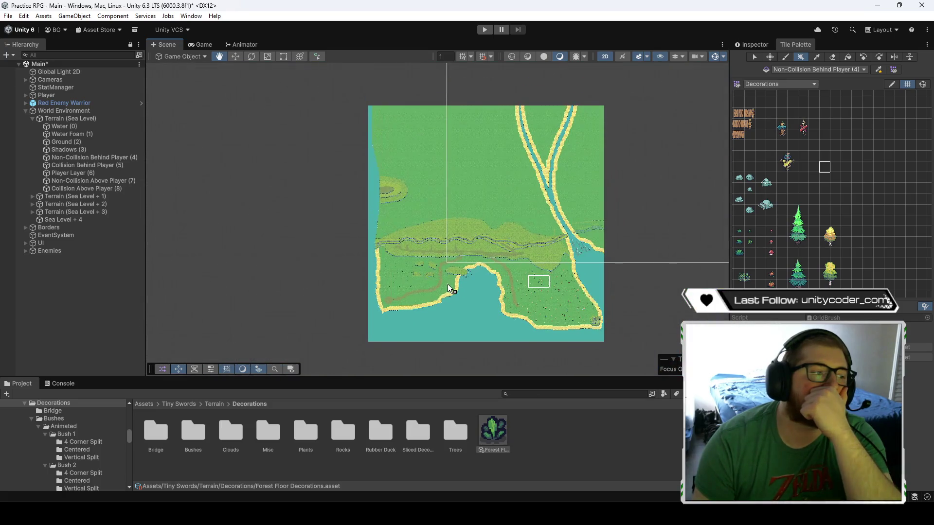
scroll(447, 284, up, 8)
scroll(454, 279, up, 3)
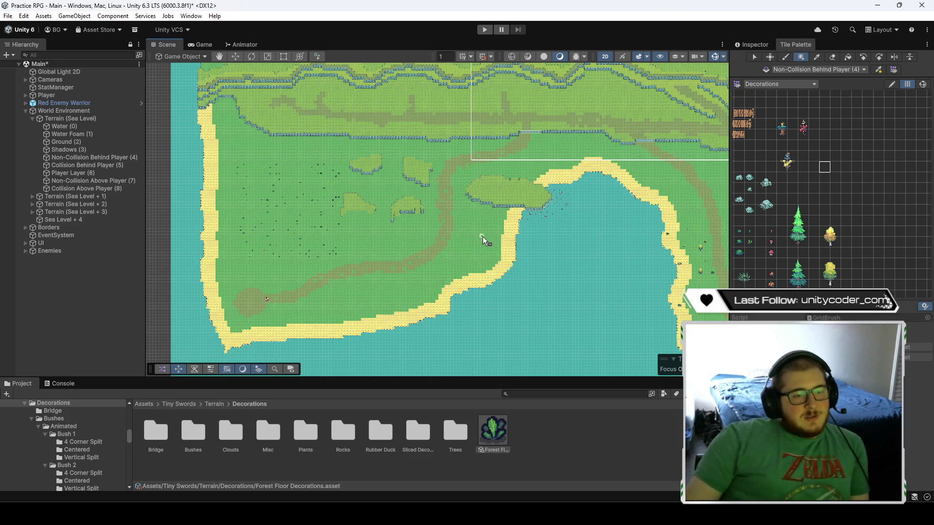
drag(258, 203, 346, 201)
scroll(380, 209, up, 10)
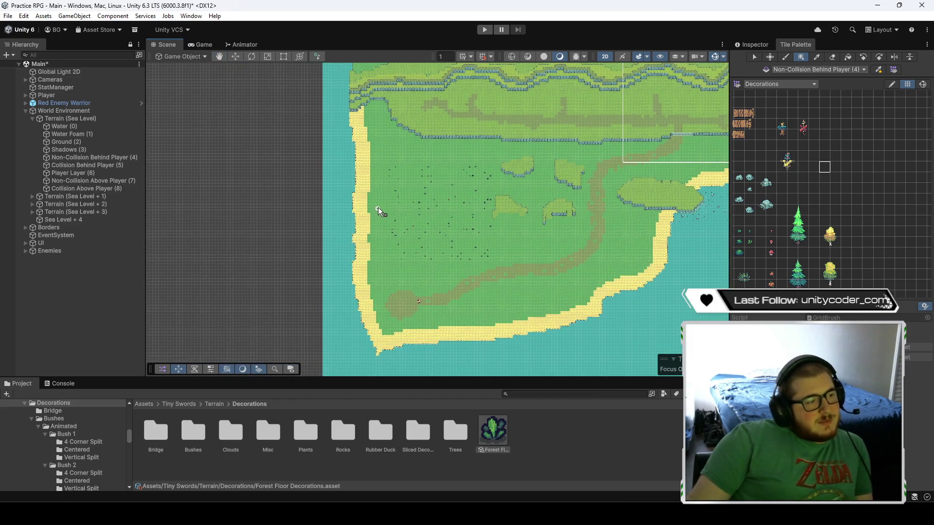
right_click(409, 223)
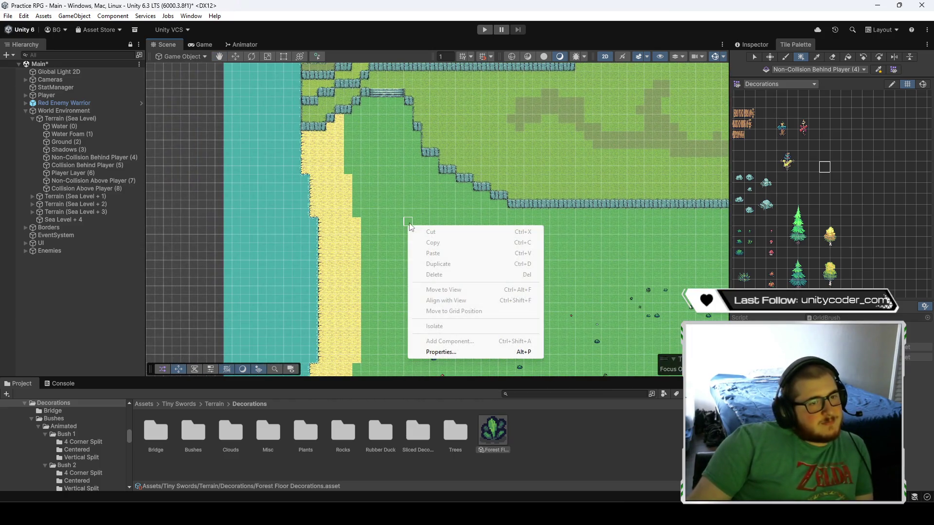
- Deselect the Forest Floor asset and open the Terrain > Tileset folder
click(752, 44)
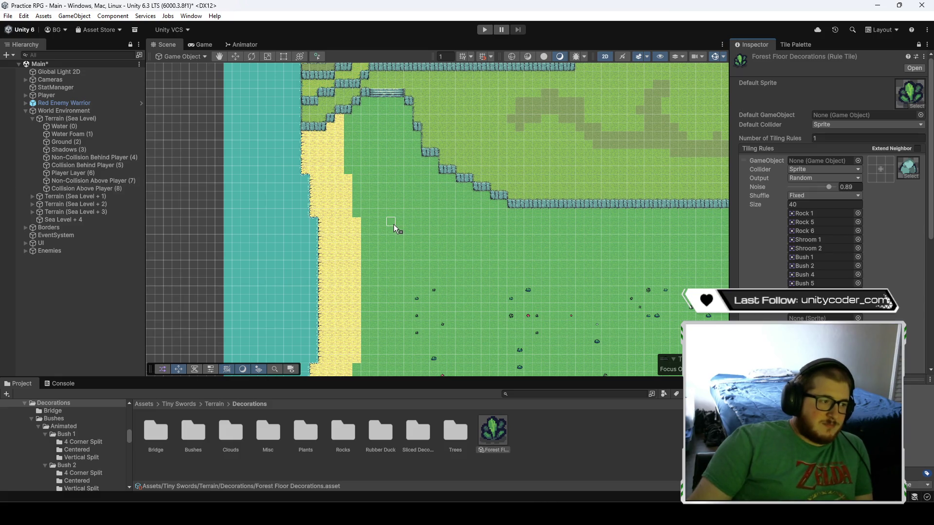
click(532, 432)
click(215, 404)
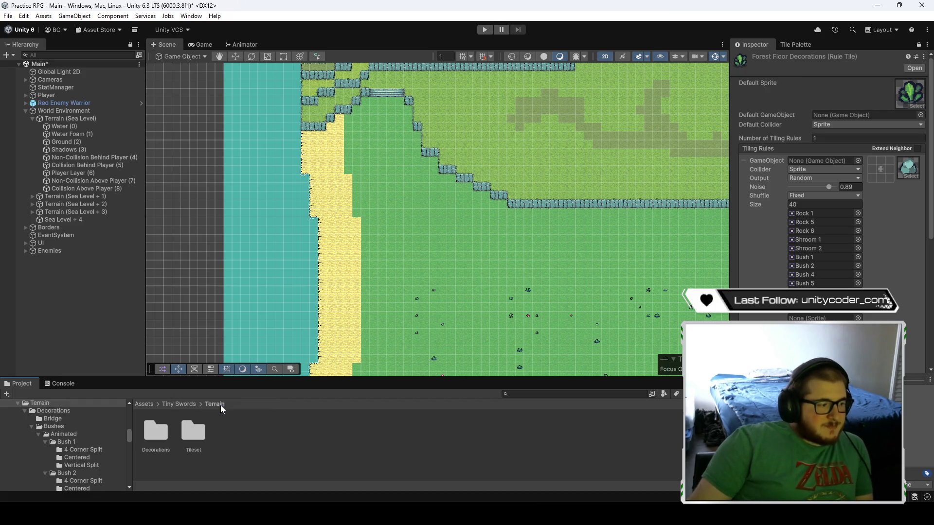
double_click(199, 429)
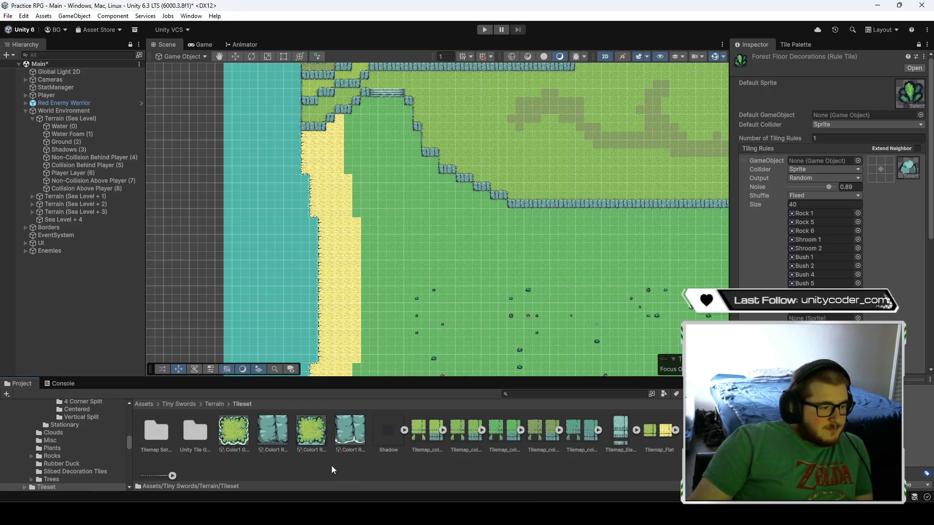
scroll(348, 468, down, 1)
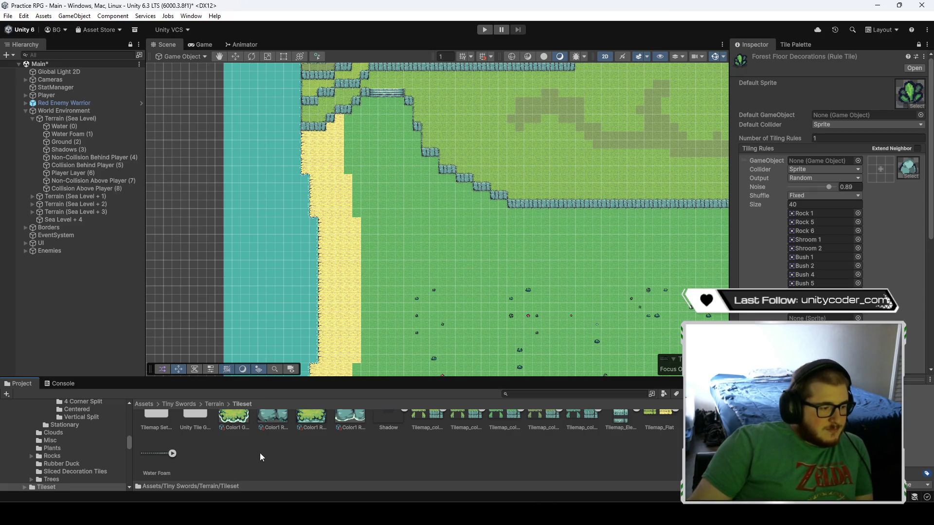
- Create a 2D Auto Tile asset in Tileset, keeping the default name New Auto Tile
right_click(259, 453)
mouse_move(343, 183)
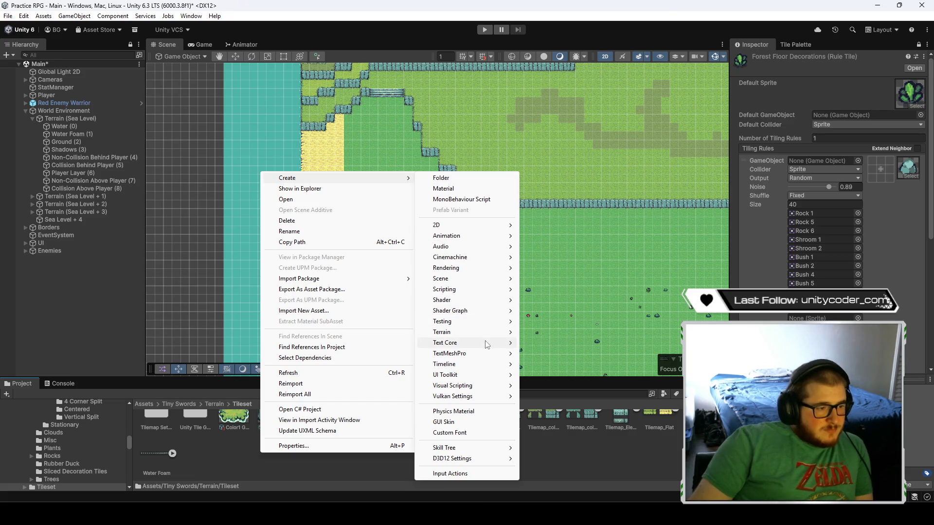
mouse_move(489, 346)
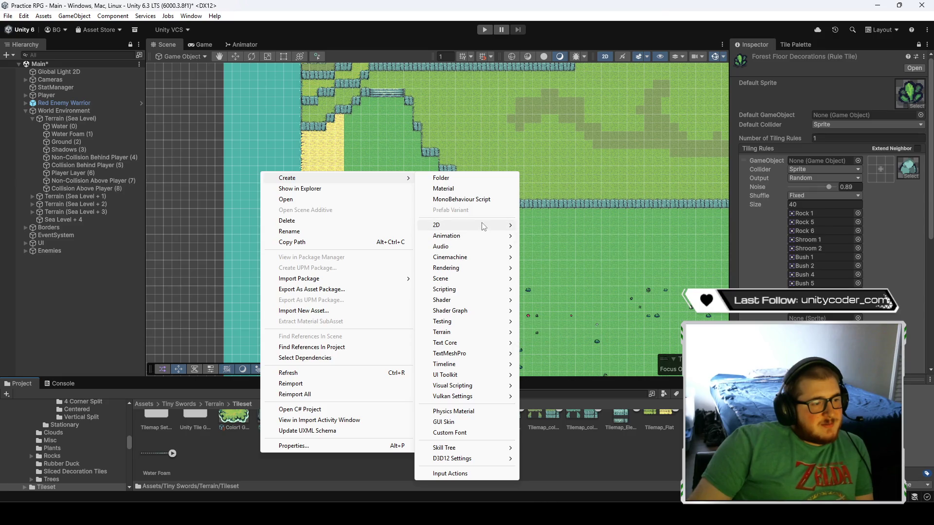
mouse_move(483, 225)
mouse_move(549, 248)
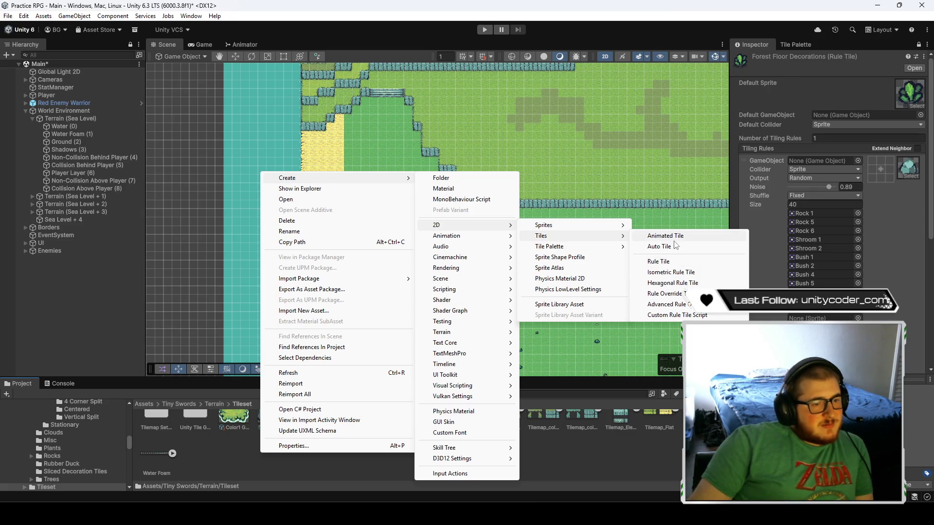
click(679, 246)
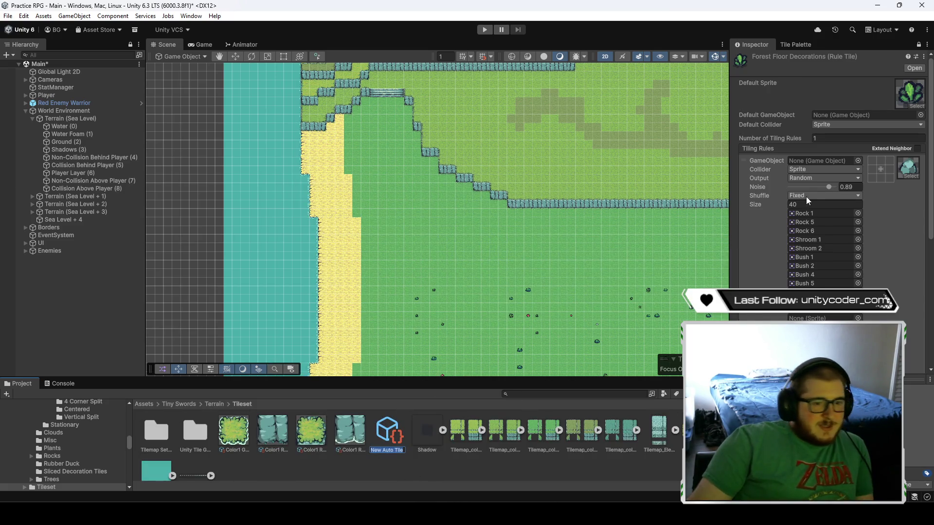
key(Return)
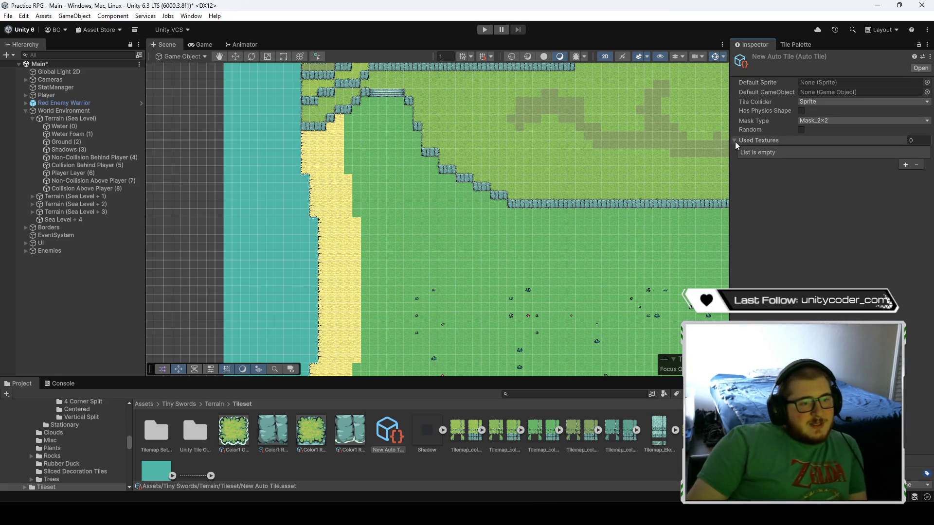
- Review the New Auto Tile's mask type options, leaving it at Mask_2x2
click(821, 119)
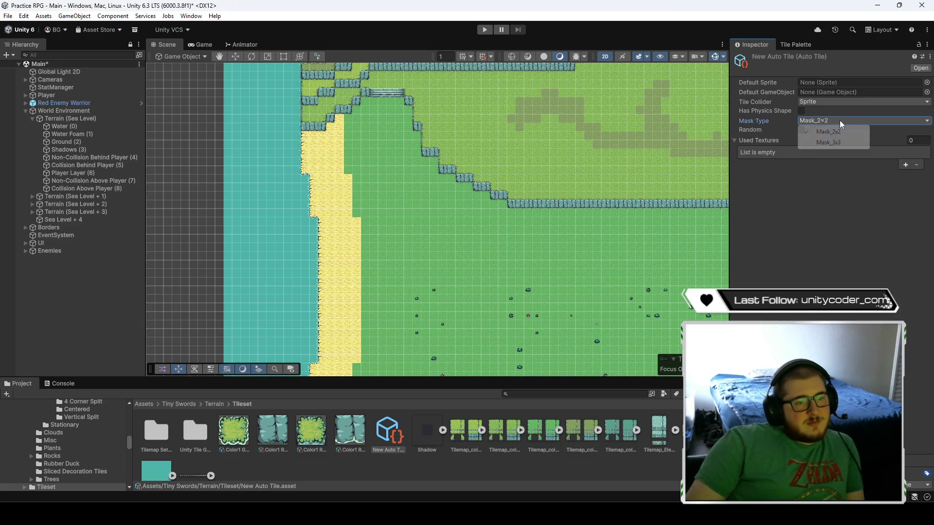
click(823, 182)
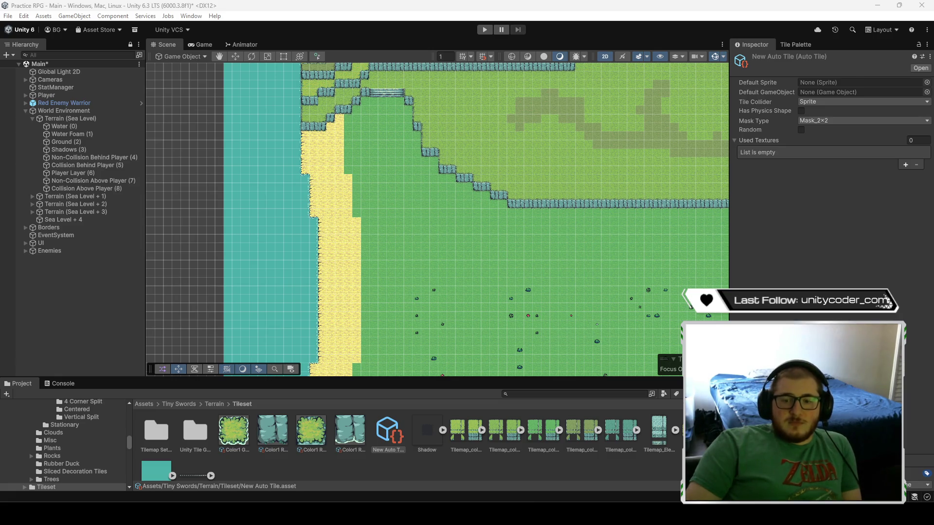
click(860, 120)
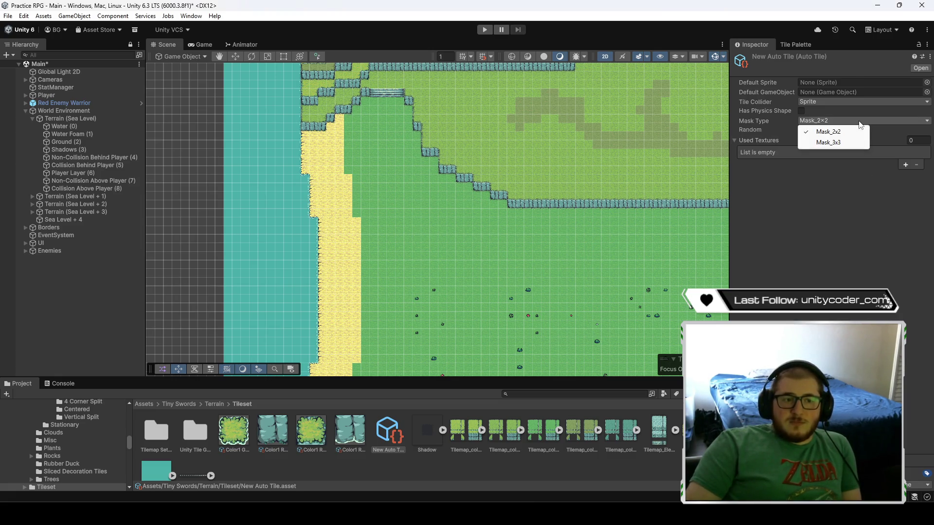
click(802, 194)
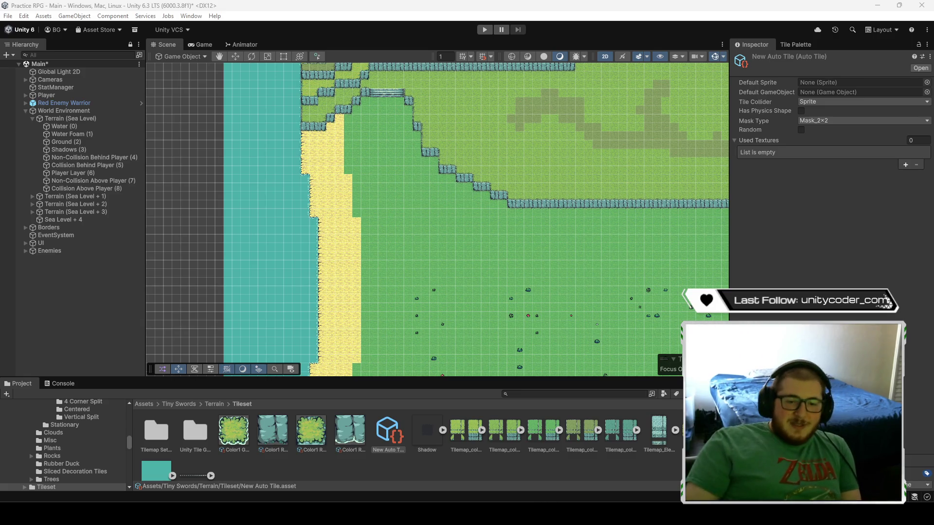
scroll(327, 141, up, 5)
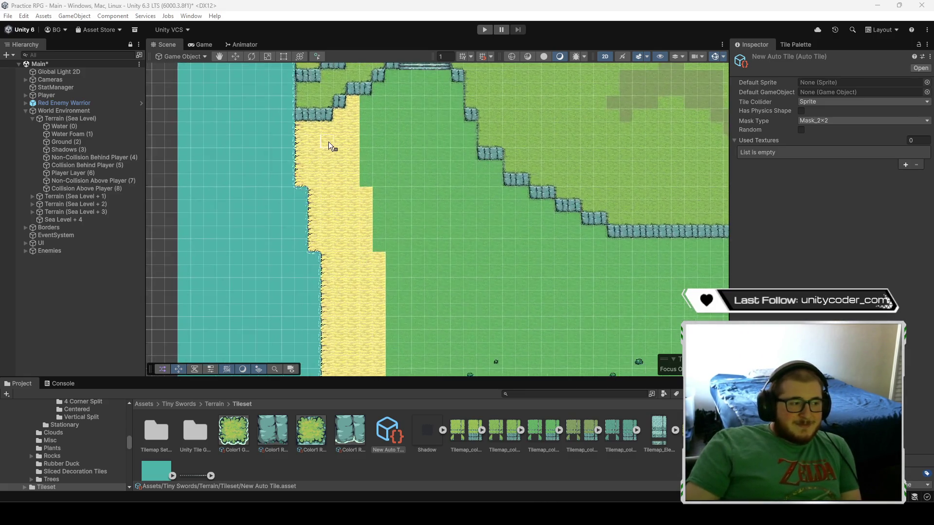
- Select New Auto Tile and set its Default Sprite to Tilemap_Flat_9
scroll(399, 206, up, 2)
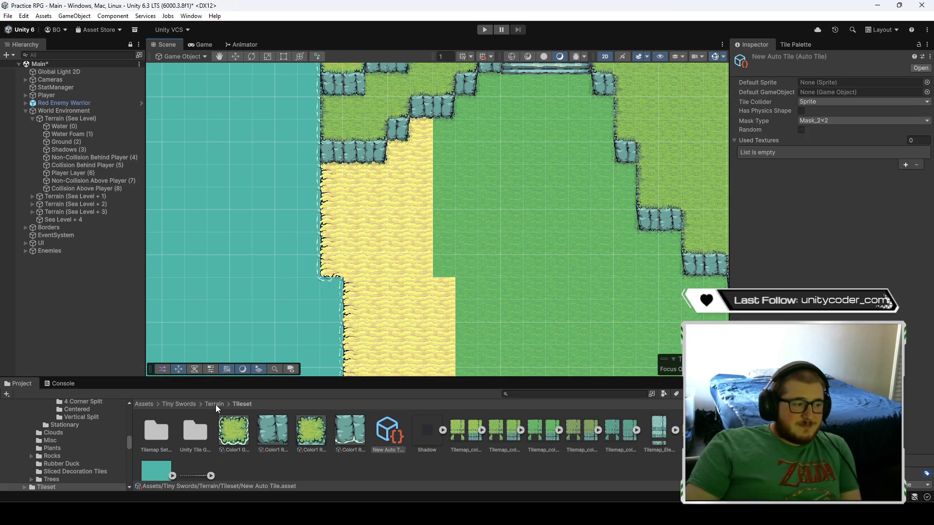
right_click(373, 466)
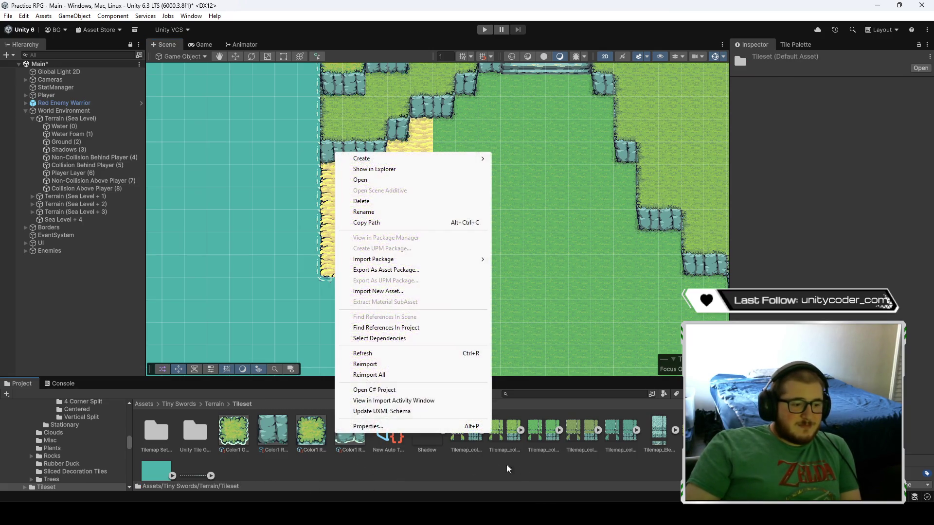
click(615, 462)
scroll(474, 464, down, 5)
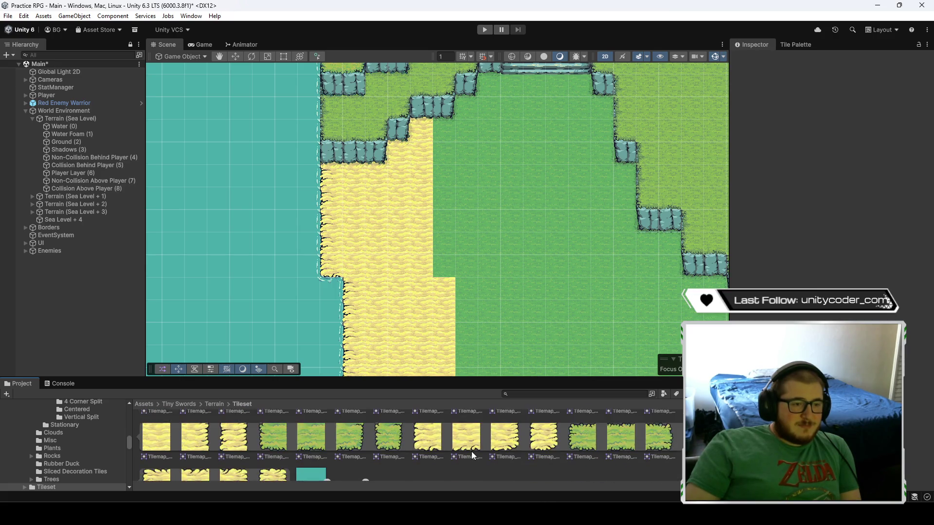
scroll(463, 455, up, 5)
click(395, 451)
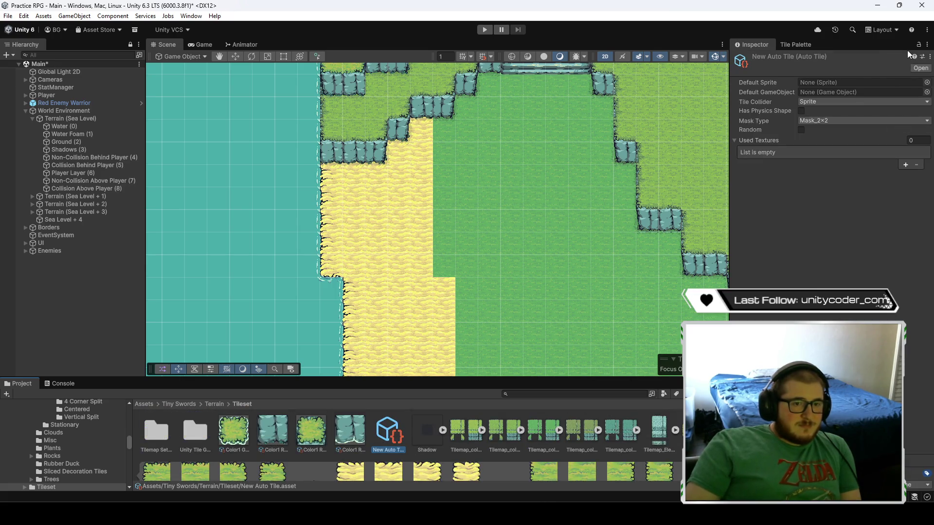
scroll(305, 421, down, 5)
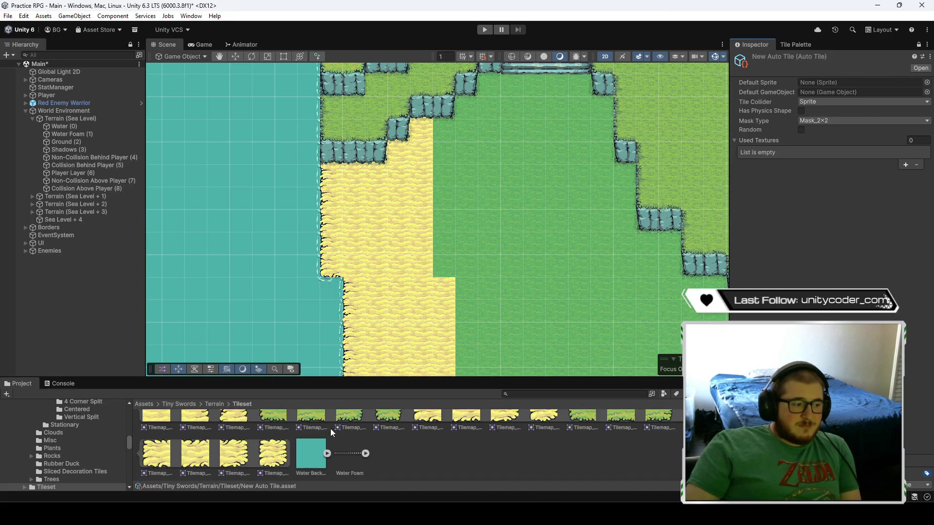
scroll(393, 465, up, 3)
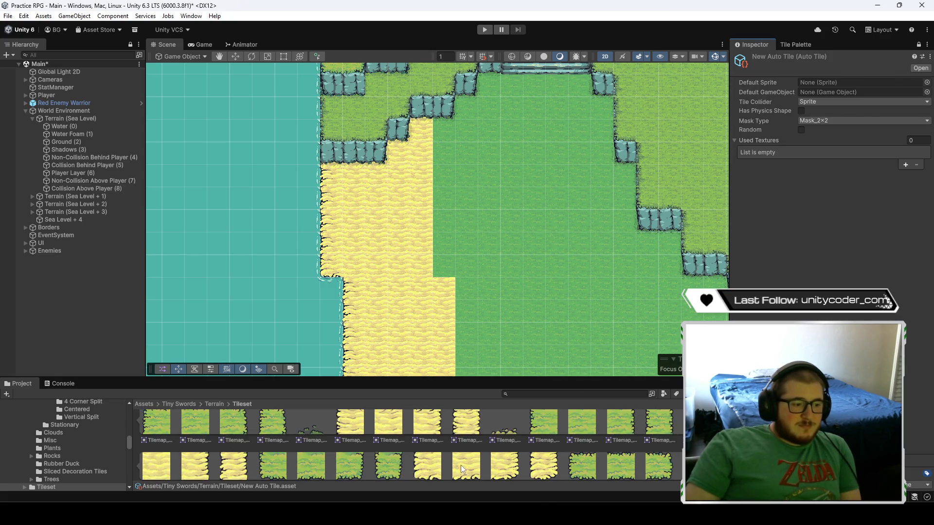
mouse_move(495, 454)
mouse_down()
mouse_move(778, 146)
mouse_move(810, 80)
mouse_move(822, 82)
mouse_up()
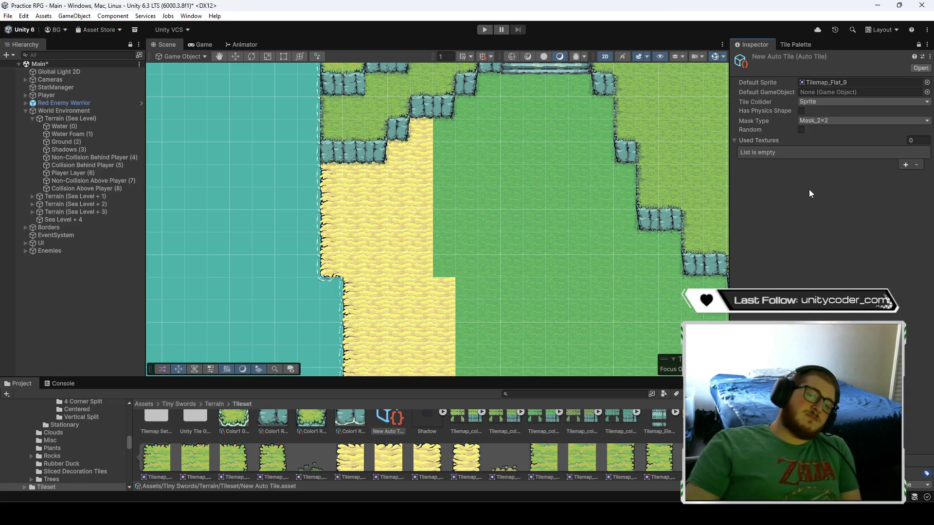
- Add a Used Textures slot, try assigning the Tilemap_Flat texture, then remove the empty slot
click(905, 164)
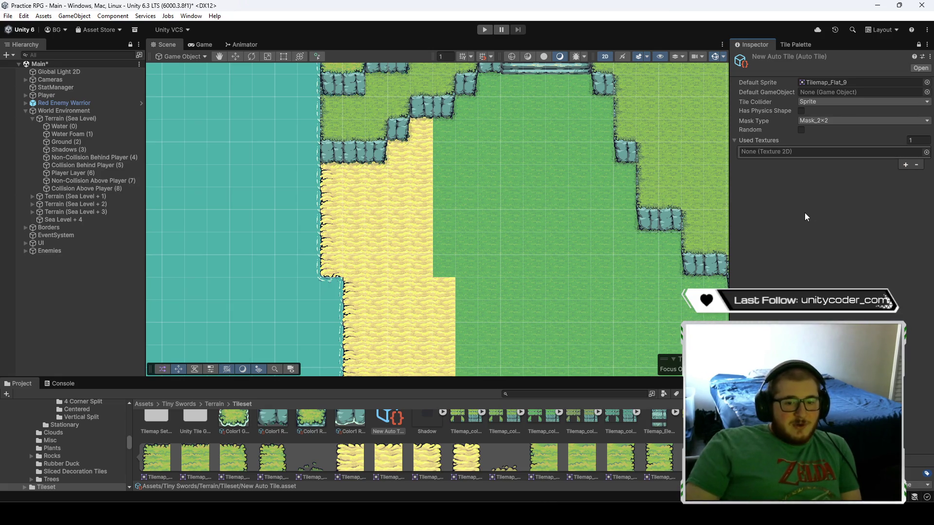
mouse_move(511, 458)
mouse_down()
mouse_move(757, 167)
mouse_move(813, 153)
mouse_up()
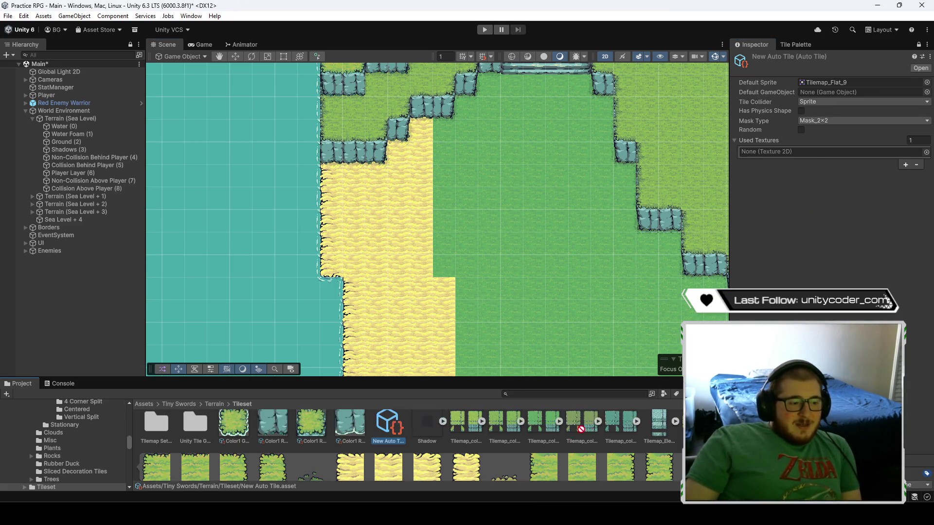
scroll(514, 458, down, 1)
click(517, 458)
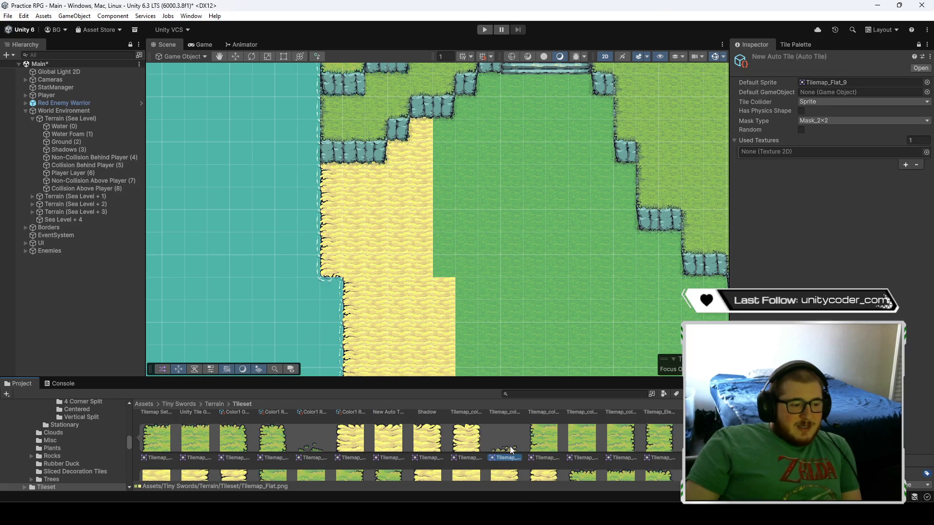
drag(794, 170, 807, 152)
click(917, 164)
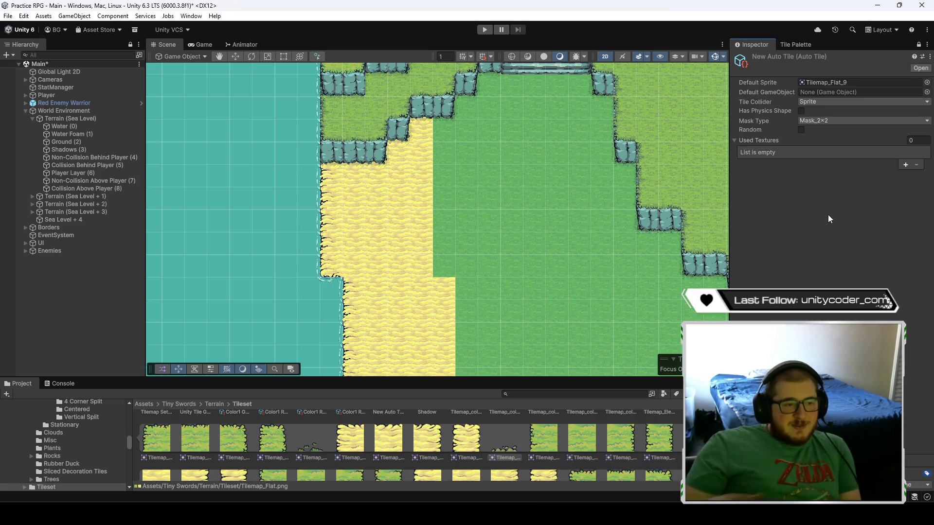
scroll(573, 249, down, 5)
drag(575, 258, 413, 135)
scroll(411, 132, down, 6)
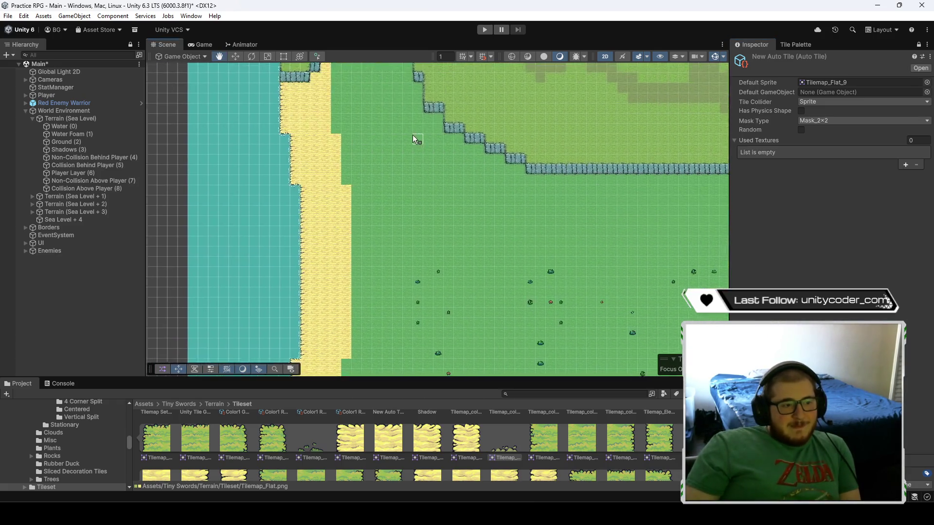
- Pan and zoom the Scene view across the island, then bring up New Auto Tile's options menu
key(Right)
key(Down)
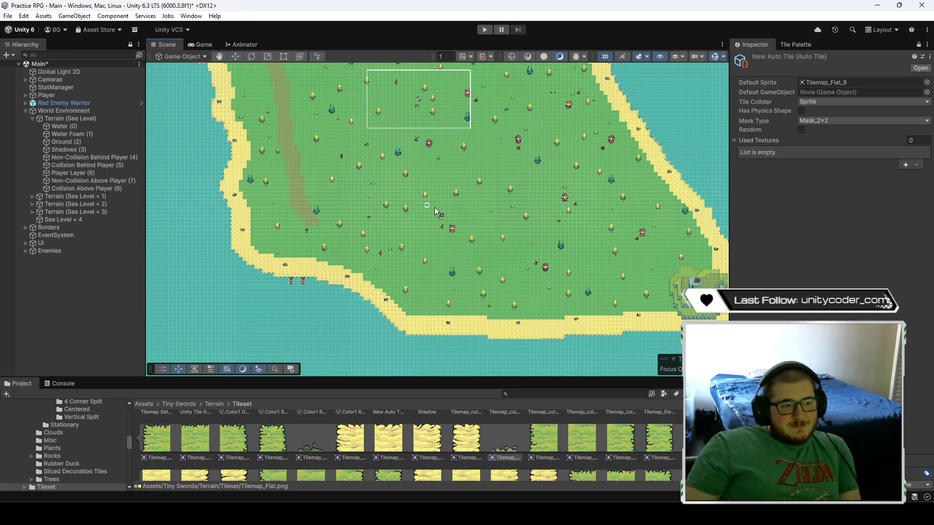
scroll(559, 285, up, 6)
scroll(357, 192, down, 6)
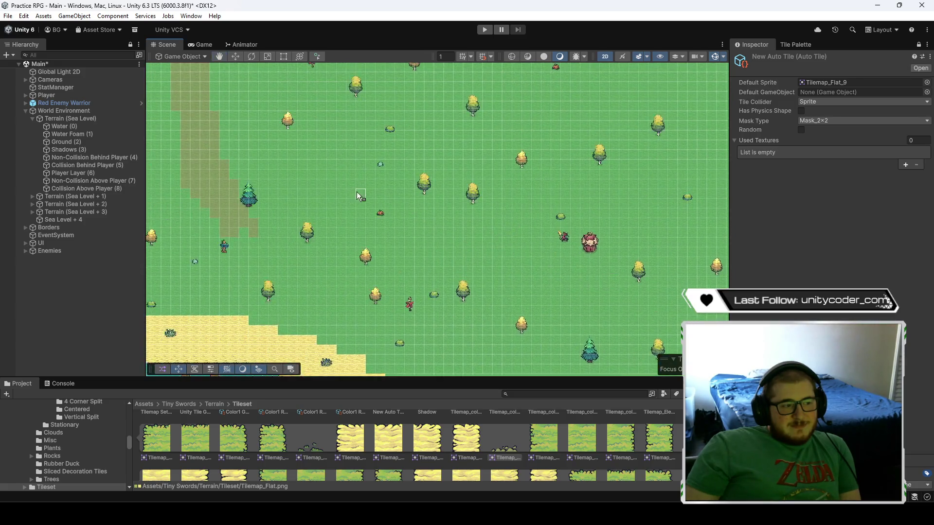
scroll(331, 186, up, 3)
scroll(527, 244, up, 5)
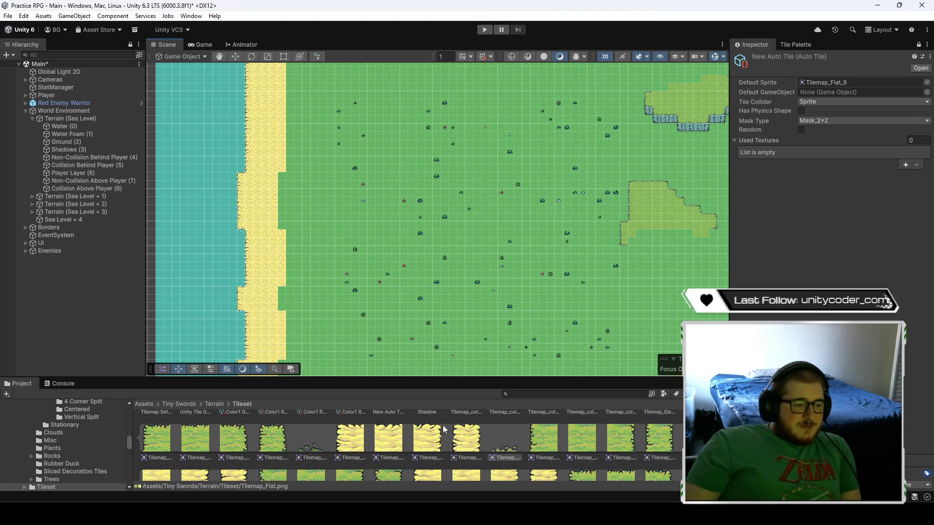
scroll(443, 422, up, 2)
right_click(394, 430)
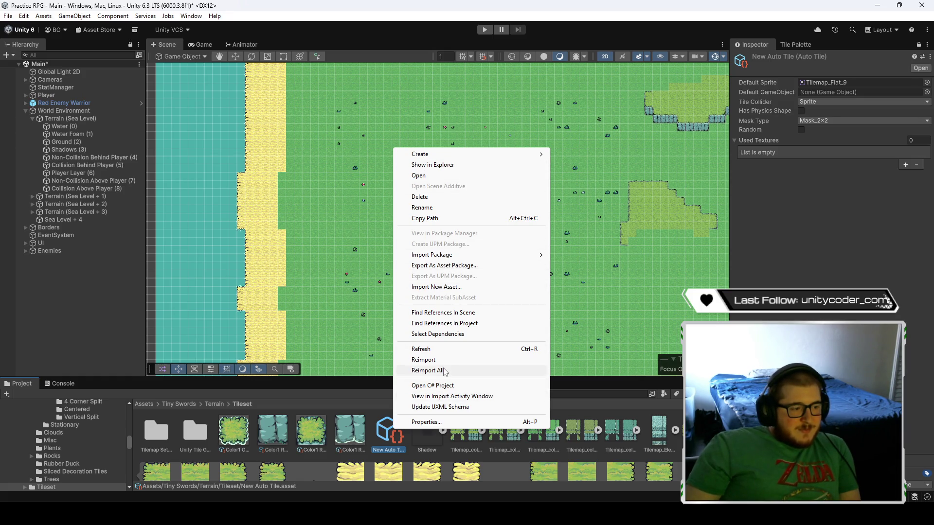
- Delete New Auto Tile and create a Rule Tile named New Rule Tile in Tileset
click(428, 197)
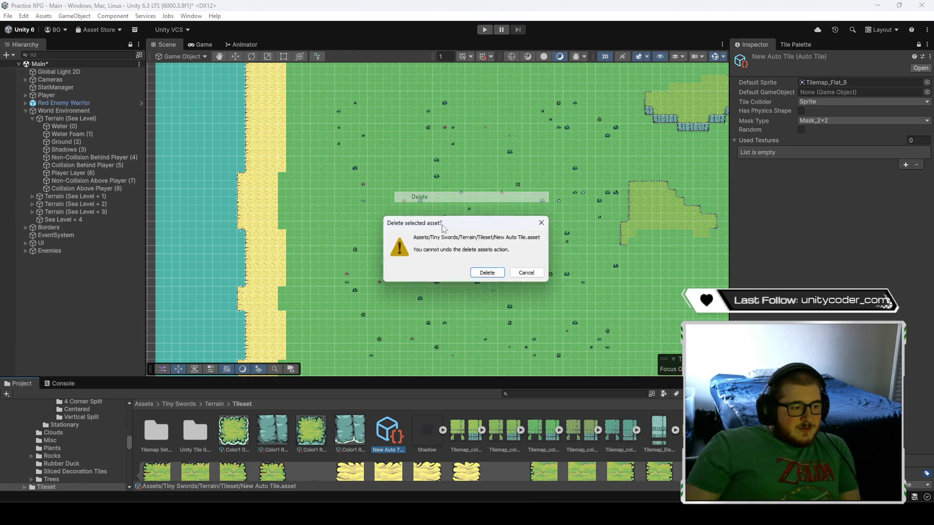
click(487, 274)
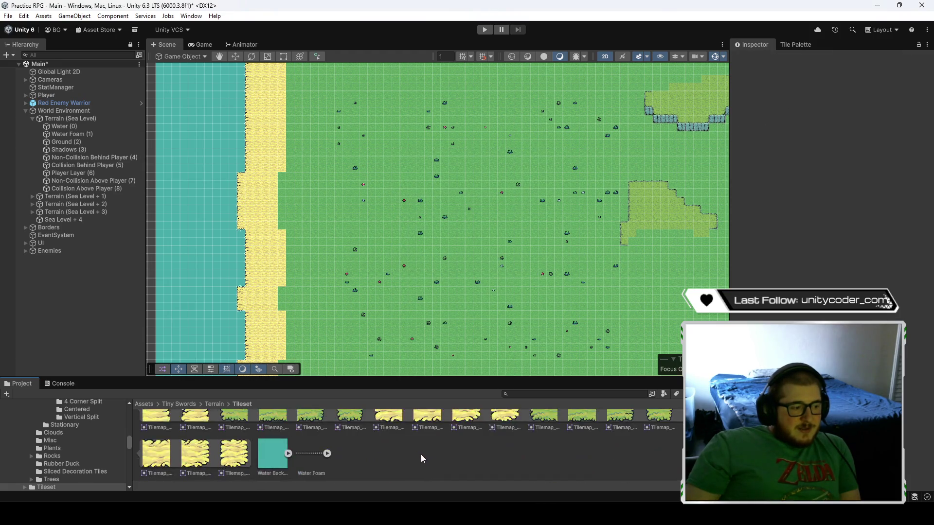
right_click(421, 454)
mouse_move(521, 180)
mouse_move(633, 227)
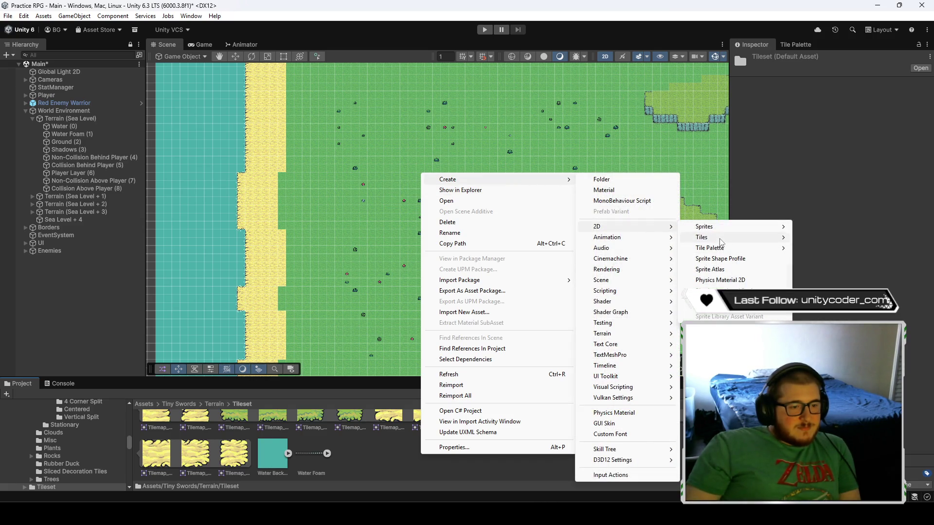
mouse_move(715, 237)
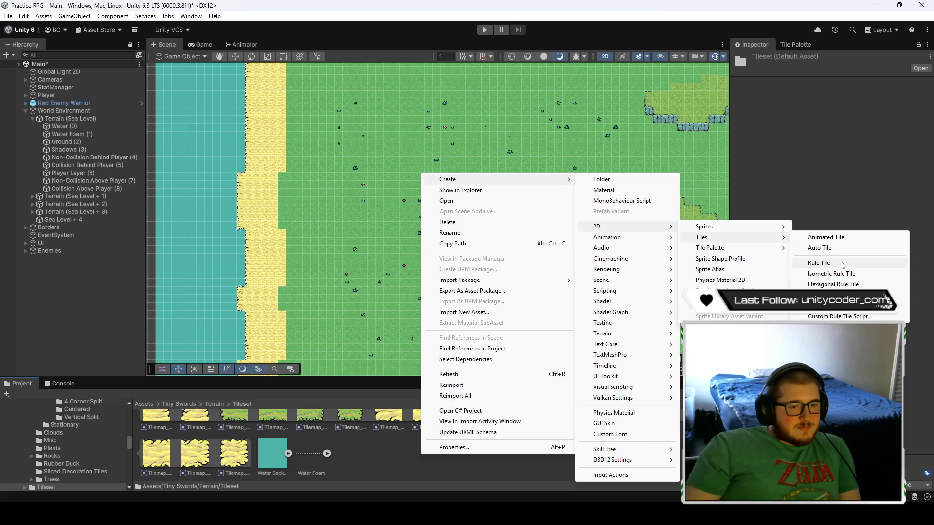
click(819, 263)
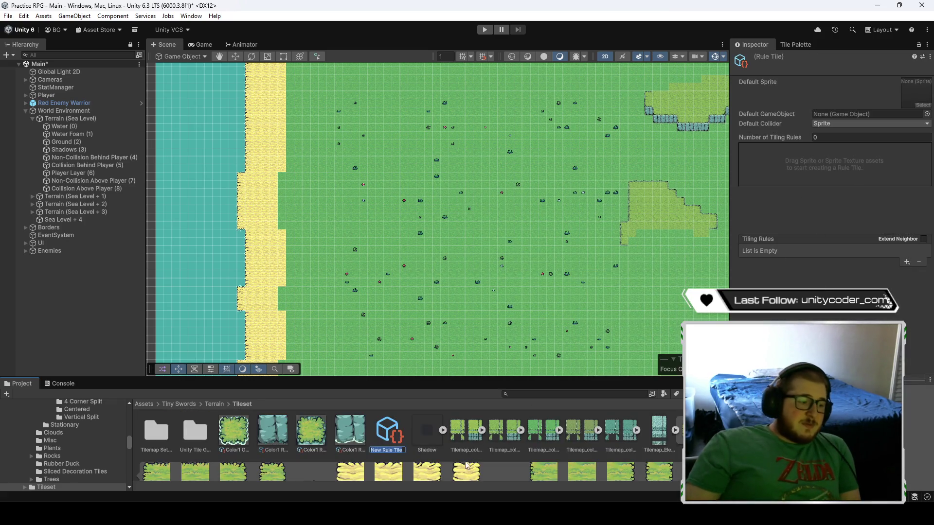
key(Return)
- Lock the Inspector on New Rule Tile and drag a Tileset asset into its settings
scroll(500, 453, down, 1)
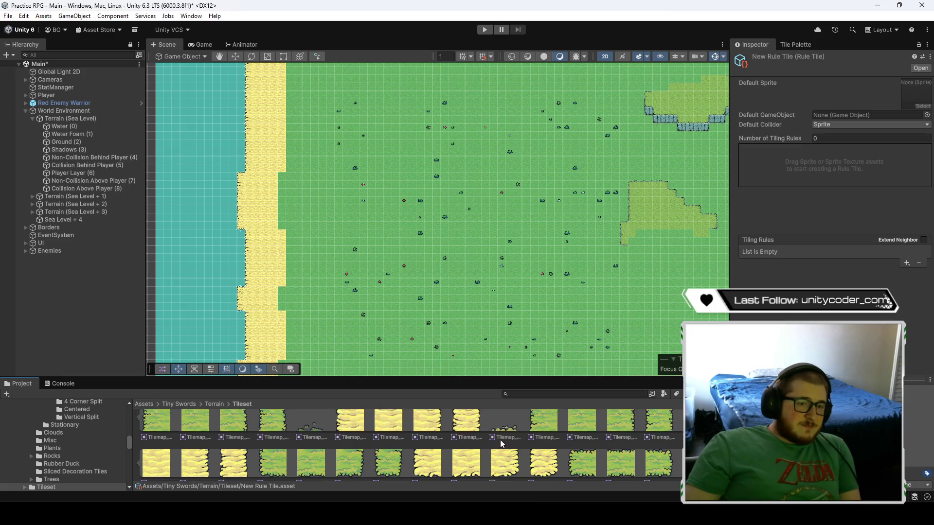
click(919, 45)
scroll(535, 468, up, 1)
mouse_move(536, 469)
mouse_down()
mouse_move(855, 116)
mouse_move(845, 155)
mouse_up()
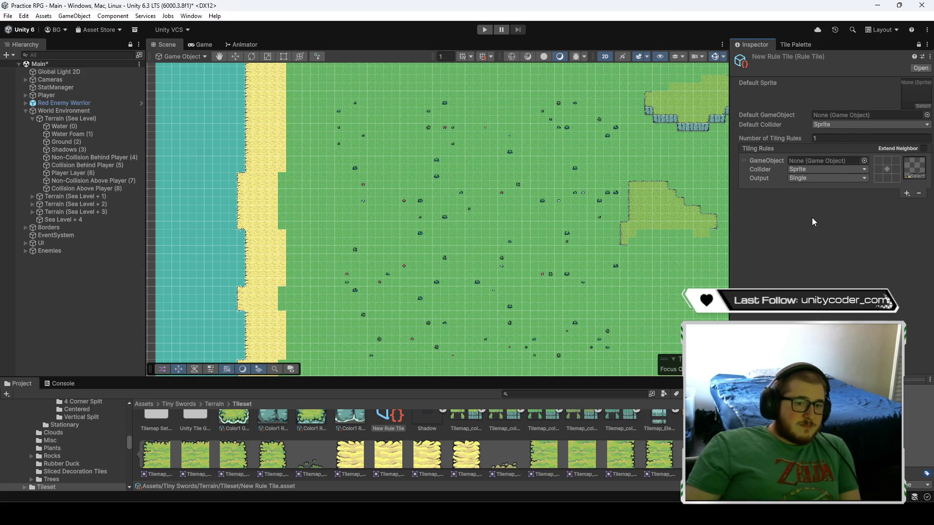